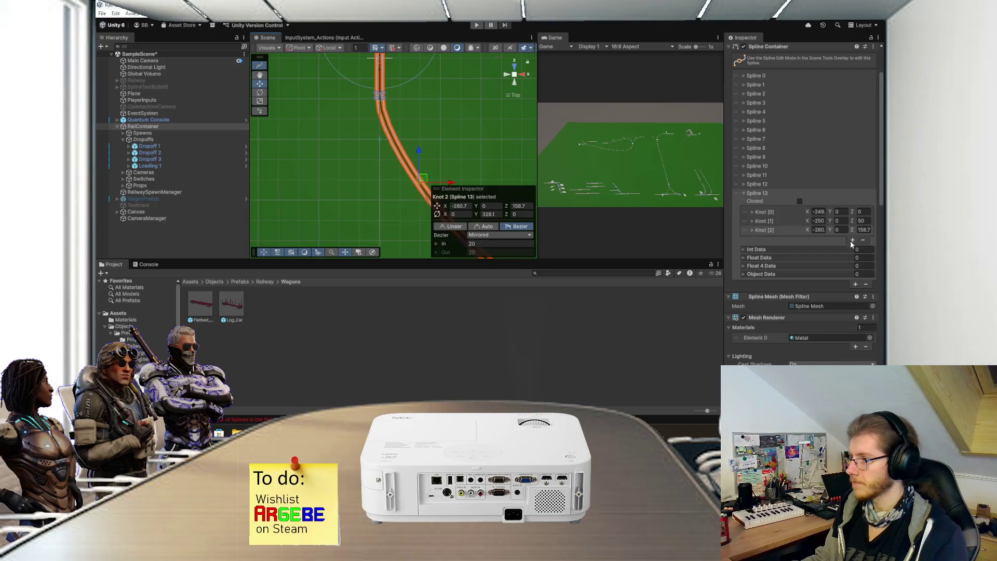
Step: Add Knot 3 to Spline 13, drag it into place and set its Y rotation to 0
key(f)
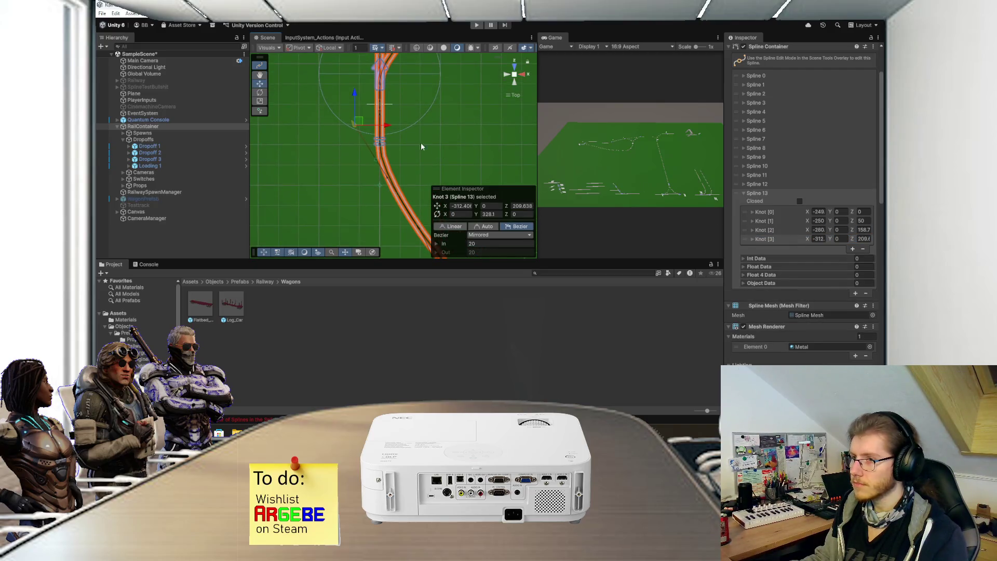
drag(388, 130, 417, 132)
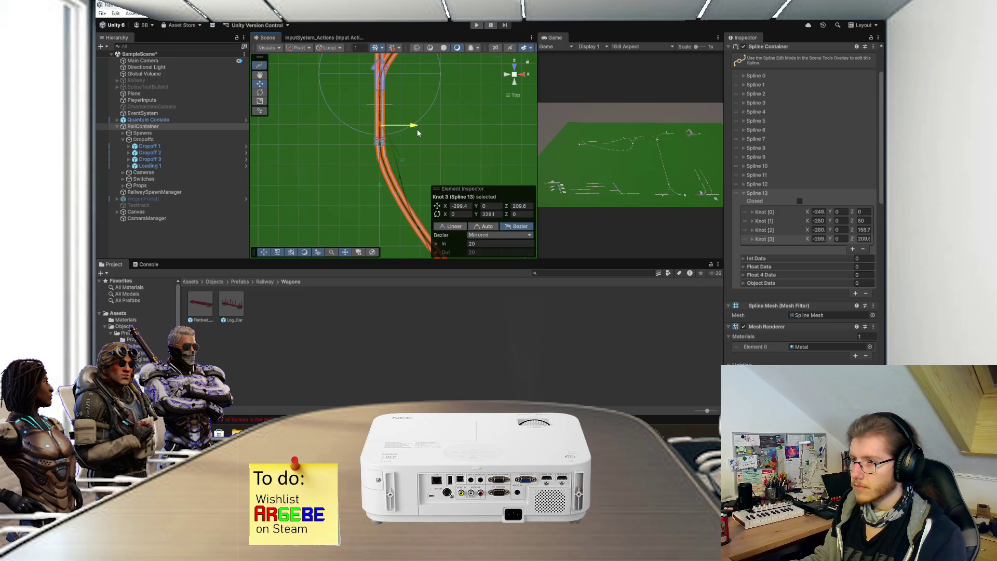
click(492, 213)
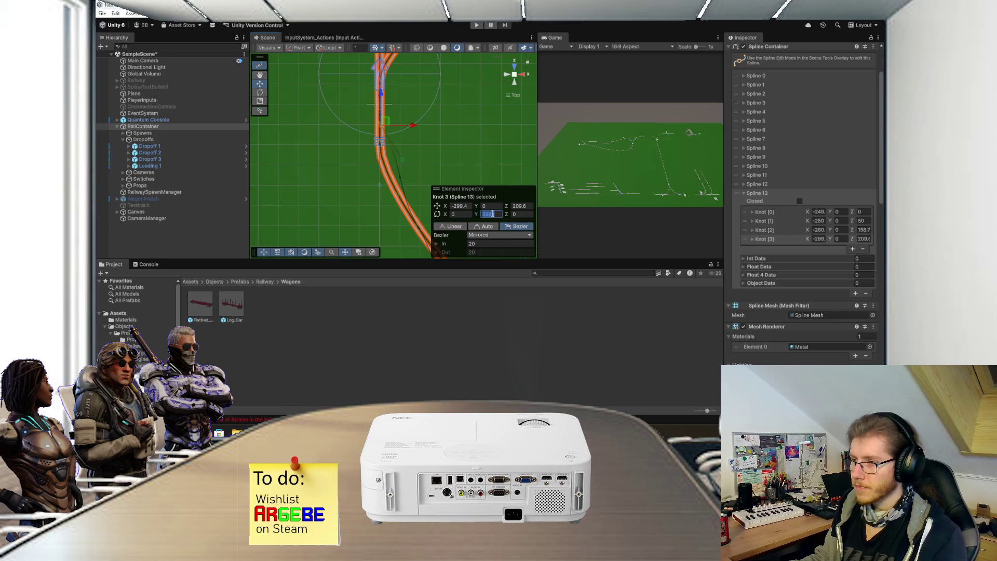
text(0)
drag(381, 98, 422, 146)
Step: Nudge Knot 1 of Spline 12 and shorten the out tangent of Knot 8 on Spline 2
click(381, 107)
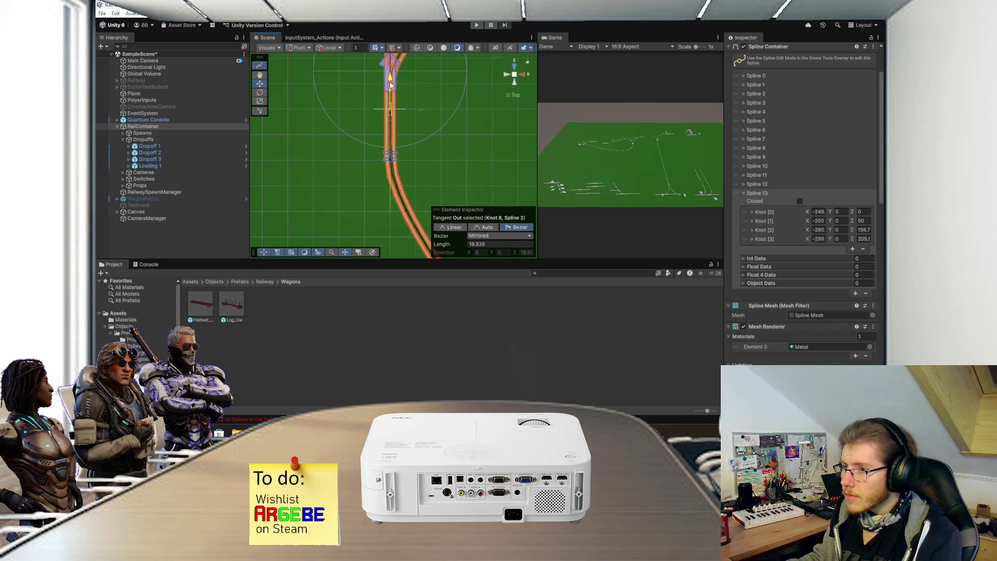
click(387, 98)
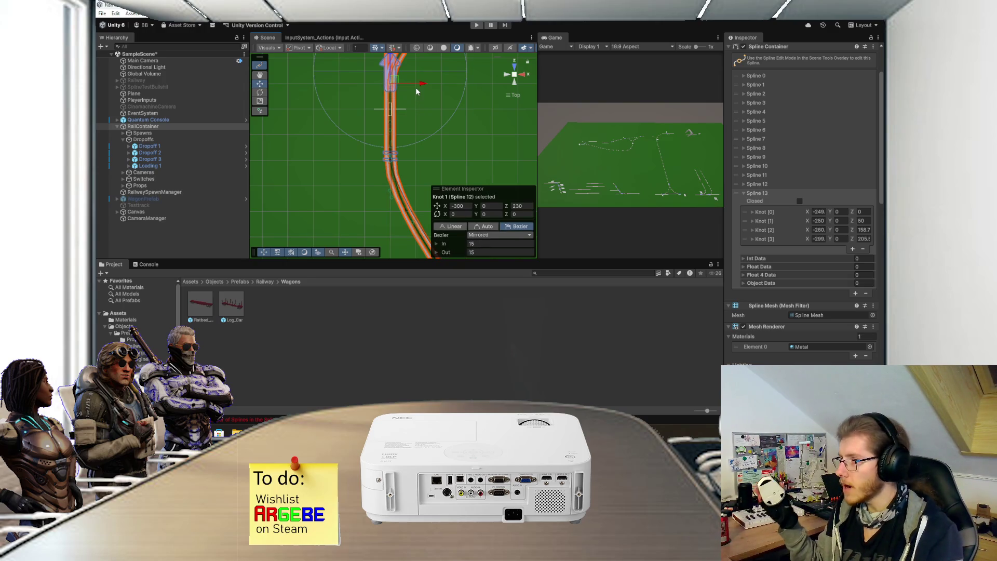
scroll(431, 98, down, 2)
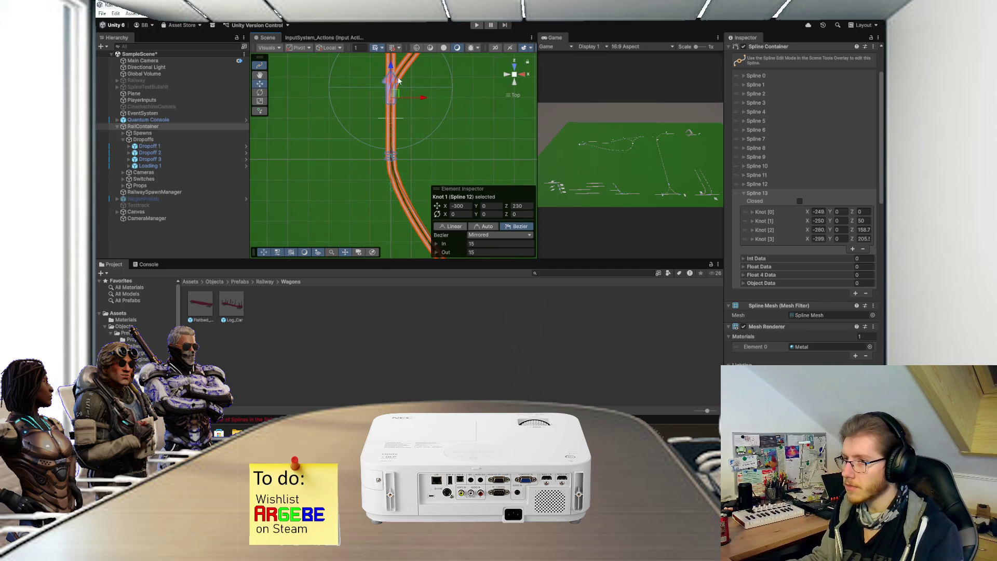
drag(391, 68, 391, 126)
click(419, 116)
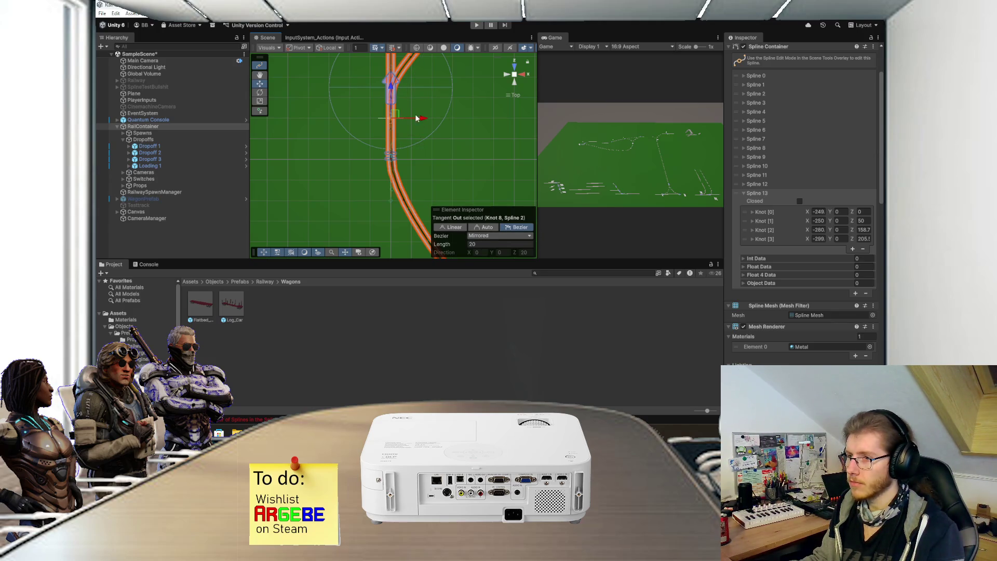
mouse_move(391, 88)
mouse_down()
mouse_move(390, 157)
mouse_move(391, 85)
mouse_up()
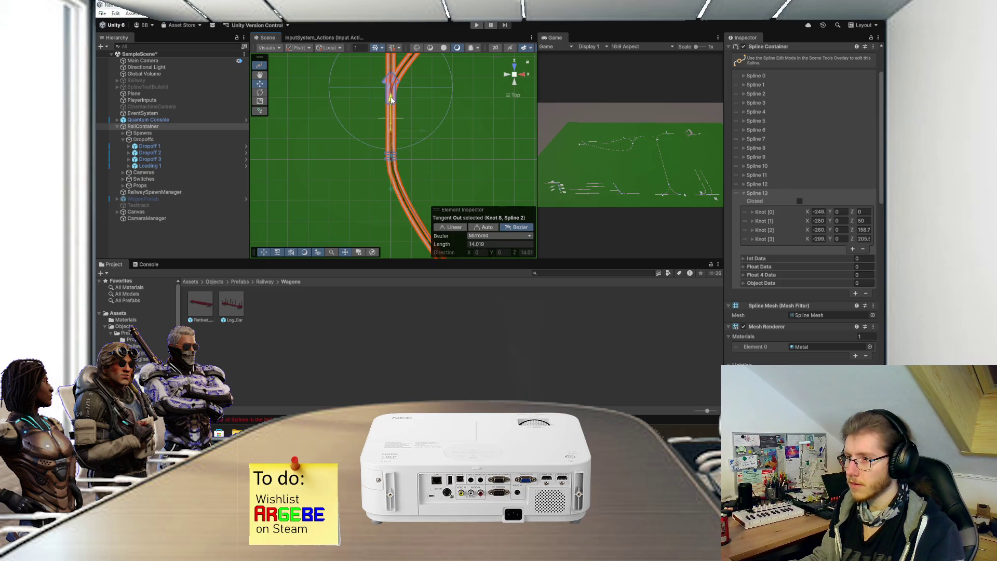
Step: Undo those edits, leaving the new knot near X -299, Z 209.6
key(ctrl+z)
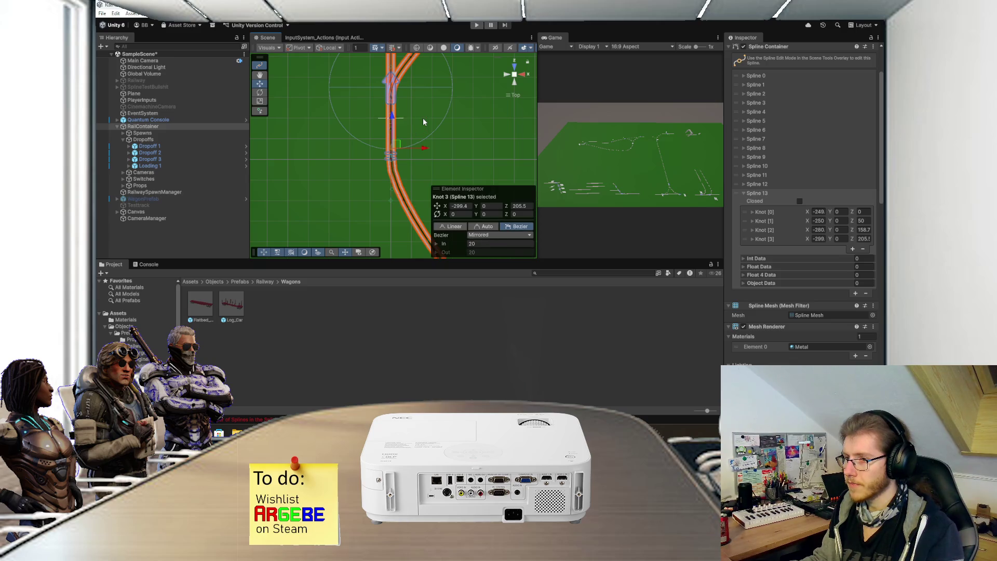
key(ctrl+z)
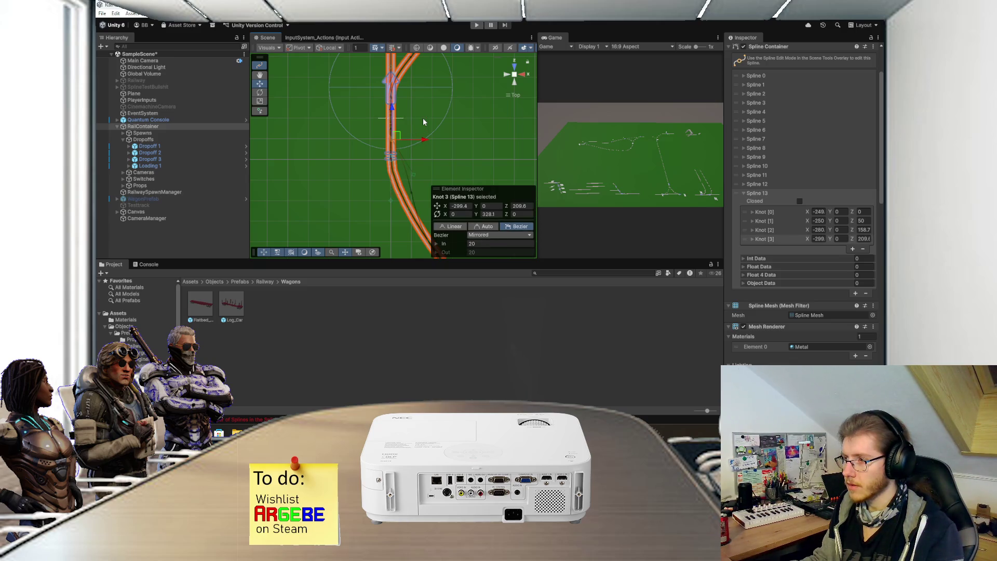
key(ctrl+z)
key(ctrl+z)
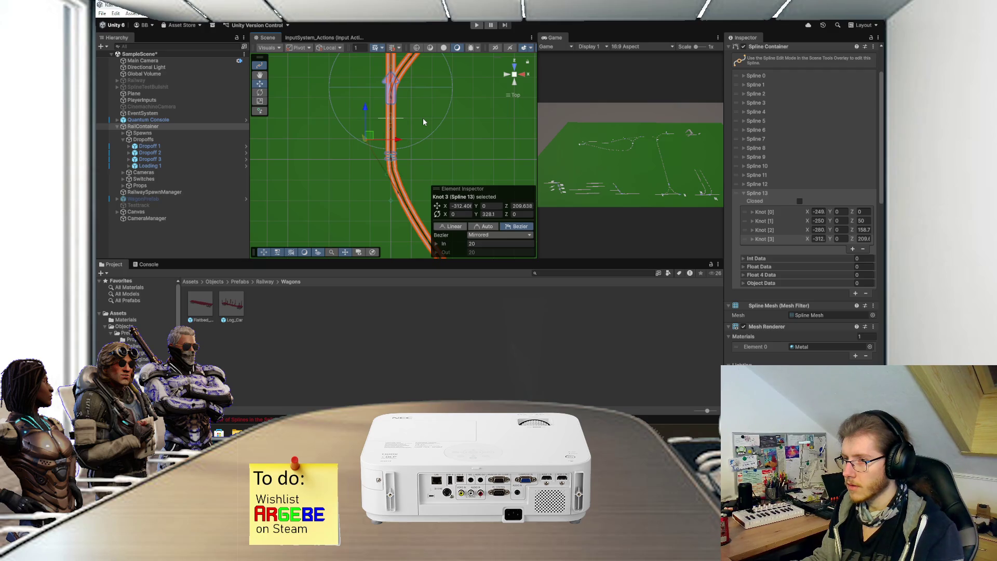
mouse_move(437, 149)
mouse_down()
mouse_move(434, 118)
mouse_move(438, 132)
mouse_move(398, 93)
mouse_move(411, 139)
mouse_move(373, 121)
mouse_move(394, 119)
mouse_up()
Step: Set Knot 3's X position to -300 and its Y rotation to 0
scroll(392, 145, up, 1)
click(464, 205)
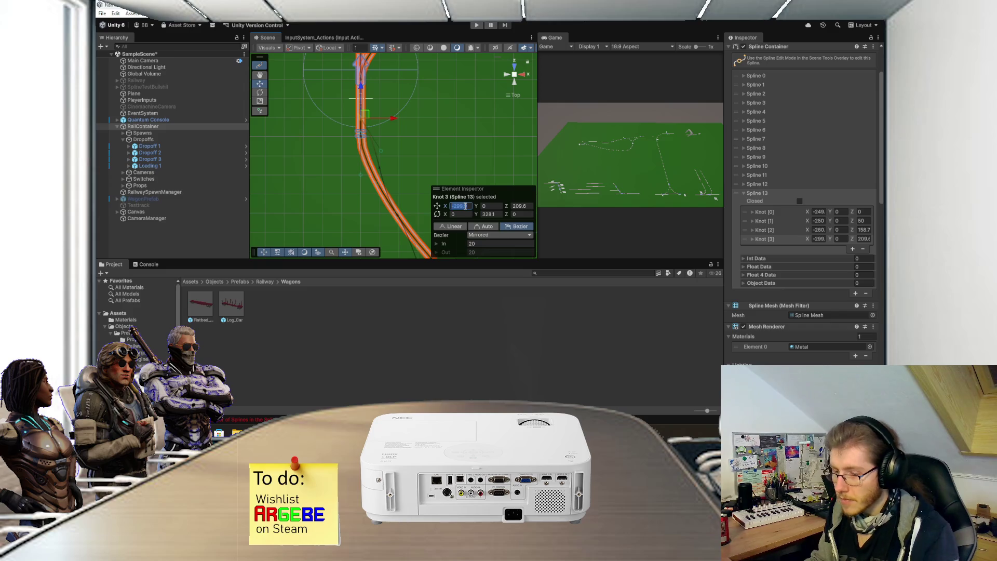
text(-300)
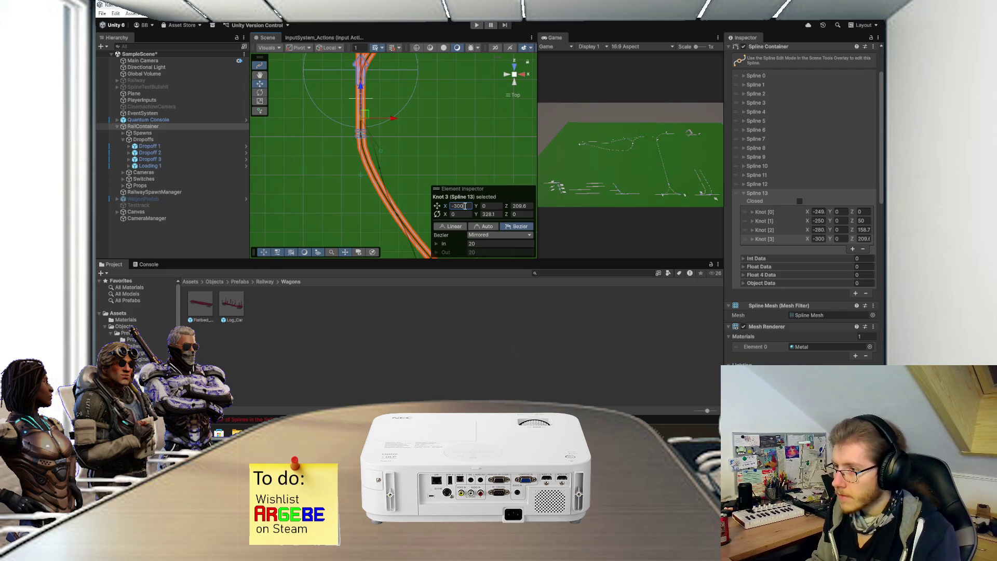
click(496, 214)
text(0)
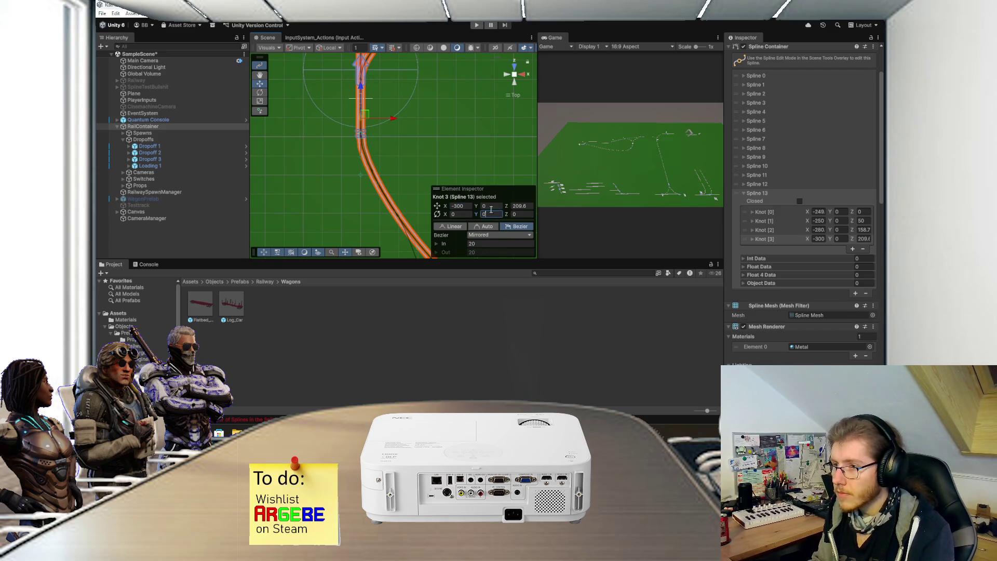
Step: Lengthen Knot 3's mirrored Bezier tangents to 23.4
mouse_move(423, 158)
mouse_down()
mouse_move(434, 113)
mouse_move(423, 111)
mouse_move(443, 142)
mouse_up()
mouse_move(374, 132)
mouse_down()
mouse_move(371, 140)
mouse_move(395, 137)
mouse_up()
click(420, 133)
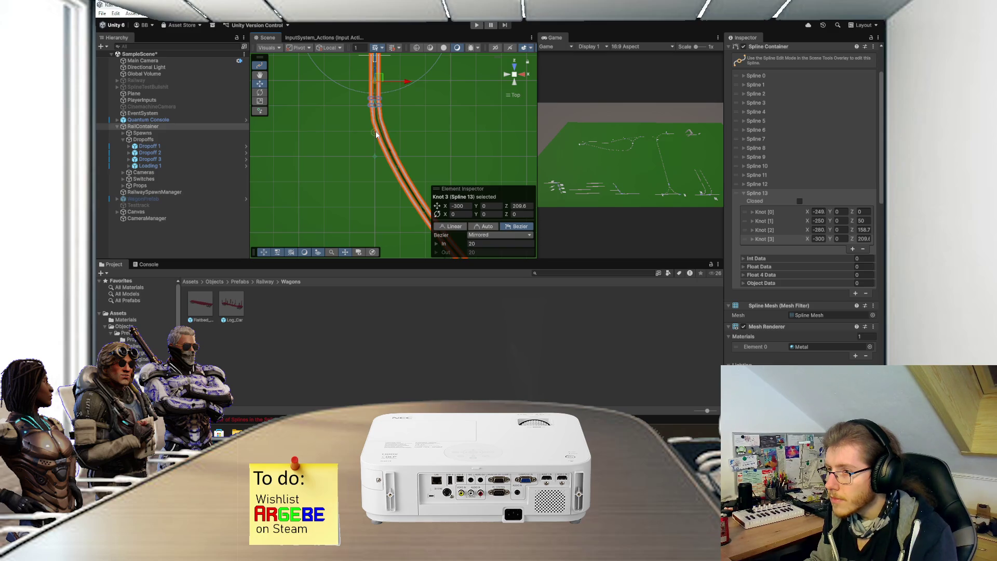
drag(375, 131, 373, 141)
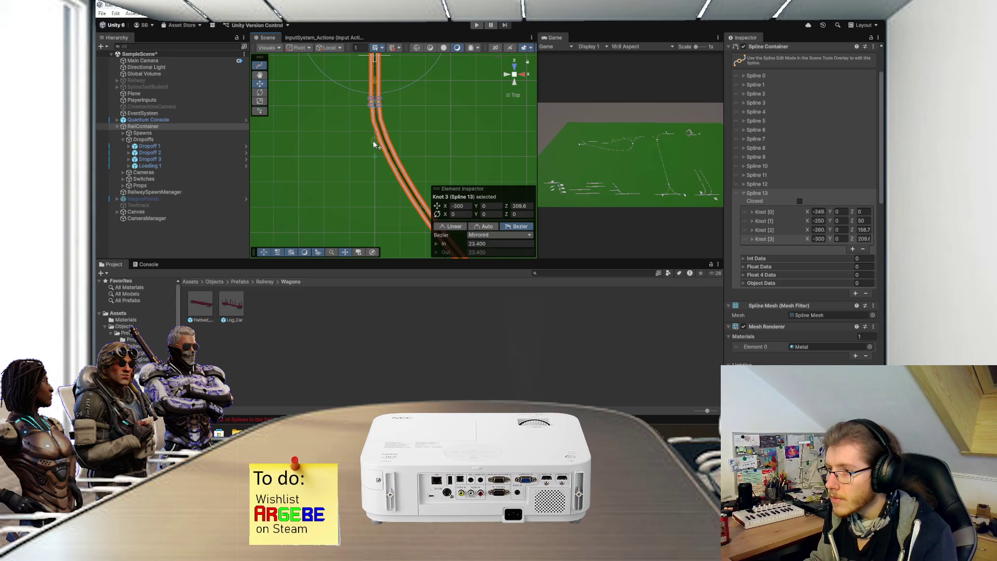
Step: Center the track junction in a perspective Scene view
scroll(431, 126, up, 3)
drag(385, 82, 383, 56)
scroll(403, 134, down, 3)
mouse_move(403, 134)
mouse_down()
mouse_move(379, 101)
mouse_move(391, 130)
mouse_move(337, 138)
mouse_up()
click(515, 77)
Step: Set the Spline Instantiate Spacing Dist to 6 and regenerate the rail mesh
mouse_move(426, 130)
mouse_down()
mouse_move(348, 174)
mouse_move(396, 158)
mouse_move(441, 178)
mouse_up()
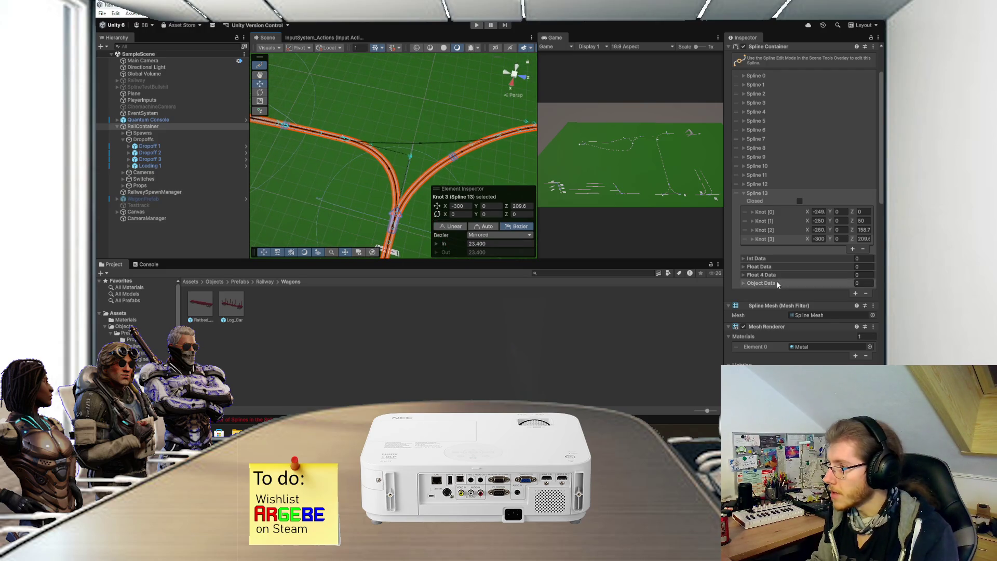
scroll(774, 285, down, 15)
scroll(775, 298, down, 3)
click(807, 302)
text(6)
click(793, 191)
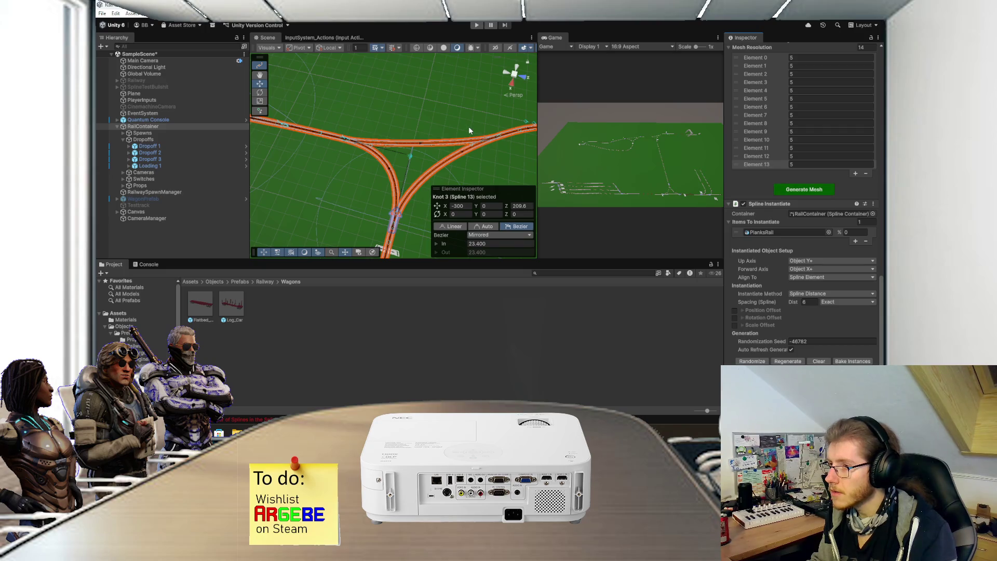
Step: Save the scene, exit spline edit mode and inspect the new three-way rail junction
click(350, 180)
key(ctrl+s)
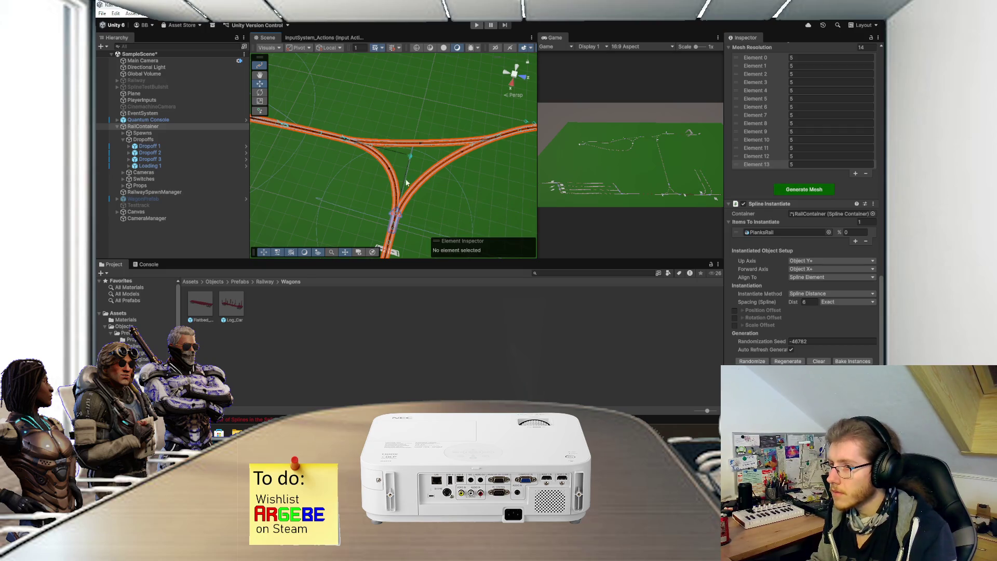
click(260, 66)
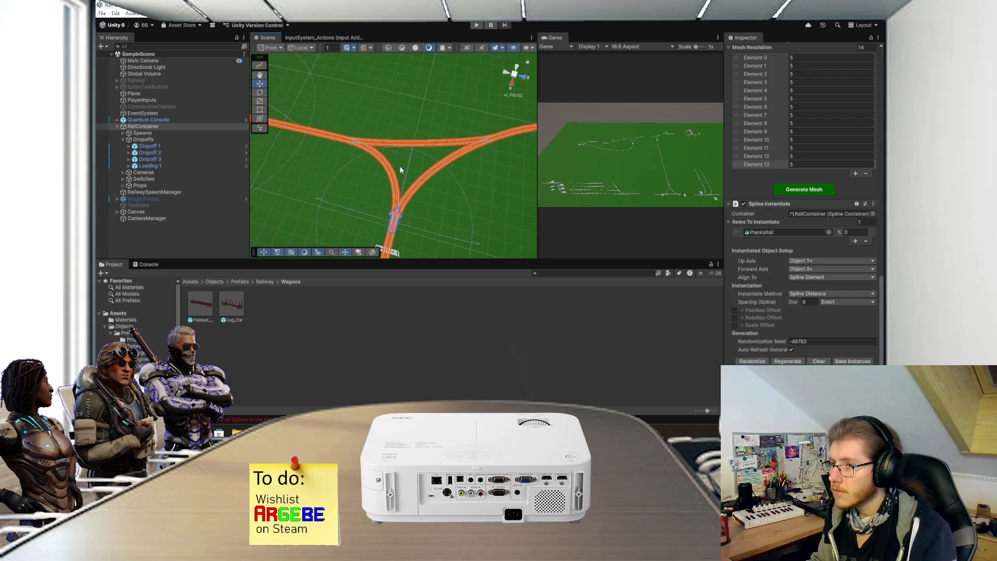
scroll(394, 191, up, 2)
mouse_move(395, 191)
mouse_down()
mouse_move(407, 117)
mouse_move(392, 140)
mouse_move(337, 173)
mouse_up()
drag(429, 178, 299, 198)
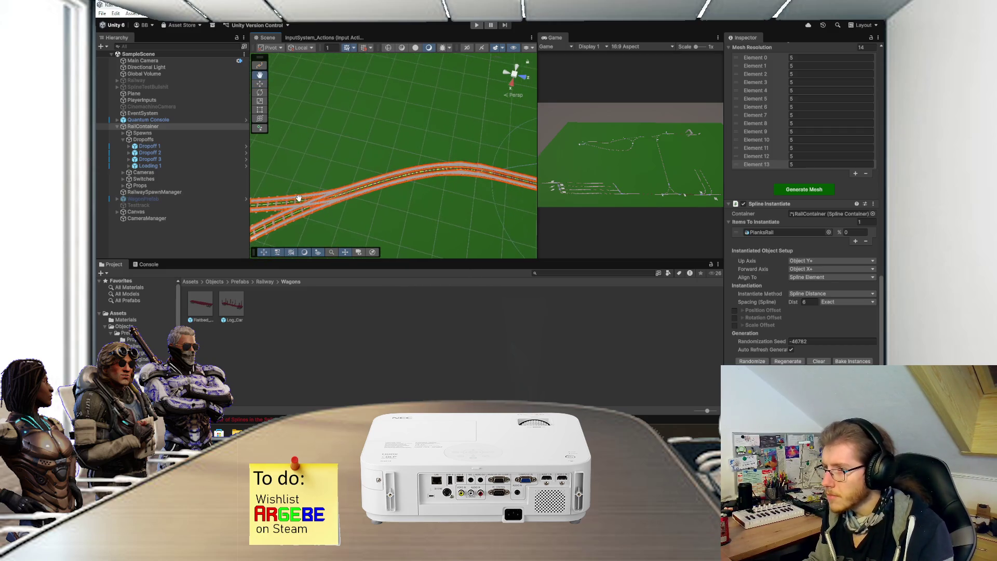
mouse_move(399, 198)
mouse_down()
mouse_move(347, 203)
mouse_move(522, 201)
mouse_move(408, 198)
mouse_move(391, 173)
mouse_move(437, 182)
mouse_move(382, 182)
mouse_move(412, 166)
mouse_up()
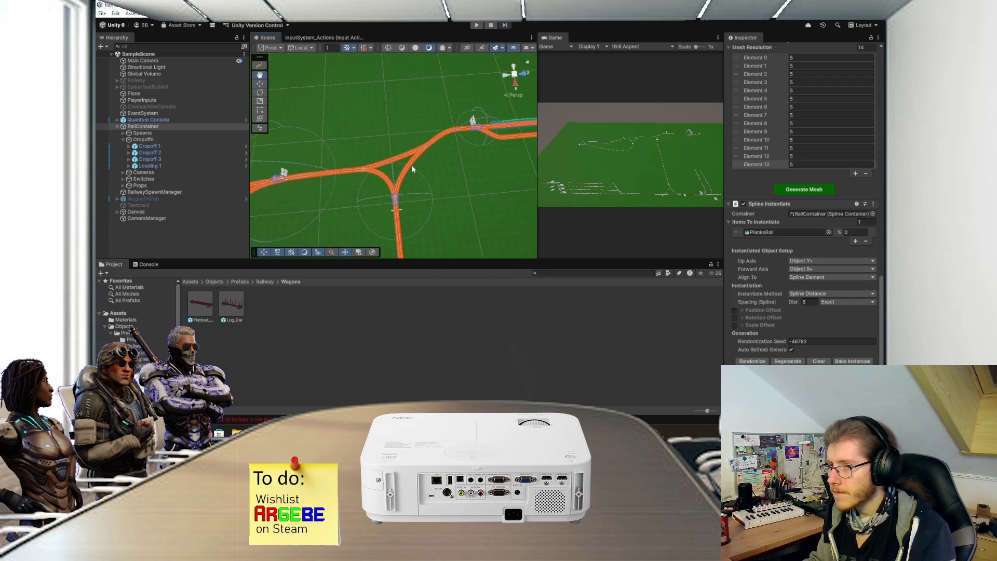
click(124, 139)
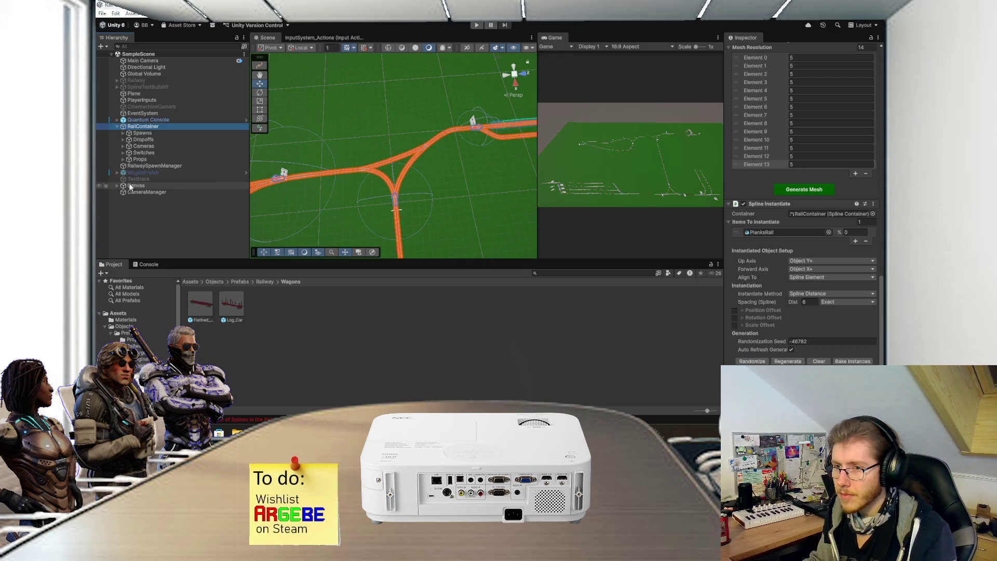
Step: Expand the Switches group and frame SwitchPrefab (19) in the scene
click(123, 152)
scroll(173, 182, down, 3)
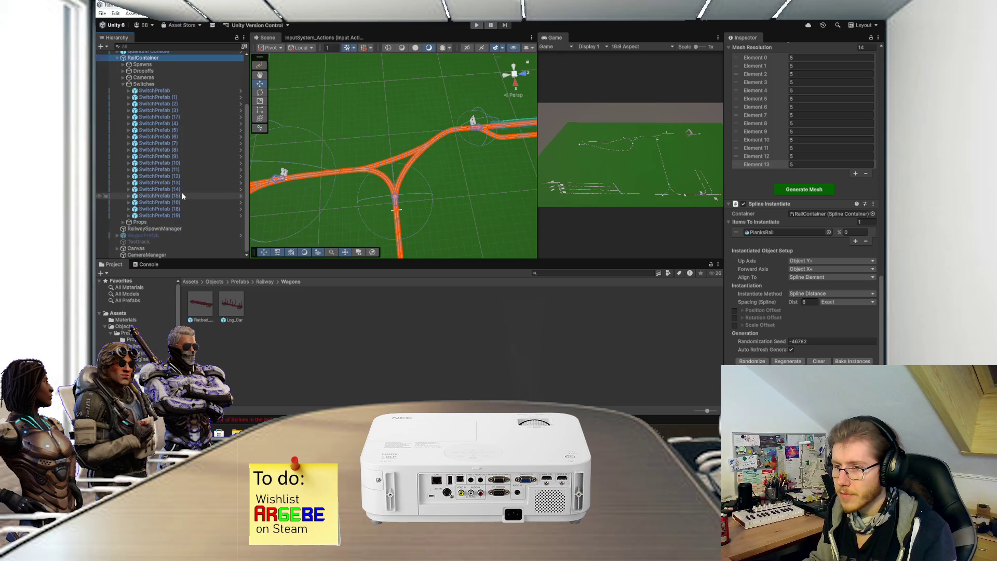
click(170, 215)
scroll(358, 185, up, 5)
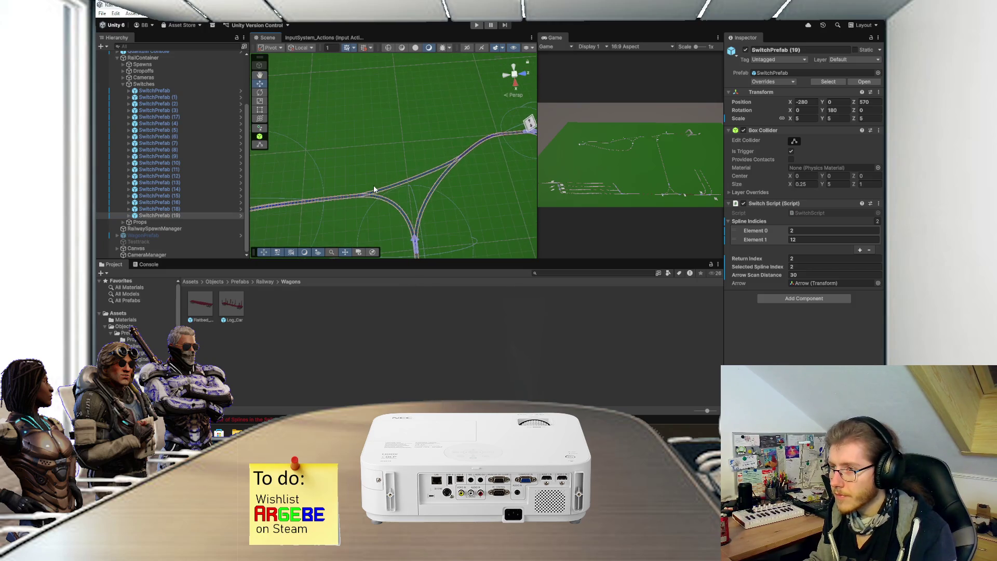
scroll(374, 189, up, 3)
scroll(402, 162, down, 2)
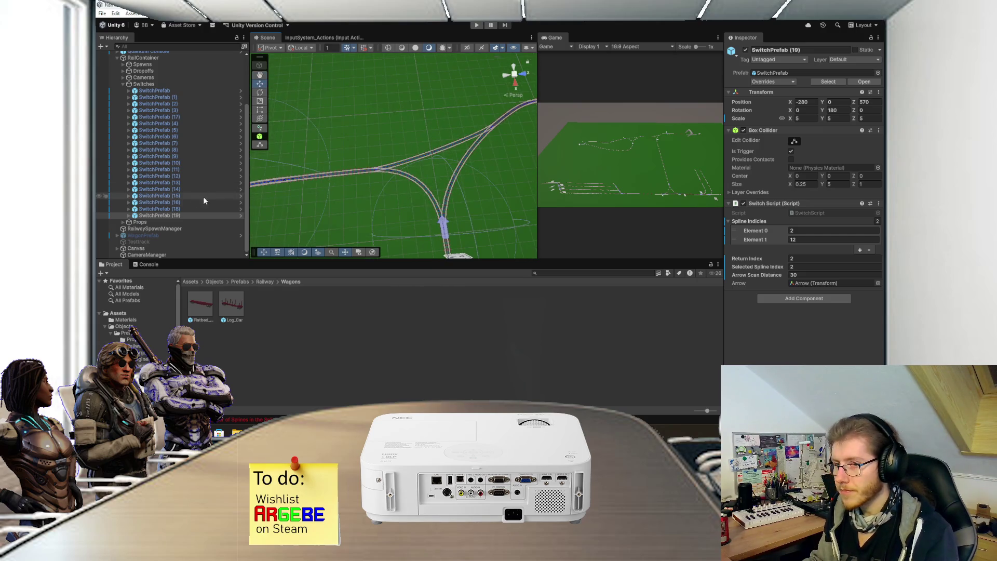
click(179, 214)
key(f)
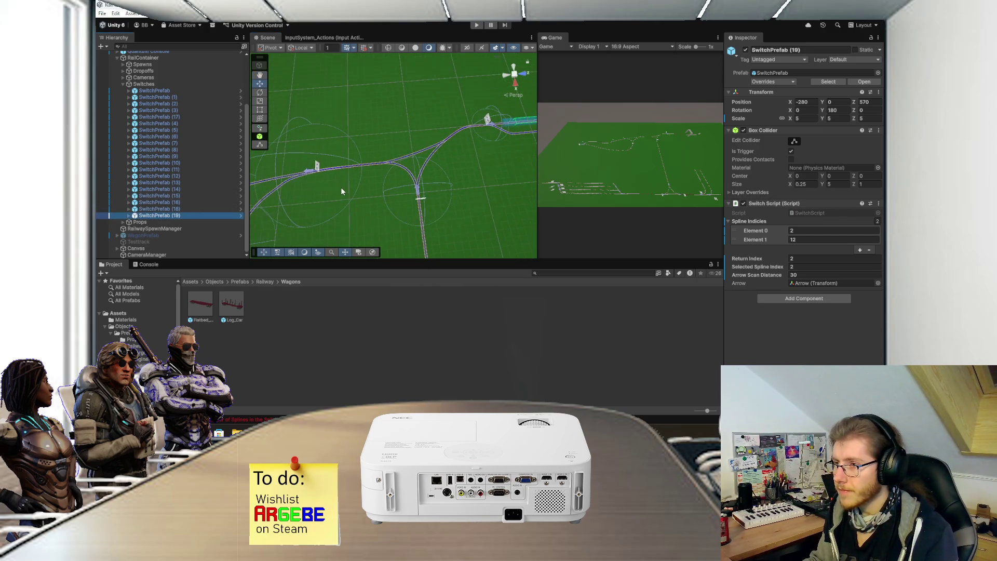
Step: Duplicate SwitchPrefab (10) and place the copy, SwitchPrefab (20), below SwitchPrefab (19)
click(181, 202)
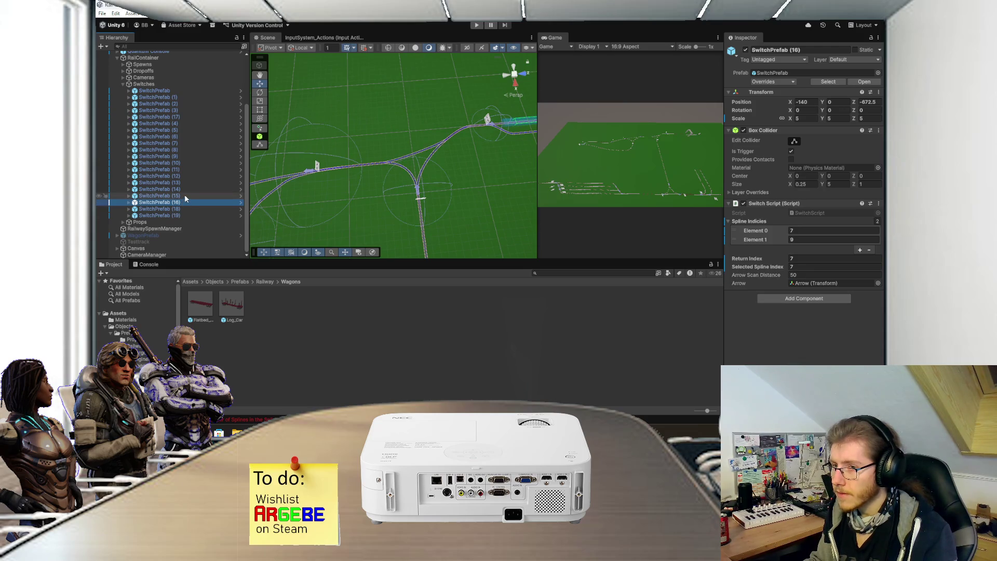
click(184, 195)
scroll(411, 202, up, 2)
click(424, 204)
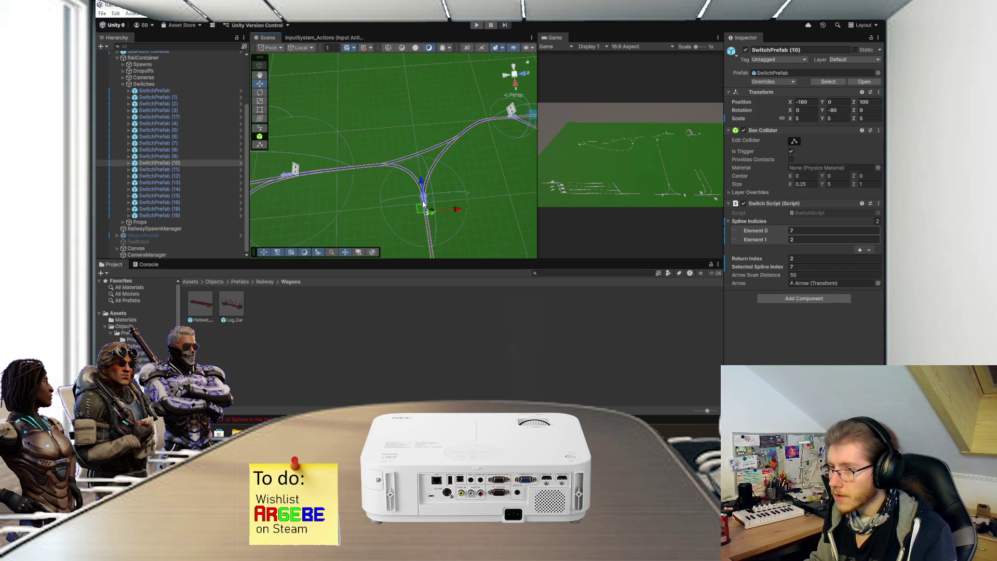
click(189, 165)
key(ctrl+d)
drag(174, 170, 170, 227)
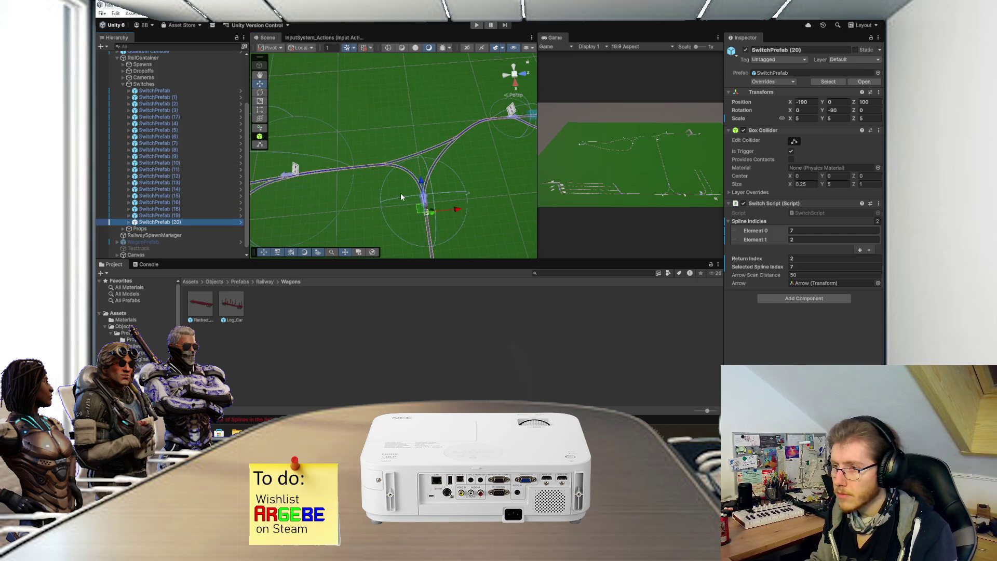
Step: Slide SwitchPrefab (20) onto the junction at X -250, Z 46.7, with Y rotation 0
drag(421, 188, 415, 142)
click(837, 110)
text(0)
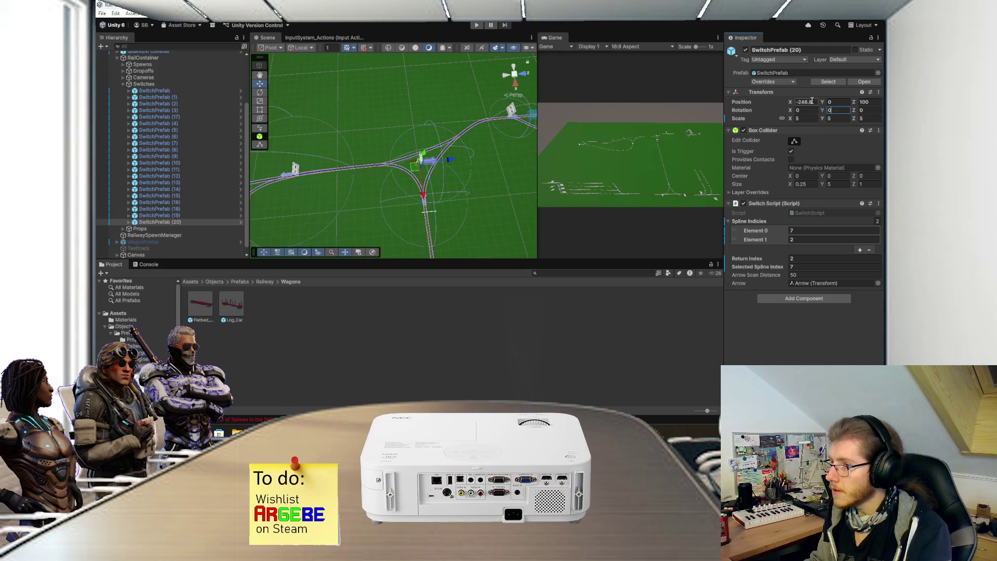
drag(450, 162, 406, 170)
key(f)
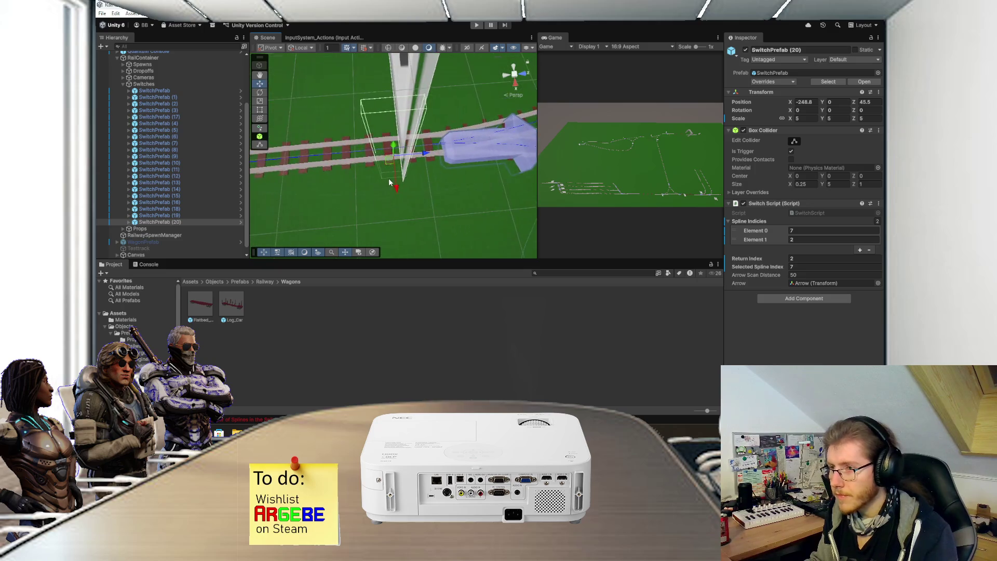
mouse_move(464, 111)
mouse_down()
mouse_move(414, 211)
mouse_move(389, 233)
mouse_up()
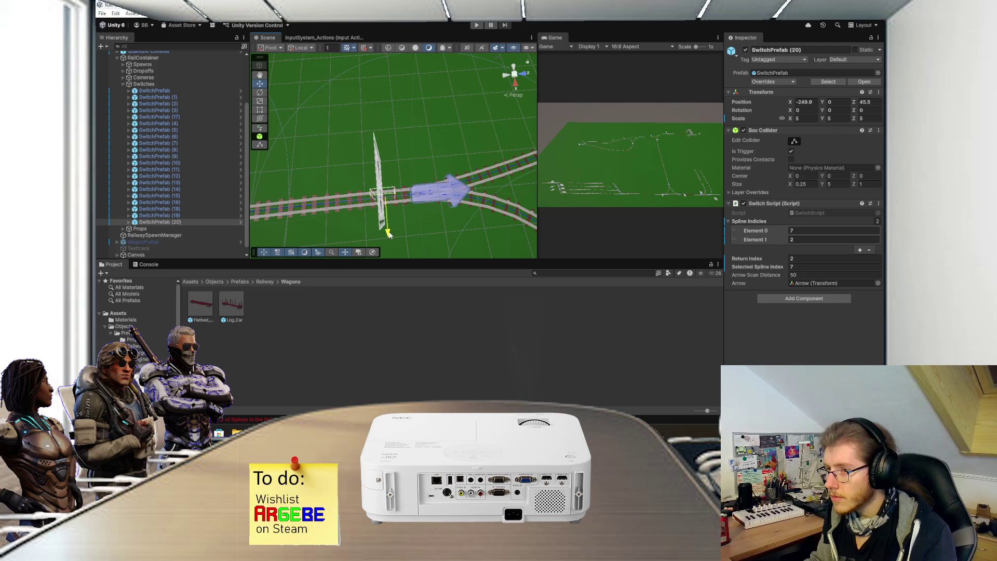
drag(417, 196, 421, 196)
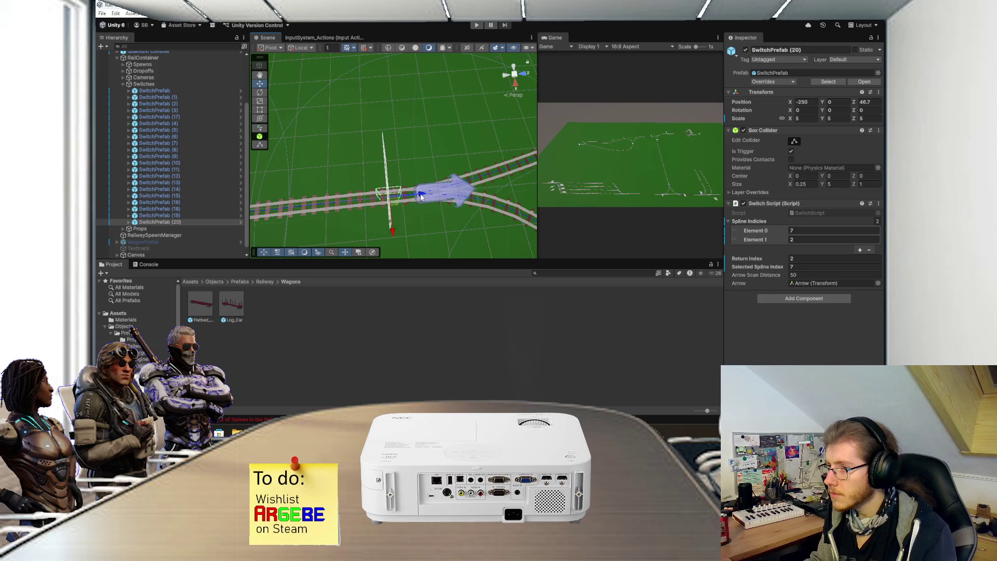
scroll(384, 193, down, 3)
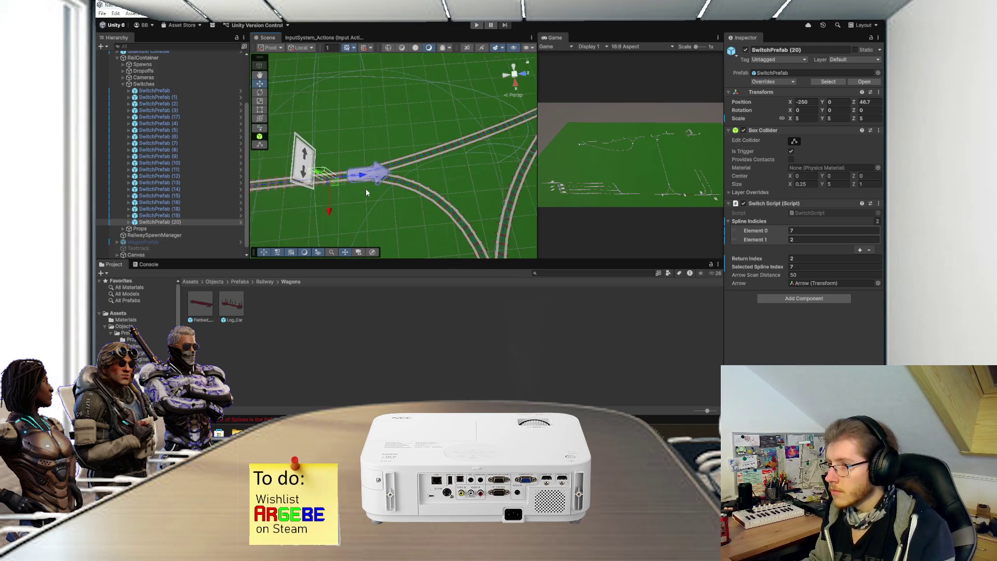
scroll(365, 192, down, 5)
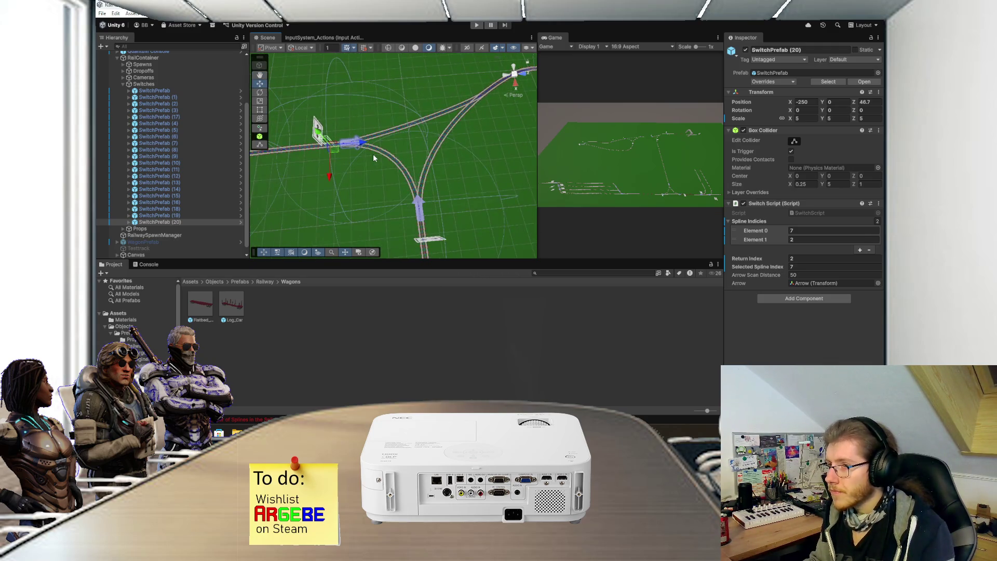
scroll(374, 155, up, 3)
drag(411, 170, 396, 183)
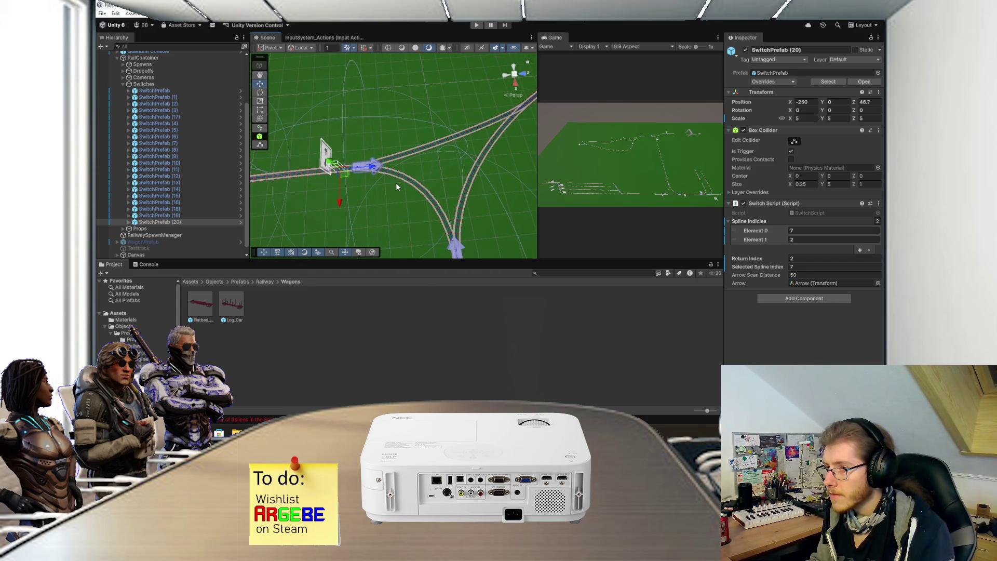
key(f)
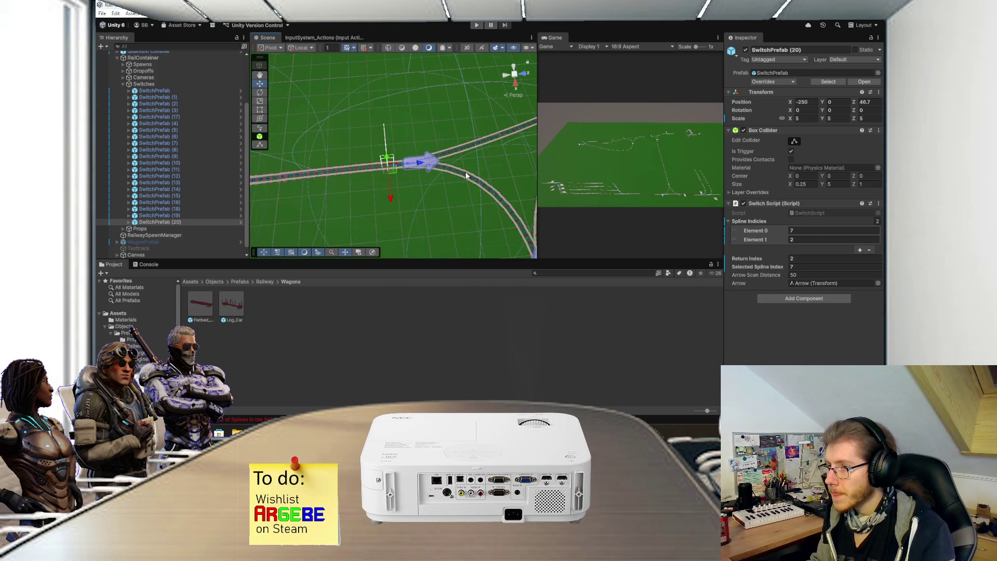
Step: Set Arrow Scan Distance 40, spline Element 1 to 13, Return Index 7, then duplicate the switch
click(812, 275)
text(30)
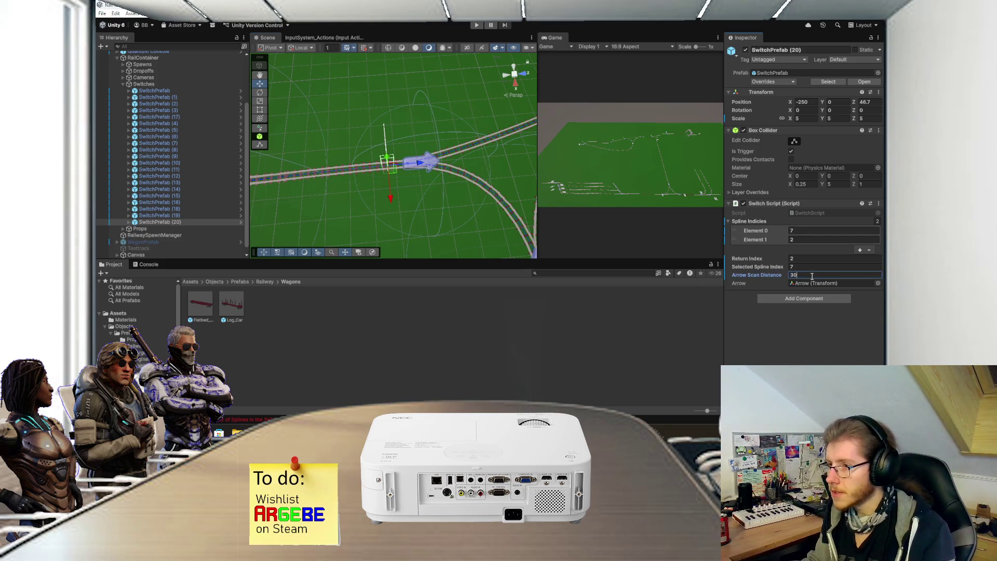
key(BackSpace)
key(BackSpace)
text(40)
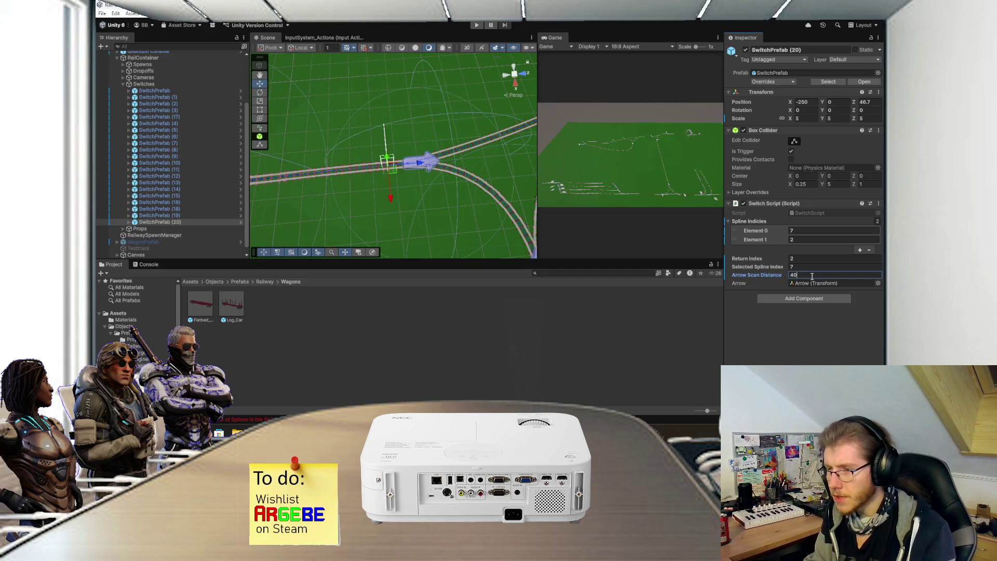
mouse_move(459, 205)
mouse_down()
mouse_move(447, 203)
mouse_move(448, 187)
mouse_move(451, 200)
mouse_up()
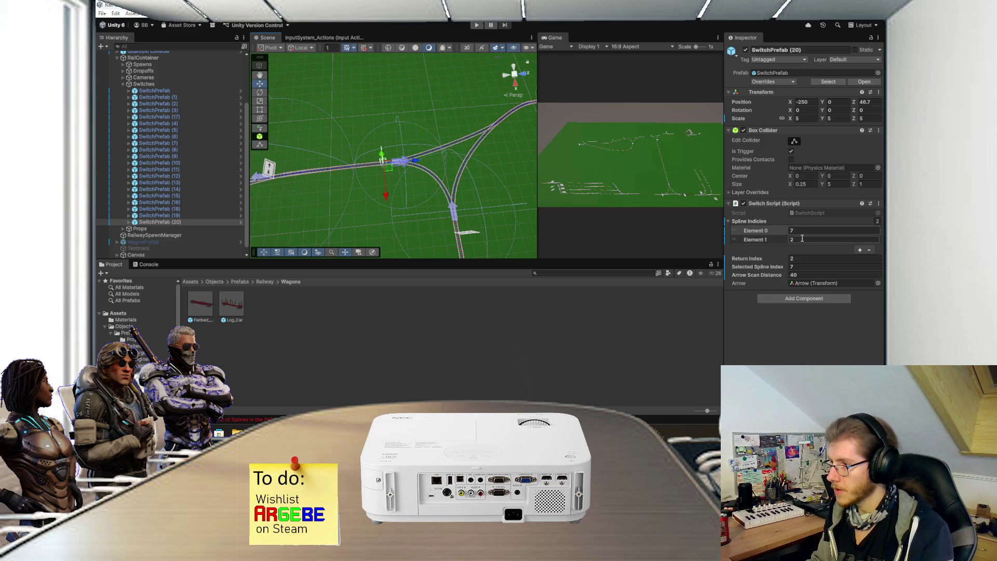
text(13)
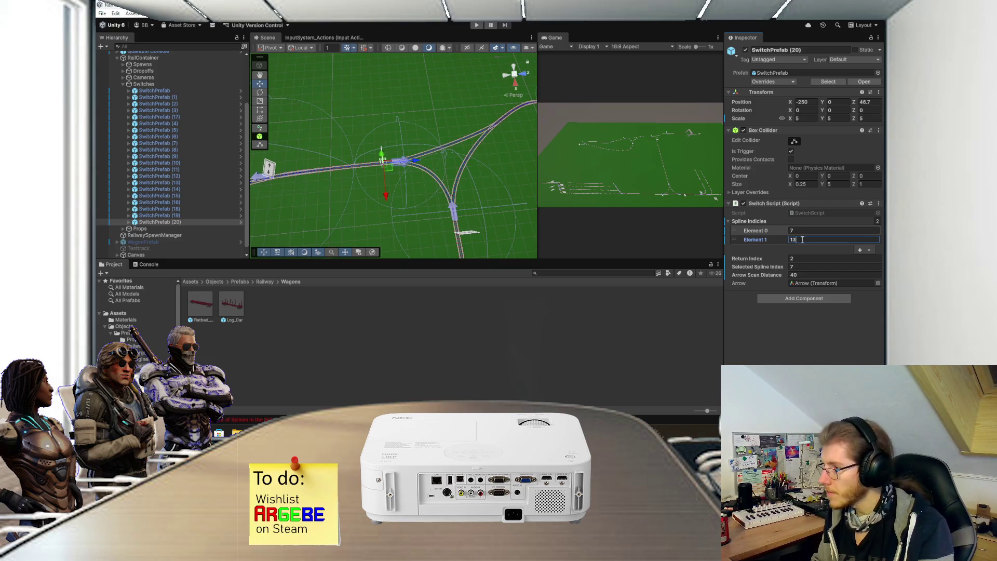
click(807, 259)
text(7)
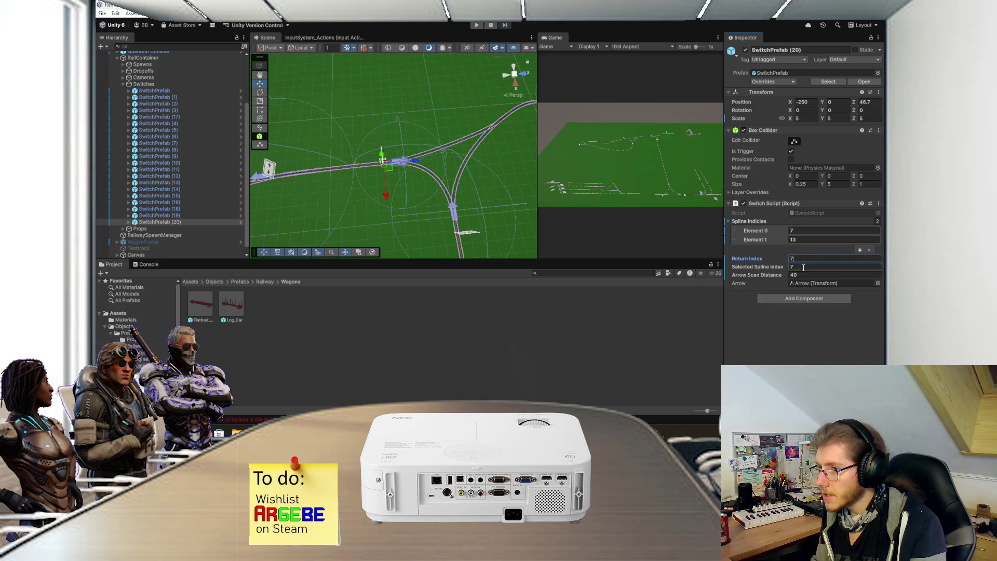
drag(467, 165, 421, 195)
key(ctrl+d)
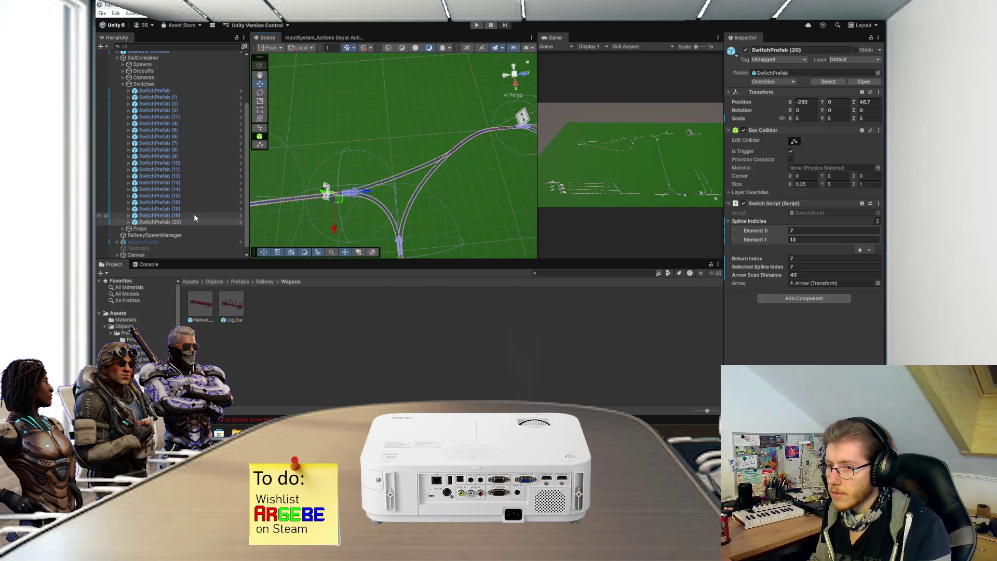
Step: Move SwitchPrefab (21) to the next junction at X -285.3, Z 164.2, rotated to follow the rails
mouse_move(363, 196)
mouse_down()
mouse_move(431, 192)
mouse_move(468, 205)
mouse_move(454, 204)
mouse_move(455, 182)
mouse_up()
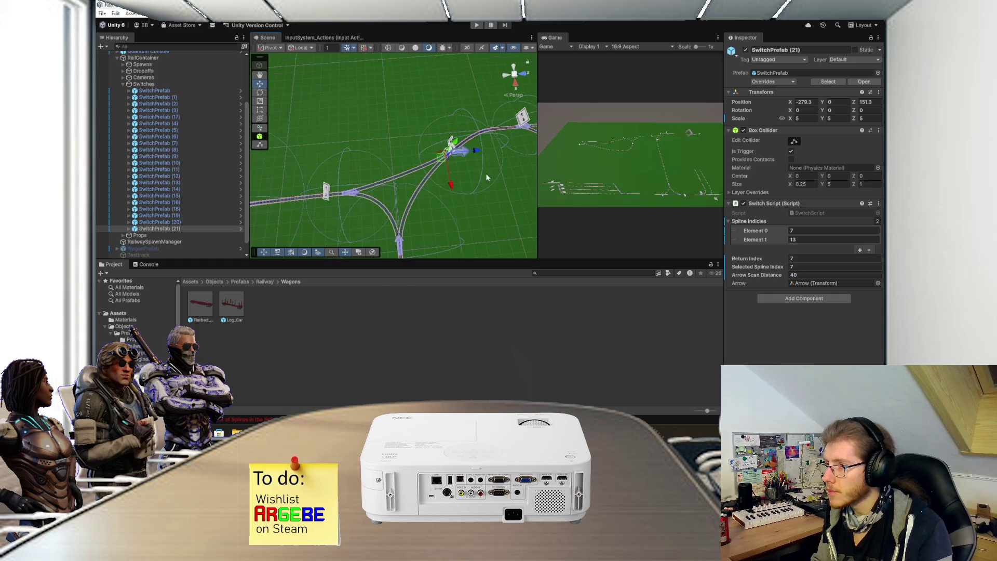
key(f)
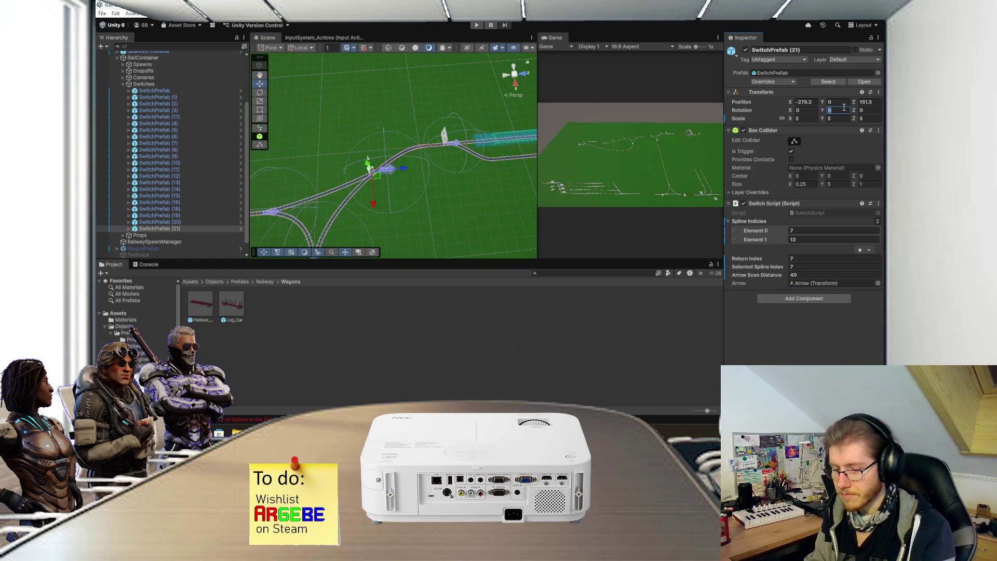
text(90)
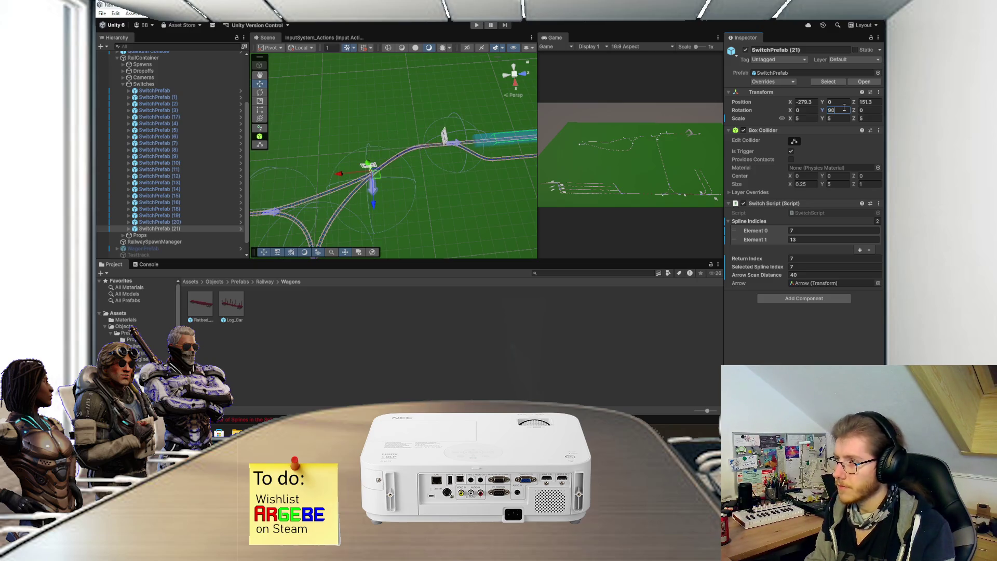
key(BackSpace)
key(BackSpace)
text(35)
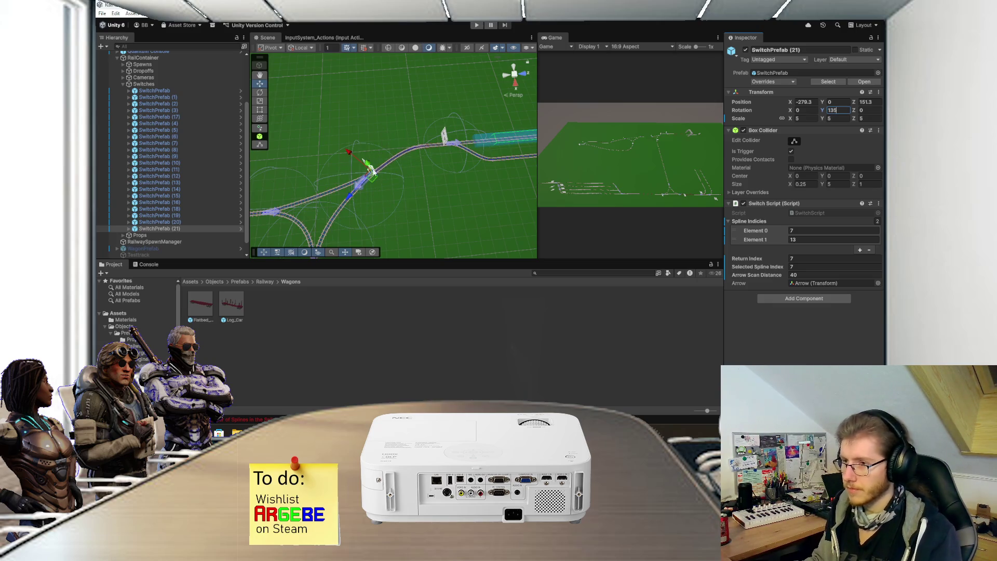
scroll(410, 208, up, 3)
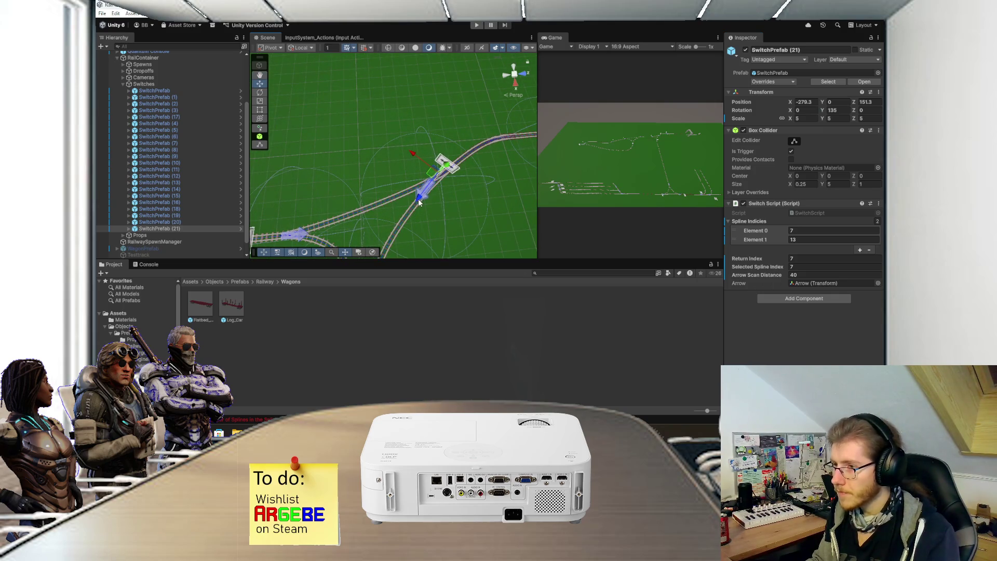
mouse_move(420, 202)
mouse_down()
mouse_move(443, 174)
mouse_move(468, 166)
mouse_move(408, 148)
mouse_up()
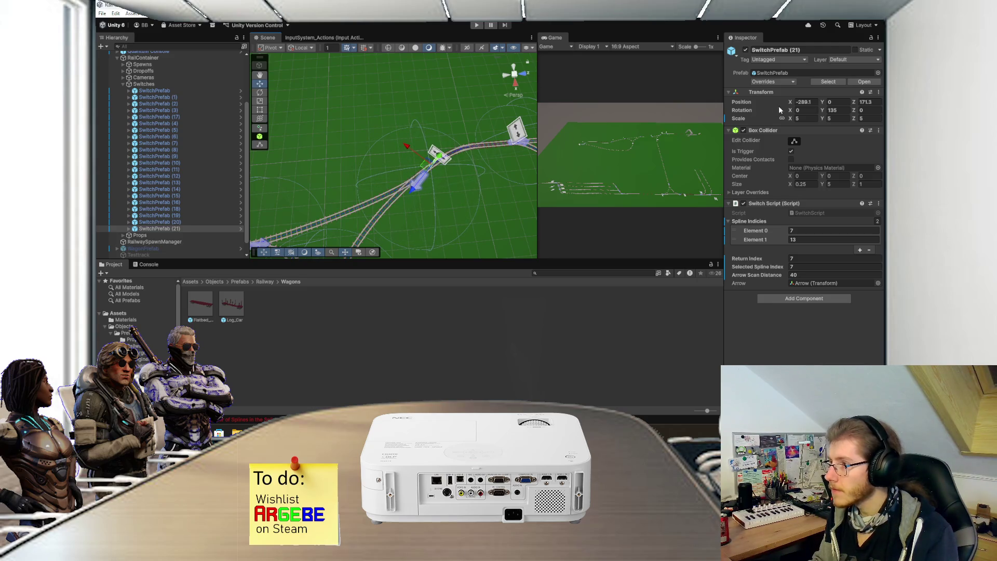
drag(823, 109, 859, 110)
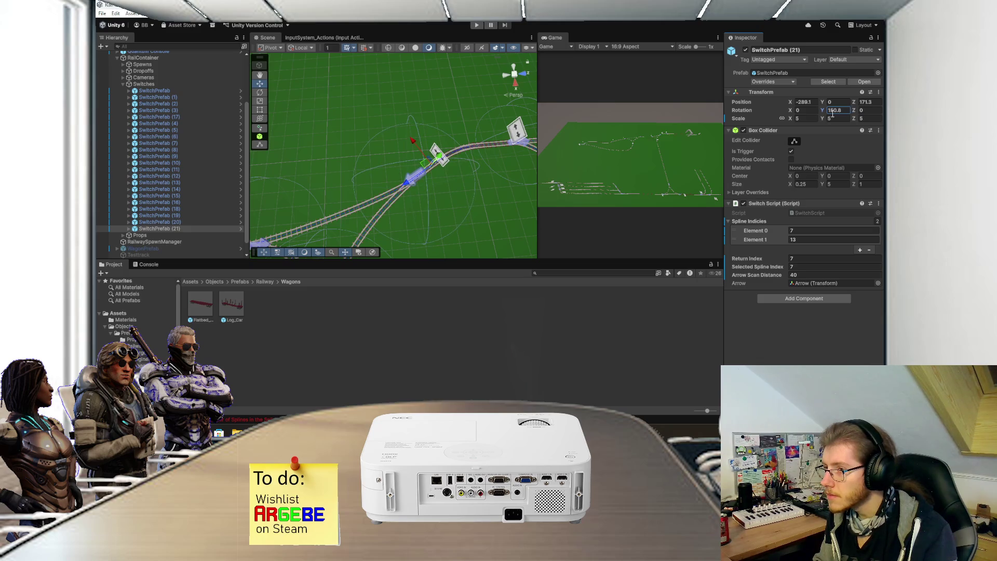
drag(459, 191, 420, 203)
mouse_move(392, 148)
mouse_down()
mouse_move(376, 202)
mouse_move(447, 182)
mouse_up()
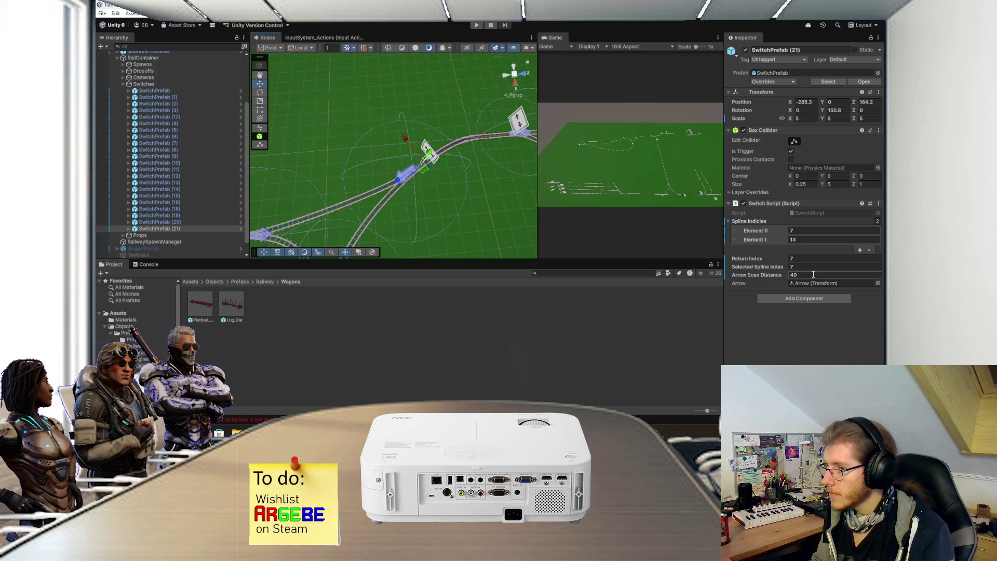
mouse_move(473, 215)
mouse_down()
mouse_move(460, 205)
mouse_move(460, 175)
mouse_up()
Step: Give SwitchPrefab (21) scan distance 50 and Element 0, Return and Selected Spline Index 2, then press Play
click(811, 275)
text(50)
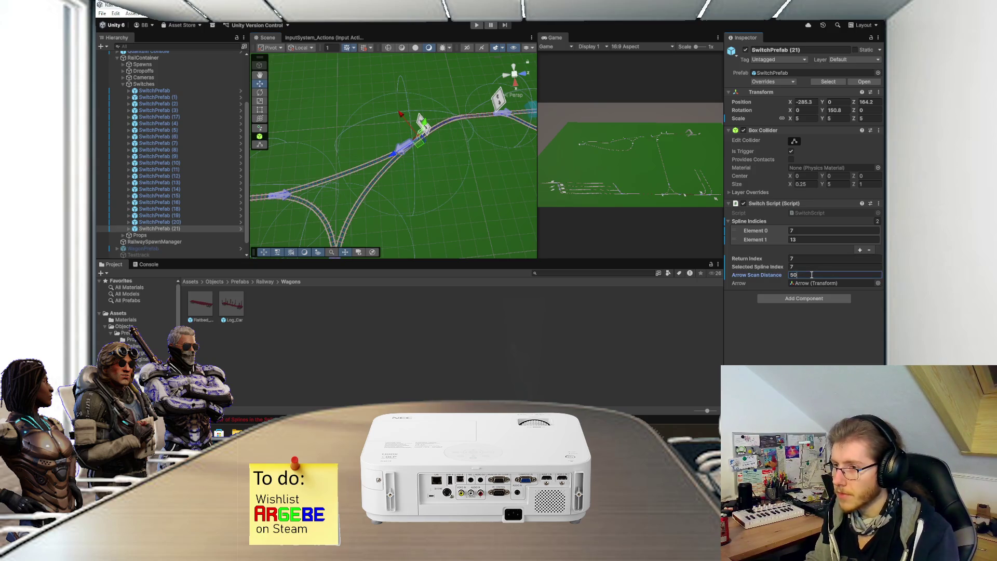
click(805, 232)
text(2)
click(802, 257)
text(2)
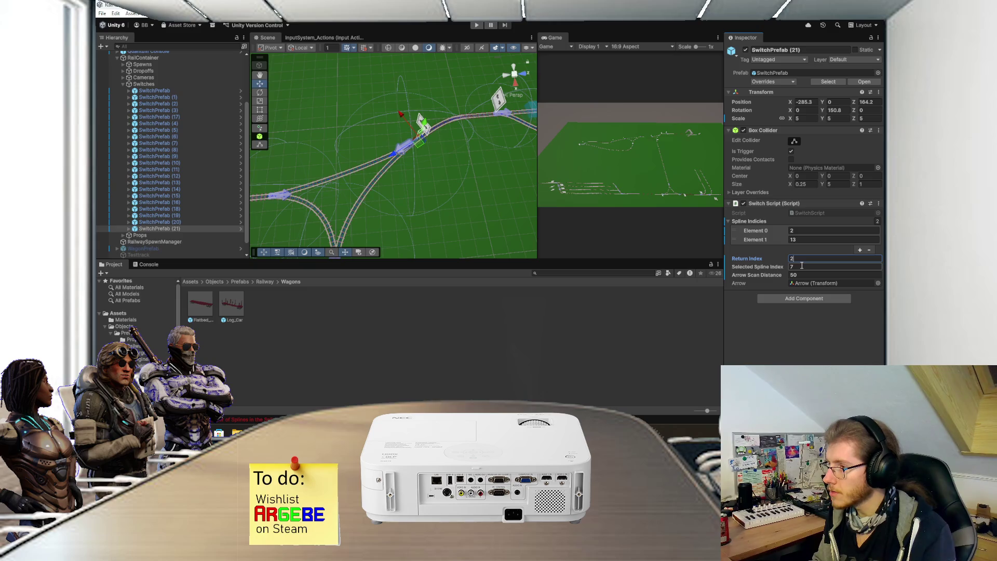
click(802, 265)
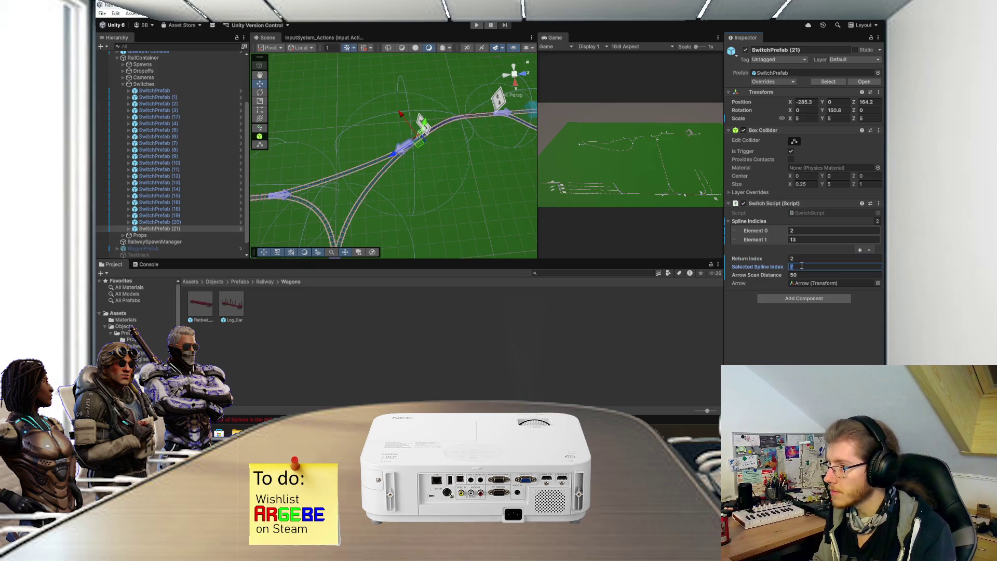
text(2)
mouse_move(414, 186)
mouse_down()
mouse_move(460, 161)
mouse_move(453, 177)
mouse_move(444, 95)
mouse_up()
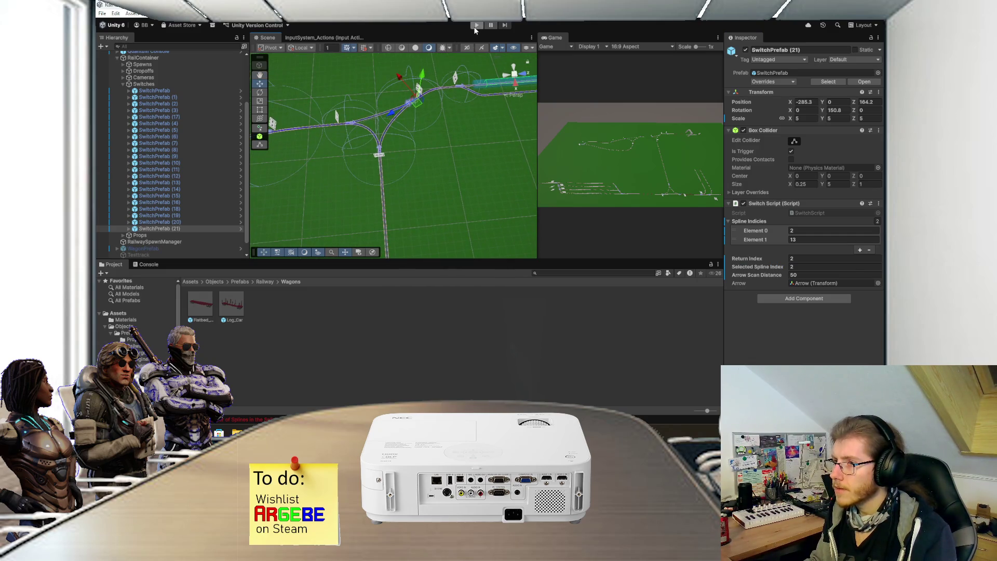
click(475, 26)
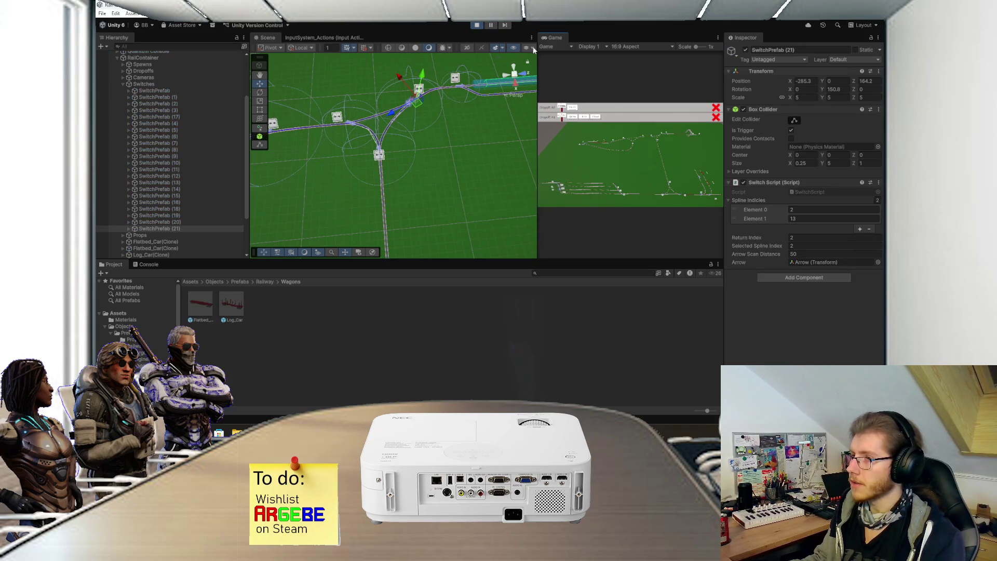
Step: Maximize the Game view, flip three track switches to reroute the train, then restore the layout
double_click(560, 37)
scroll(683, 166, up, 3)
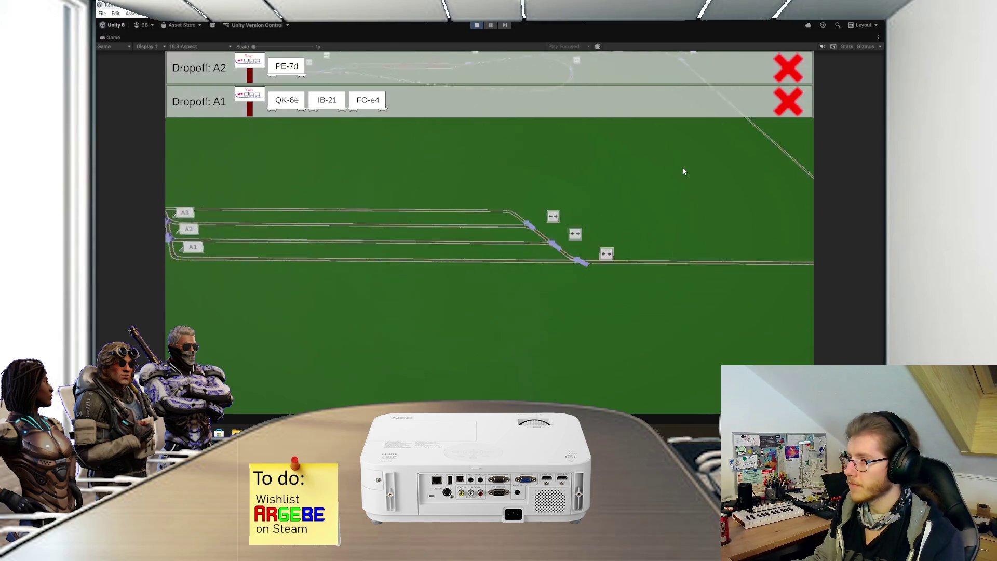
scroll(680, 172, down, 3)
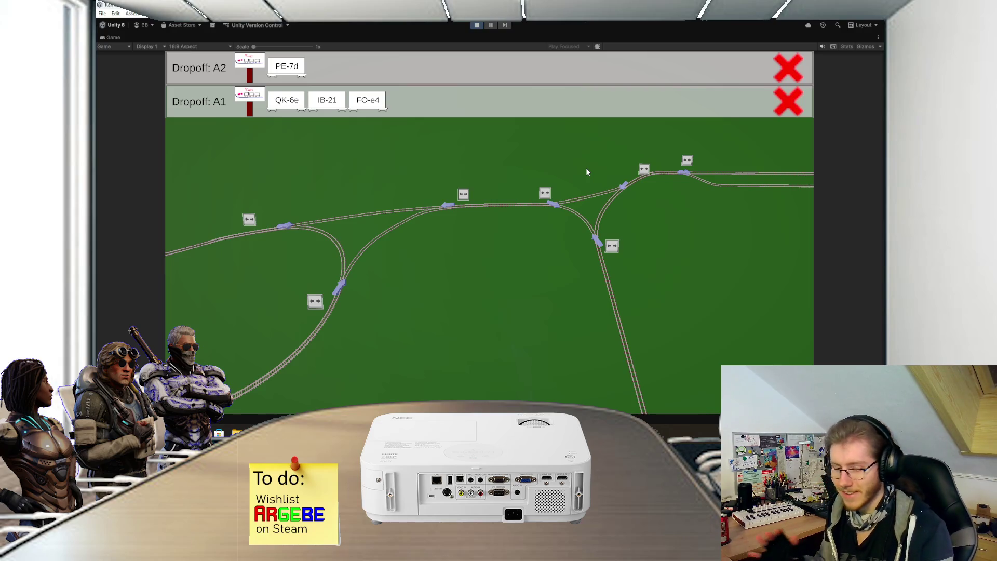
key(q)
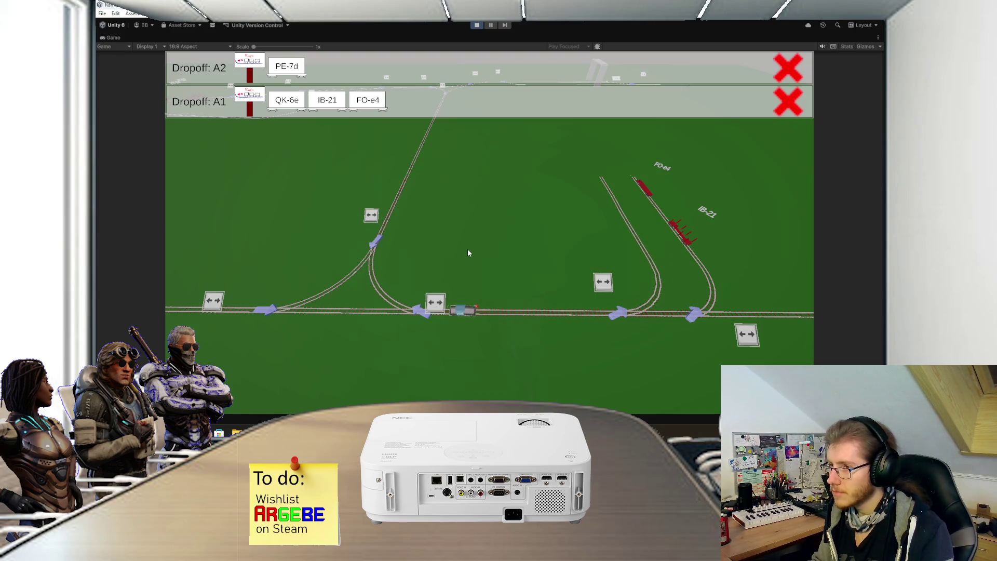
key(q)
click(612, 247)
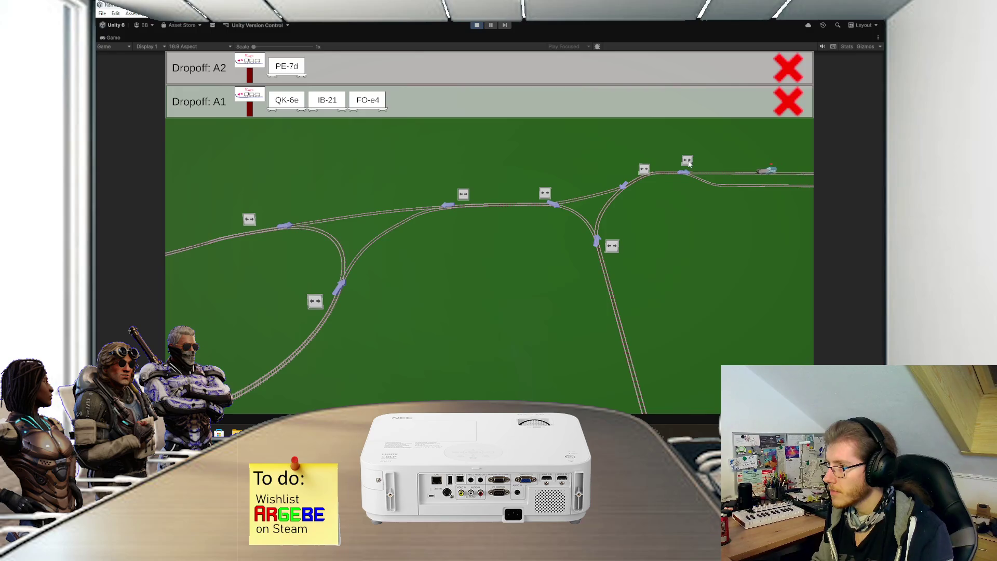
click(645, 170)
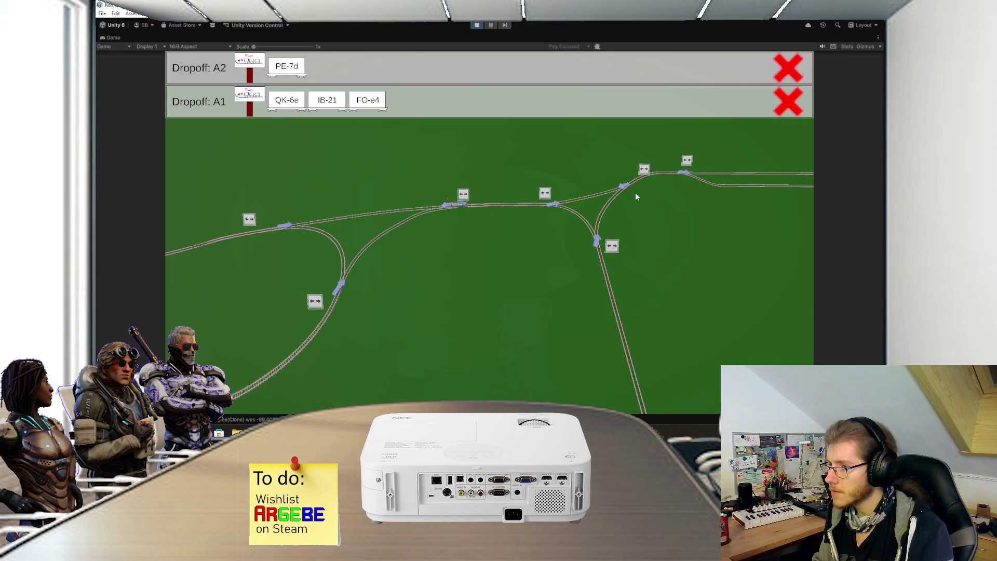
click(687, 161)
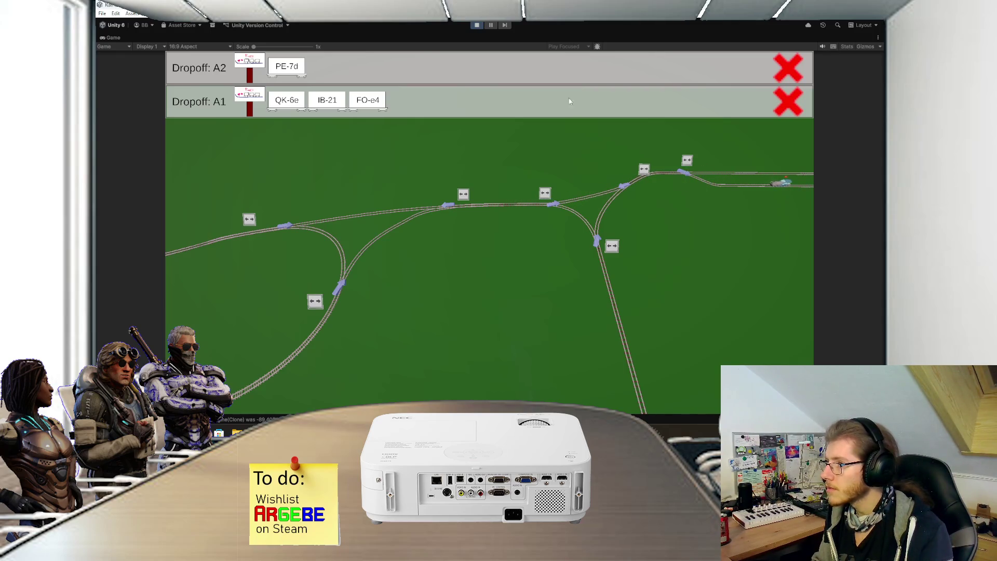
double_click(111, 38)
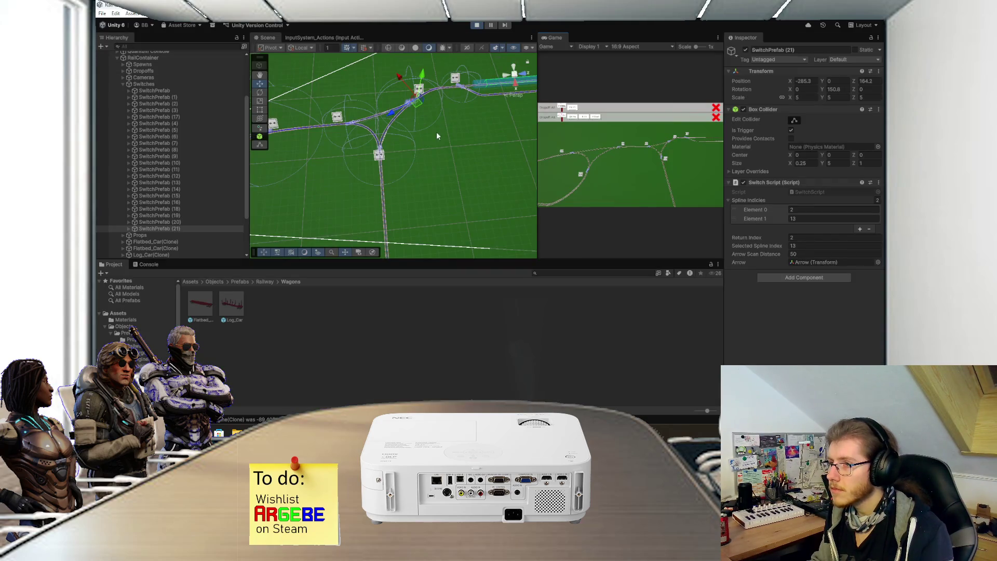
Step: Look over the tracks in the Scene view, then stop Play mode
drag(313, 181, 349, 190)
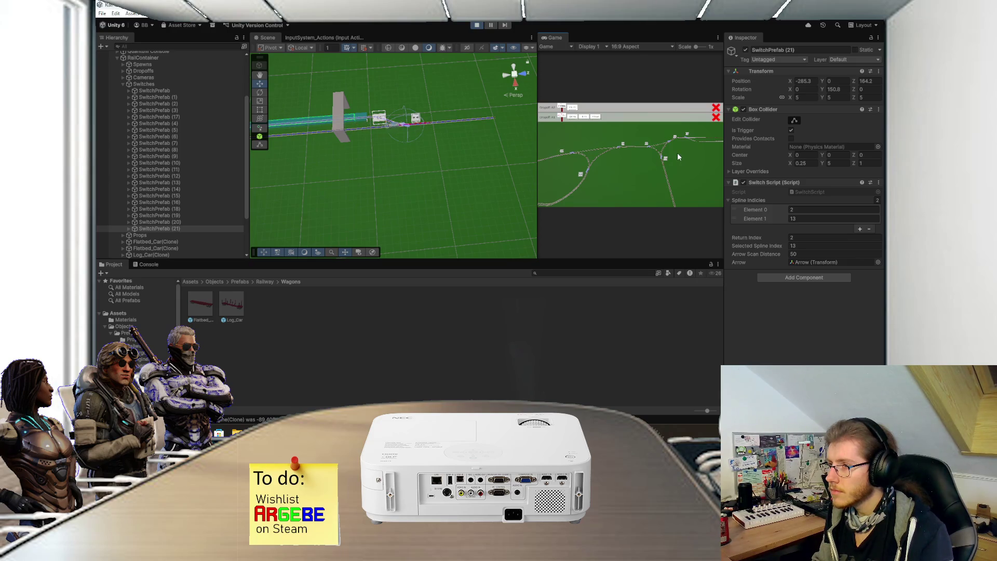
scroll(675, 153, down, 3)
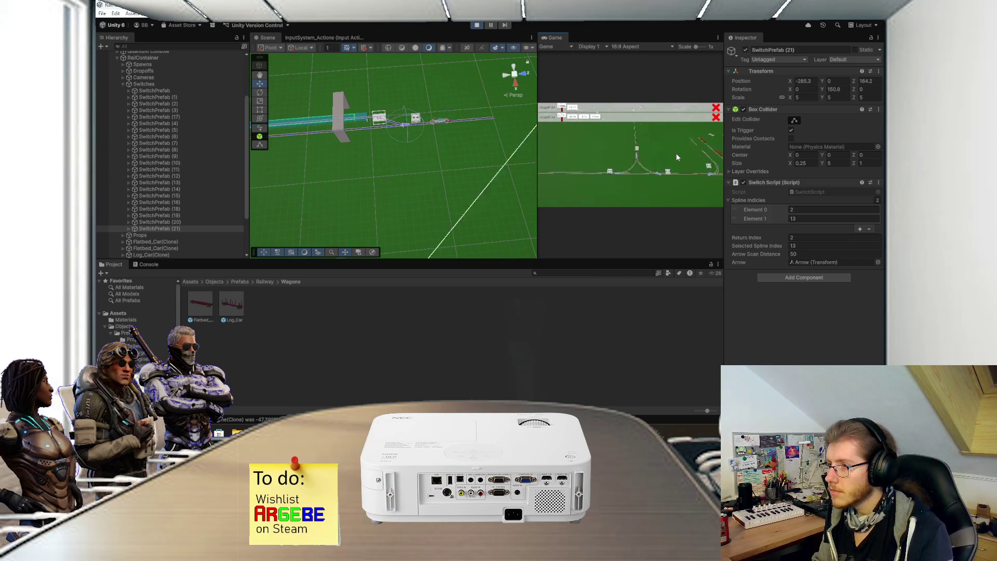
scroll(677, 157, down, 3)
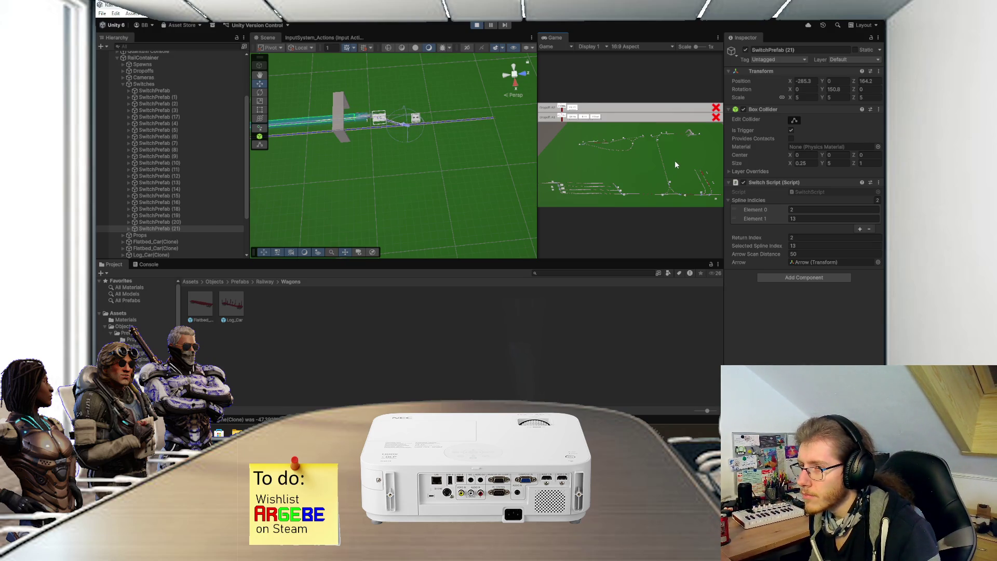
mouse_move(468, 149)
mouse_down()
mouse_move(504, 162)
mouse_move(451, 189)
mouse_move(463, 193)
mouse_up()
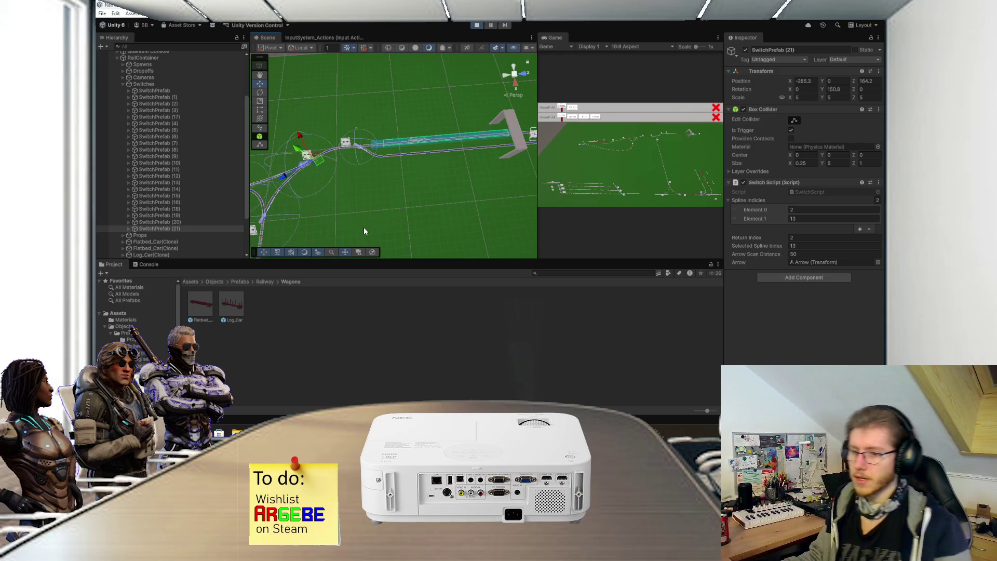
scroll(410, 171, up, 3)
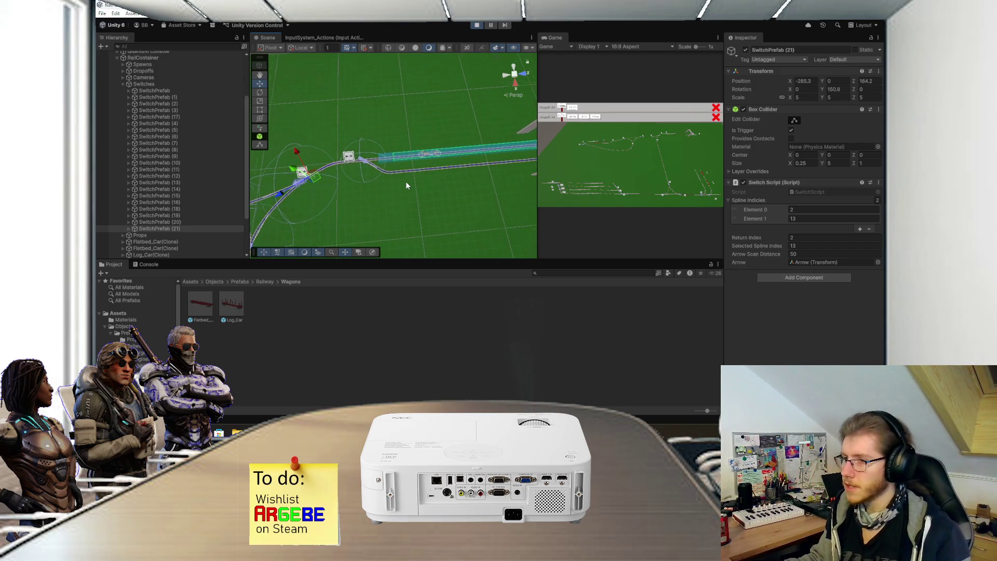
click(477, 26)
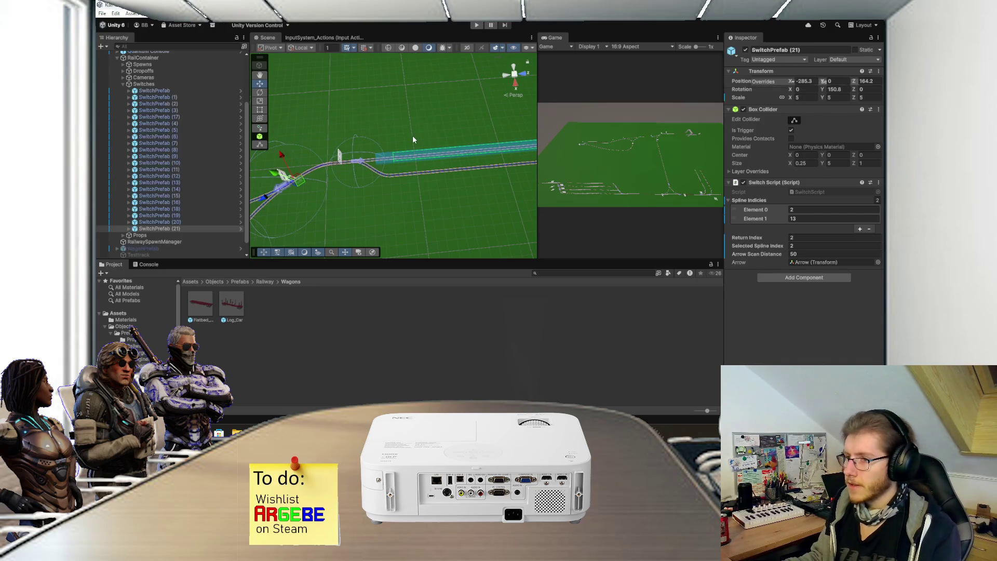
mouse_move(454, 154)
mouse_down()
mouse_move(407, 144)
mouse_move(421, 195)
mouse_move(457, 178)
mouse_move(378, 160)
mouse_move(387, 171)
mouse_up()
Step: Launch GitHub Desktop from the Windows search
key(super)
text(github Desktop)
key(Return)
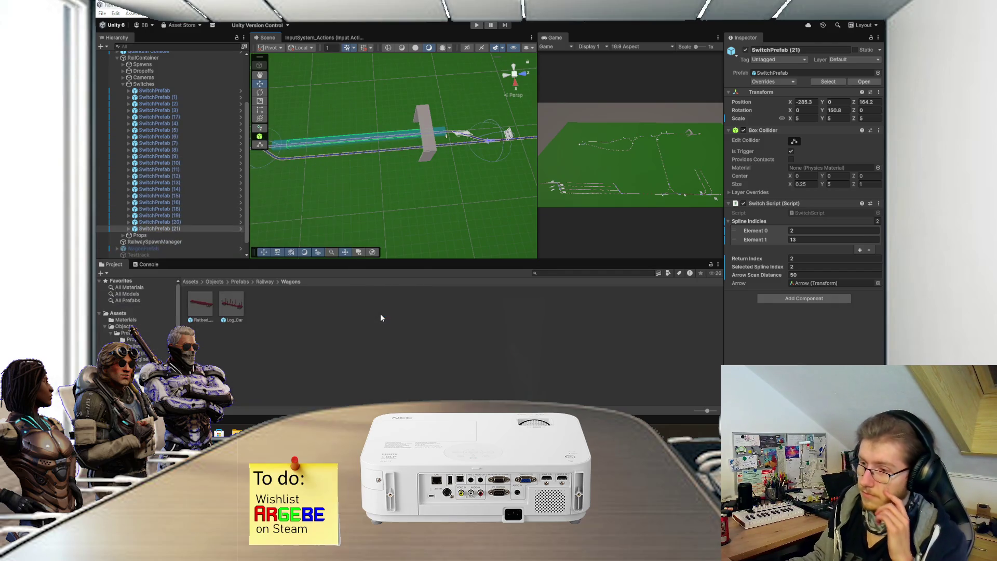
Step: Commit the 42 changed files to main with summary 'A', push to origin, and return to Unity
scroll(217, 292, down, 5)
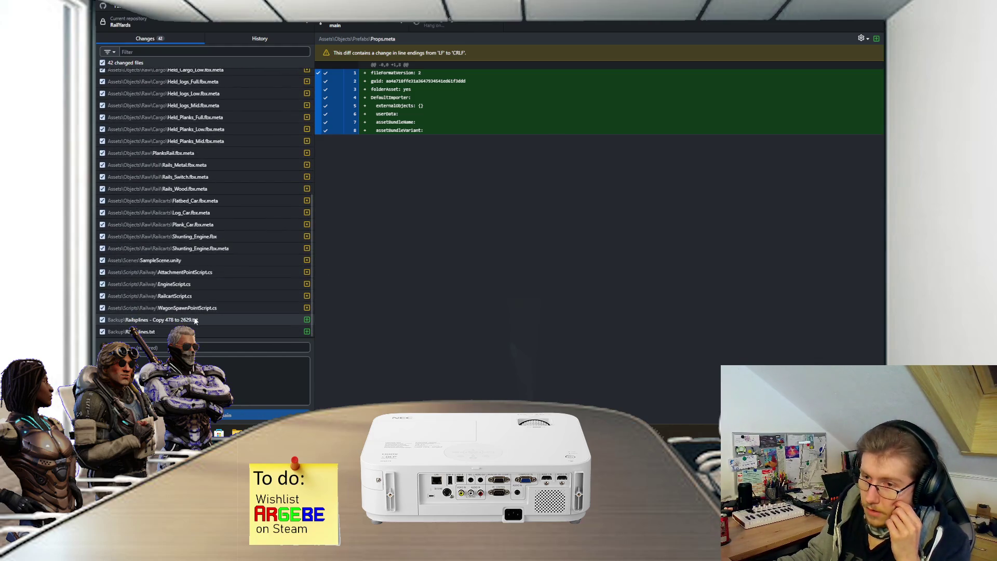
scroll(193, 326, up, 10)
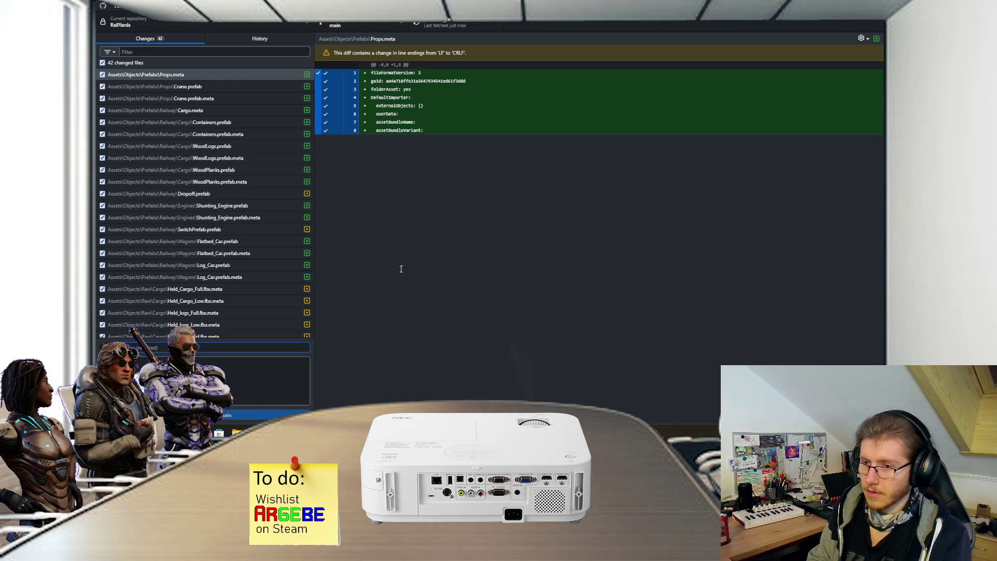
text(A)
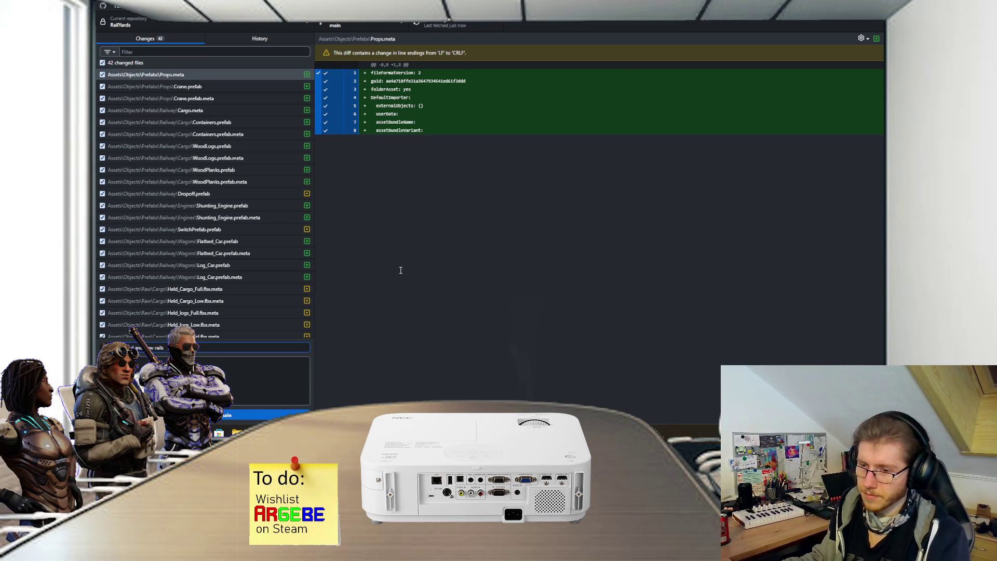
click(239, 415)
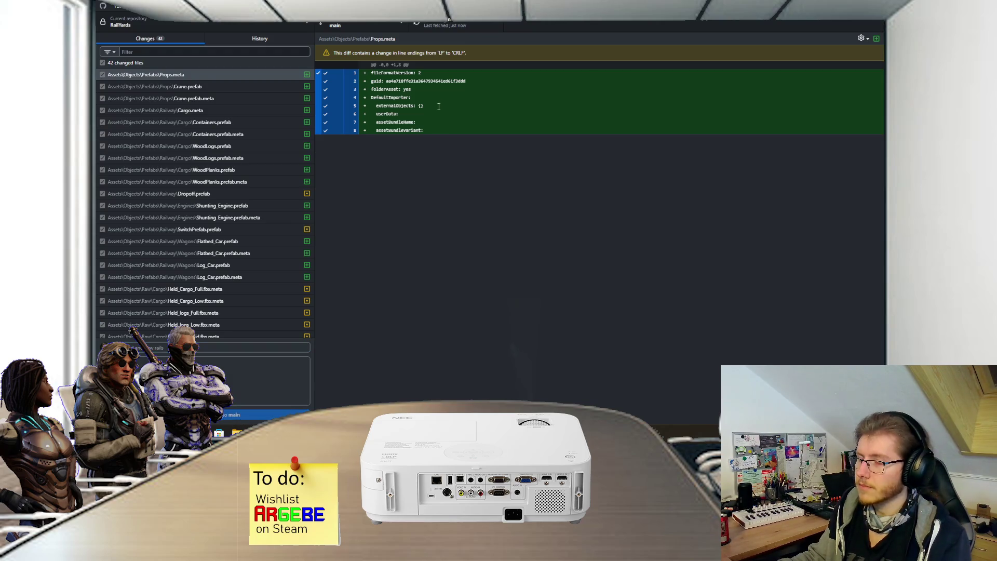
click(439, 27)
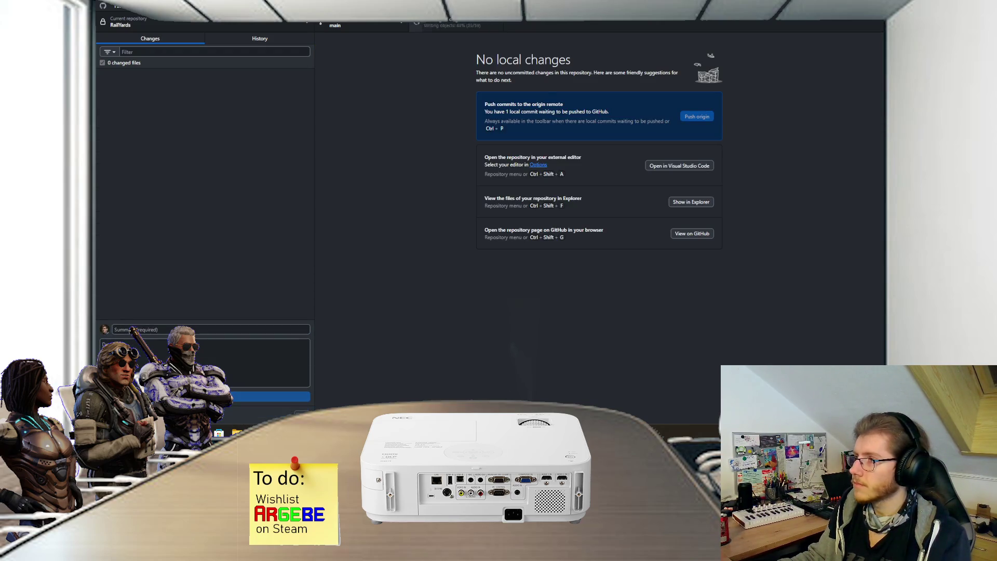
key(alt+Tab)
scroll(428, 174, down, 3)
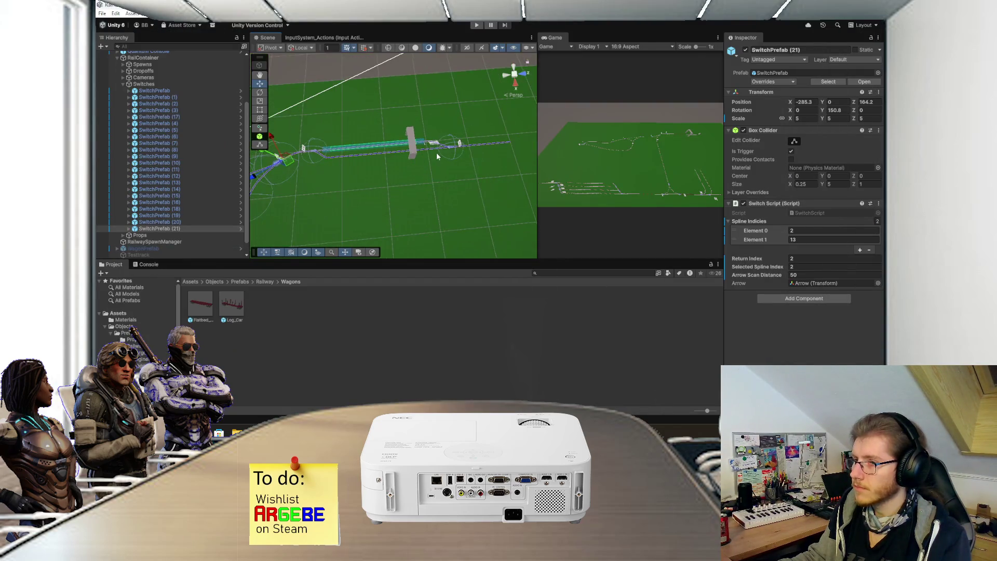
Step: Collapse Switches, expand the Cameras group in the Hierarchy, and select TopCam
mouse_move(401, 167)
mouse_down()
mouse_move(374, 155)
mouse_move(463, 141)
mouse_move(434, 165)
mouse_move(450, 163)
mouse_move(436, 153)
mouse_up()
scroll(435, 153, down, 4)
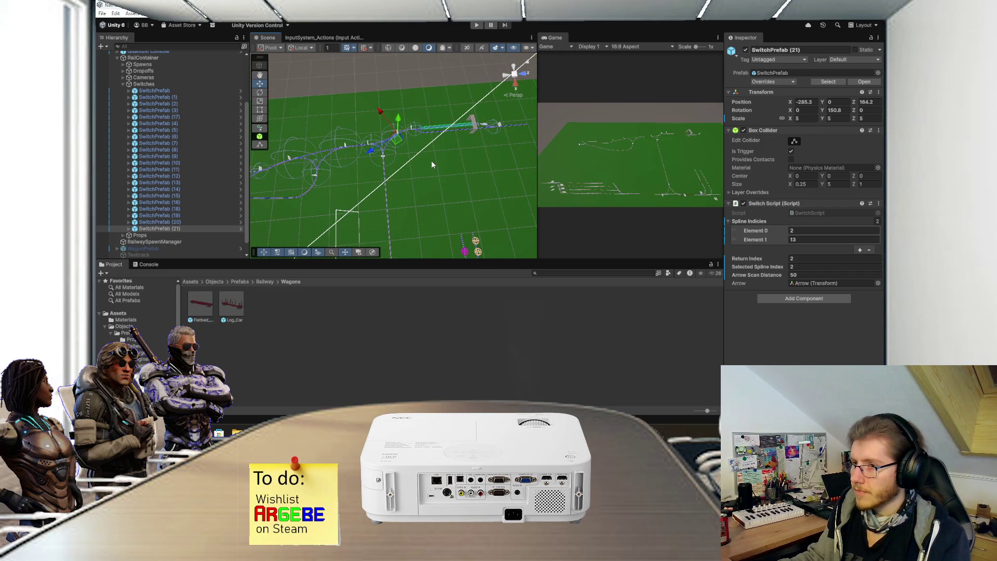
drag(431, 160, 447, 150)
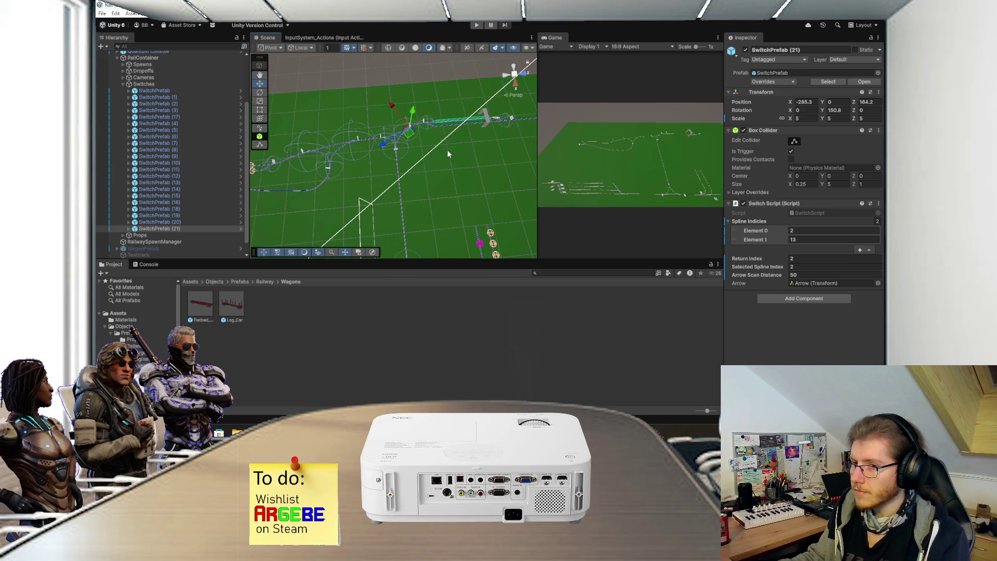
click(122, 83)
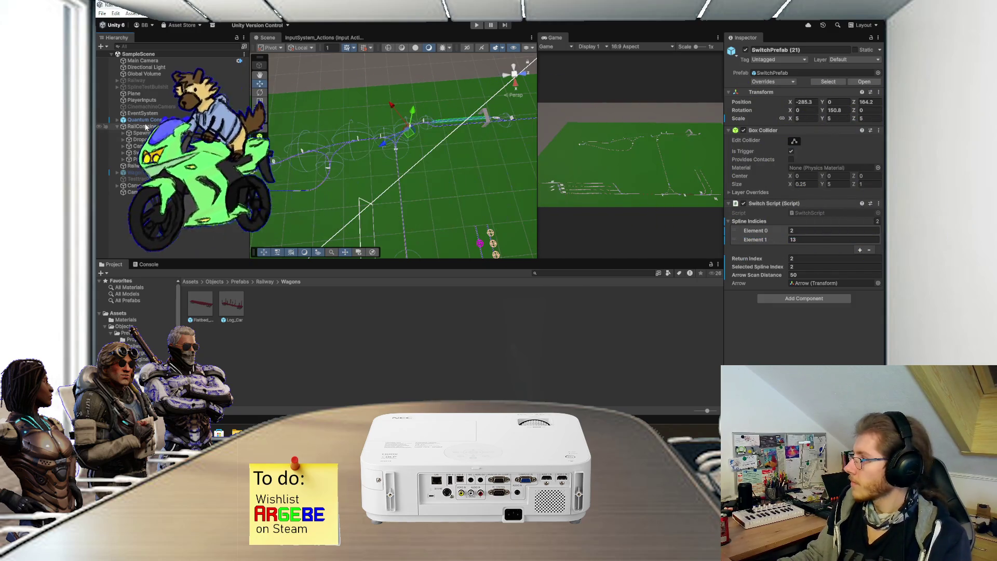
click(124, 147)
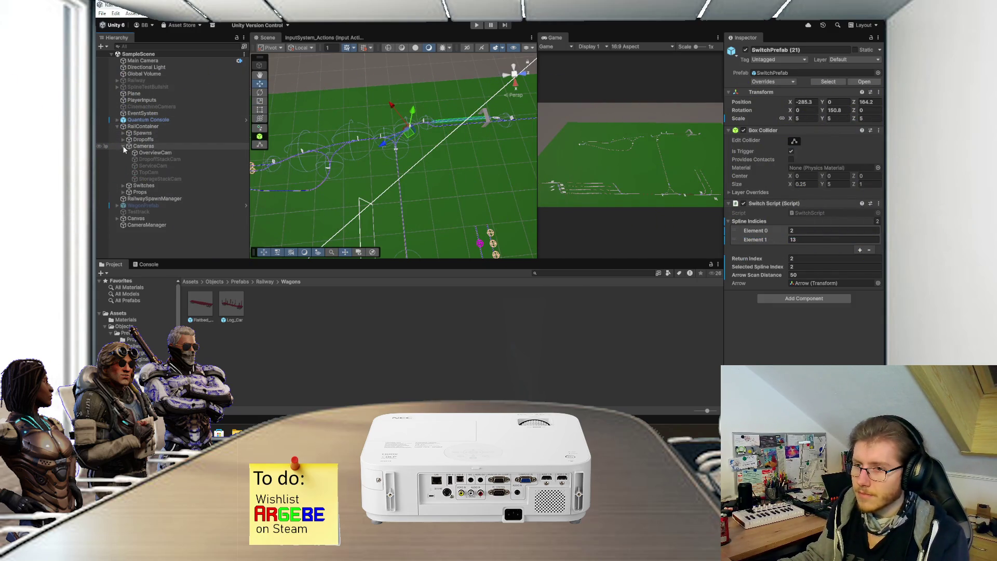
click(159, 164)
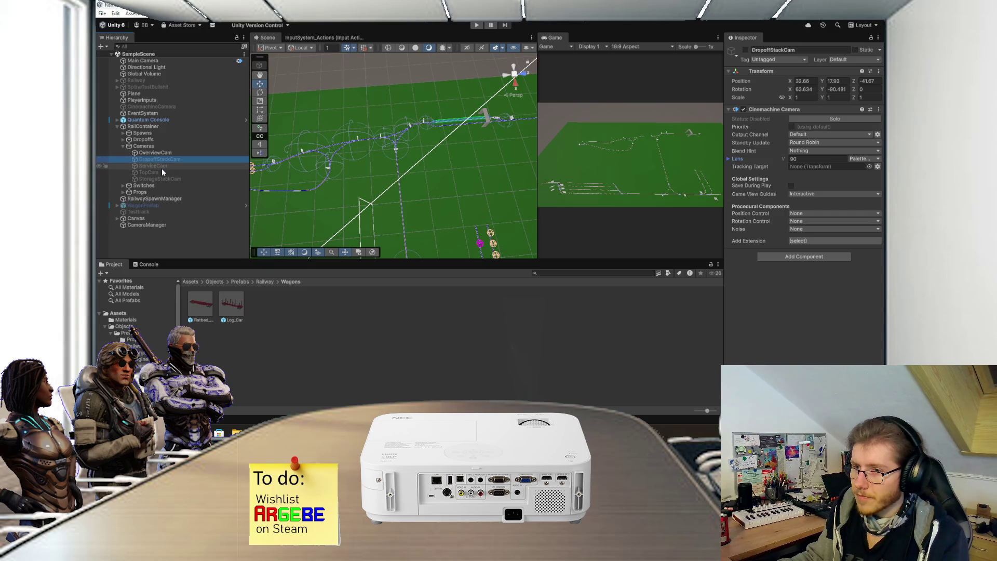
click(162, 172)
drag(433, 145, 459, 169)
Step: Enable TopCam to preview its view, then disable it again
click(746, 50)
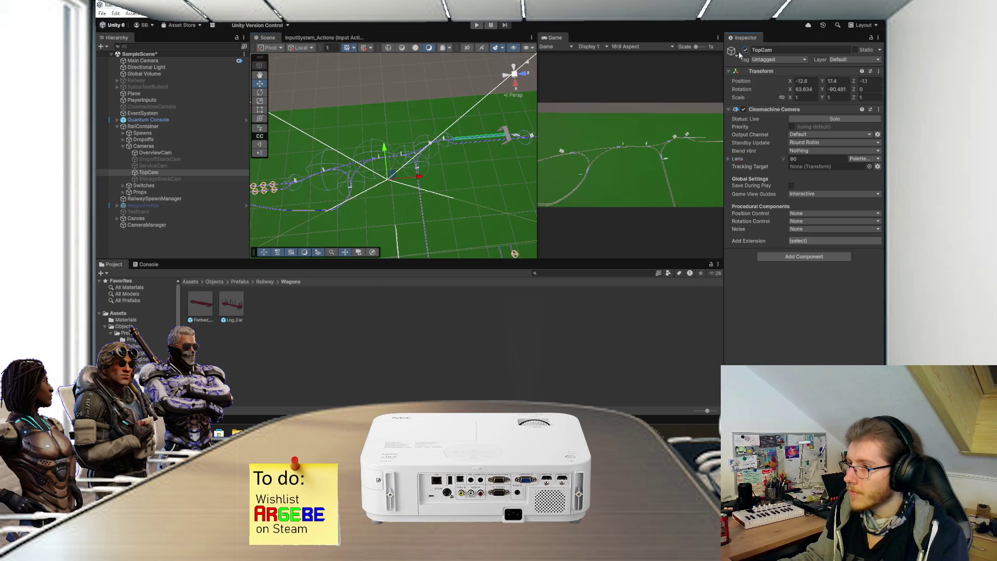
scroll(388, 159, down, 2)
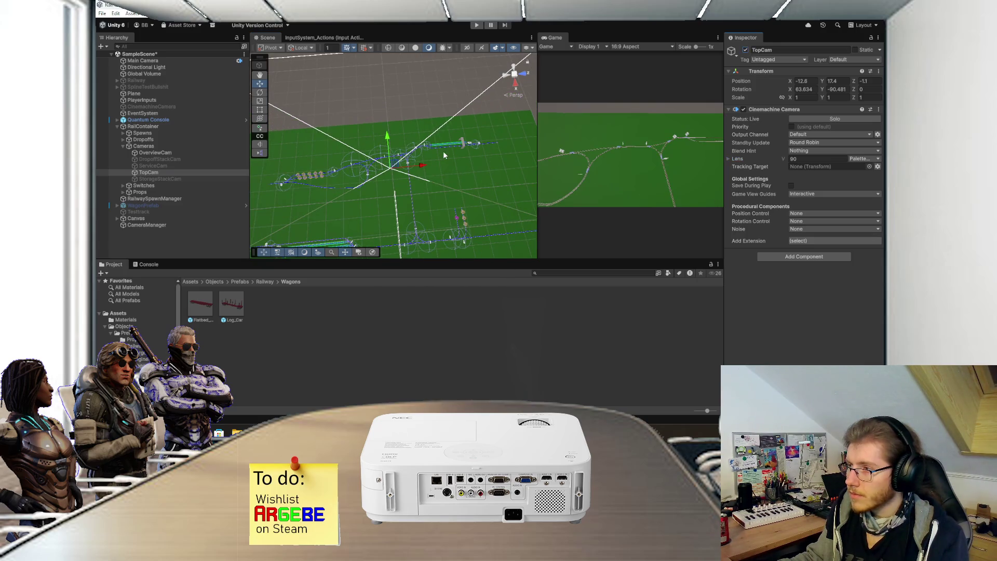
drag(432, 155, 406, 159)
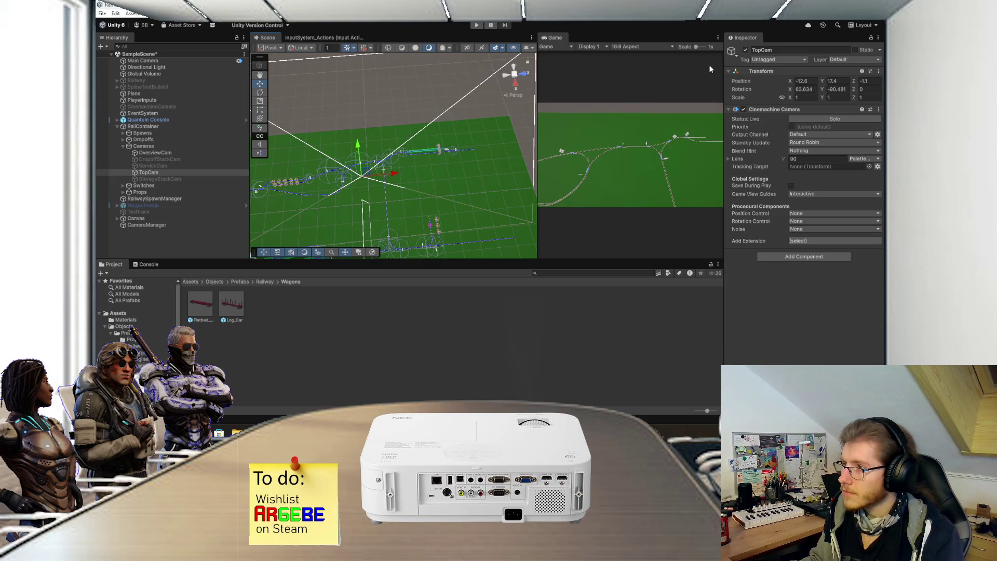
click(746, 50)
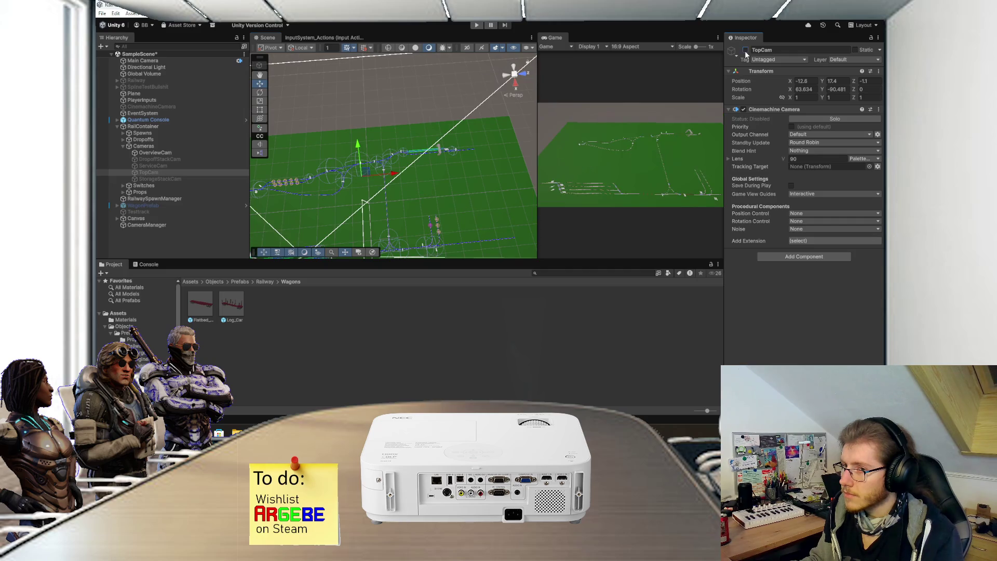
click(178, 173)
Step: Duplicate TopCam and move the enabled copy to X -16.7, Z 32.3 using world-axis handles
key(ctrl+d)
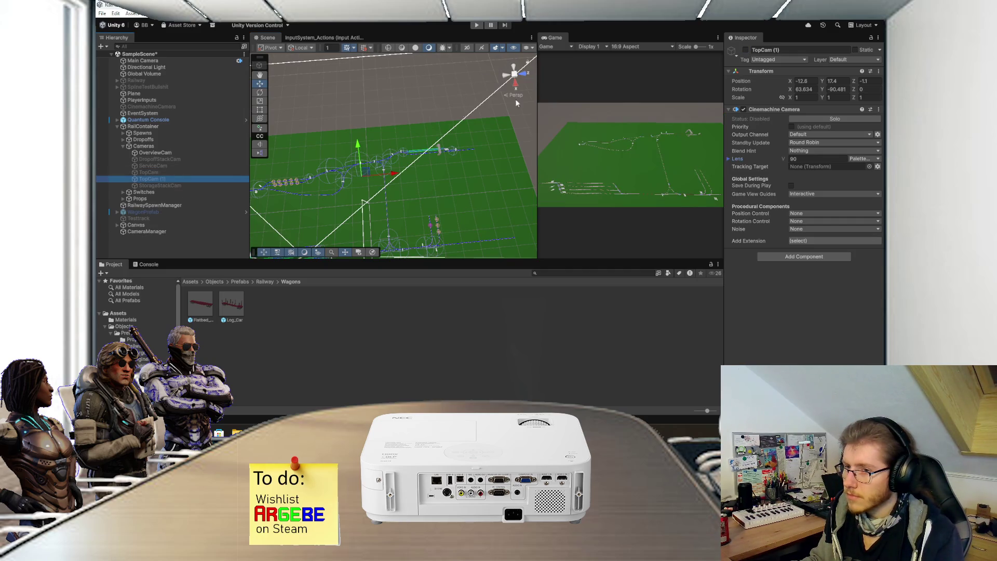
click(746, 49)
drag(396, 175, 460, 178)
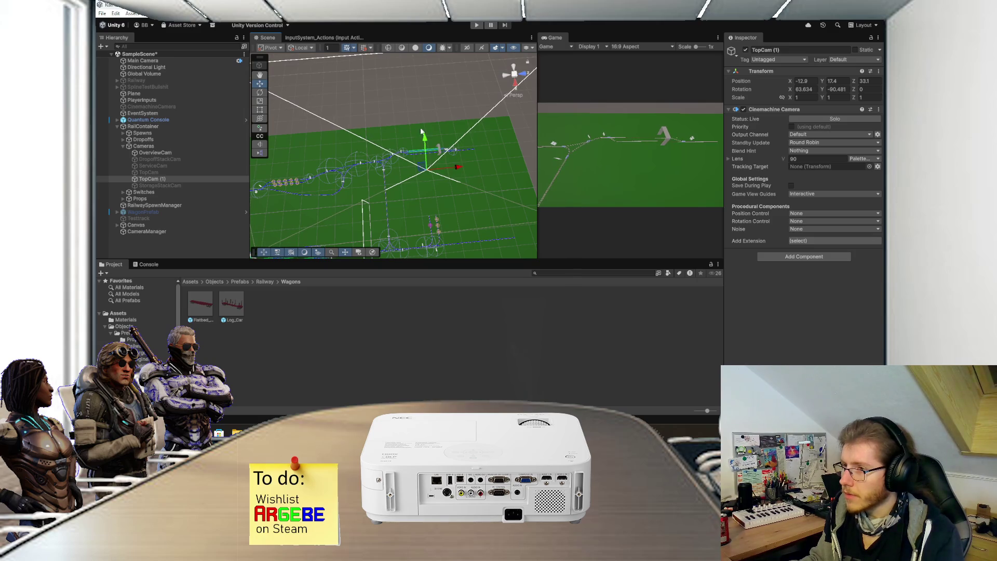
click(301, 47)
click(304, 61)
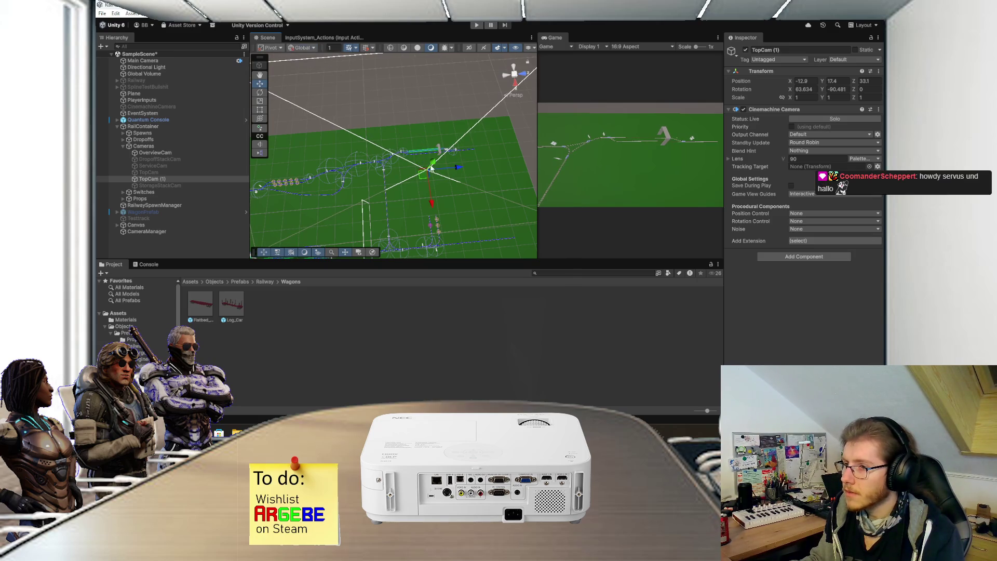
mouse_move(433, 209)
mouse_down()
mouse_move(453, 164)
mouse_move(433, 190)
mouse_move(455, 164)
mouse_up()
Step: Rename the copy to LoadingCam and switch it off
click(161, 178)
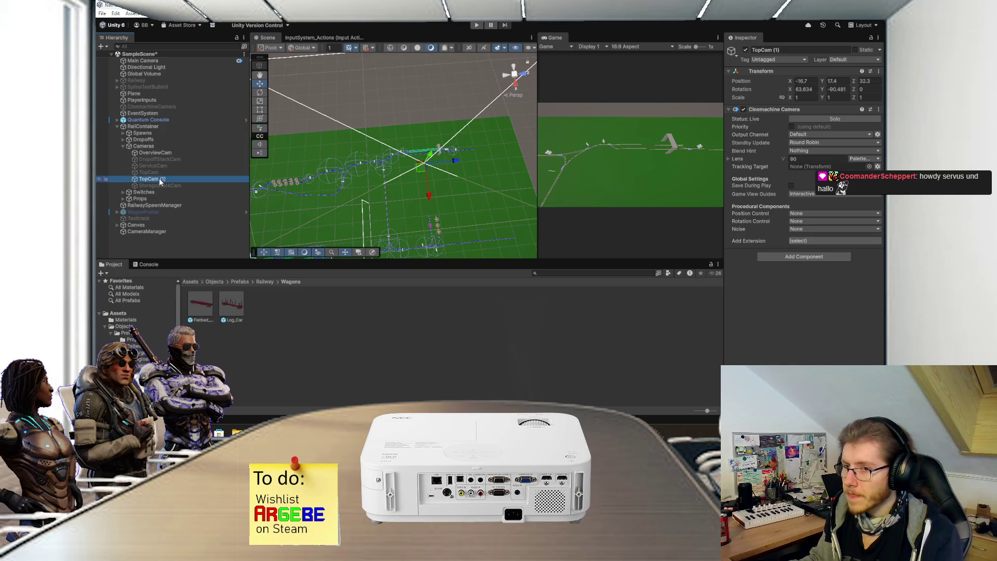
text(Loading)
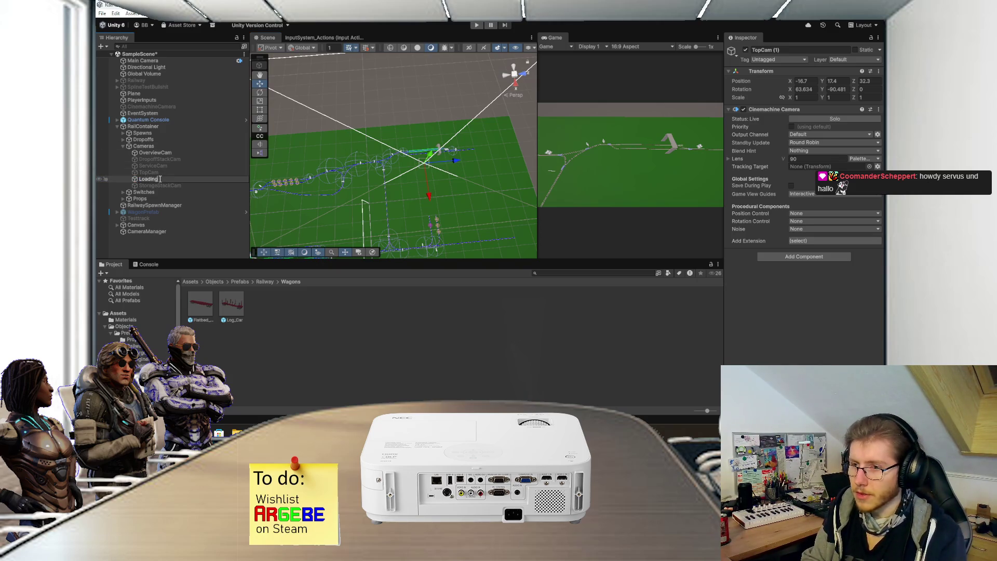
text(Cam)
key(Return)
click(745, 50)
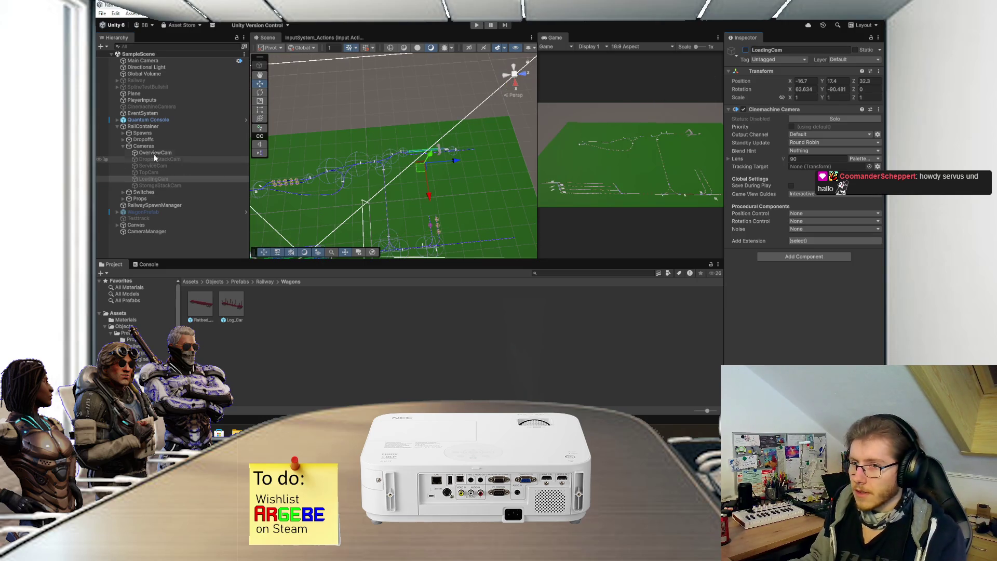
Step: Add LoadingCam as a sixth slot in CameraManager's camera list, then run the game maximized
click(209, 232)
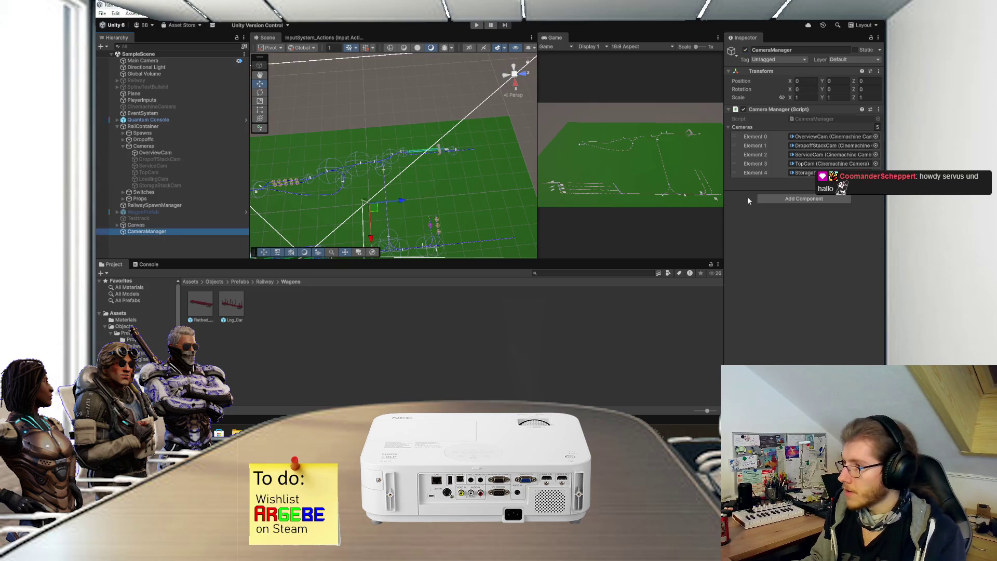
click(863, 182)
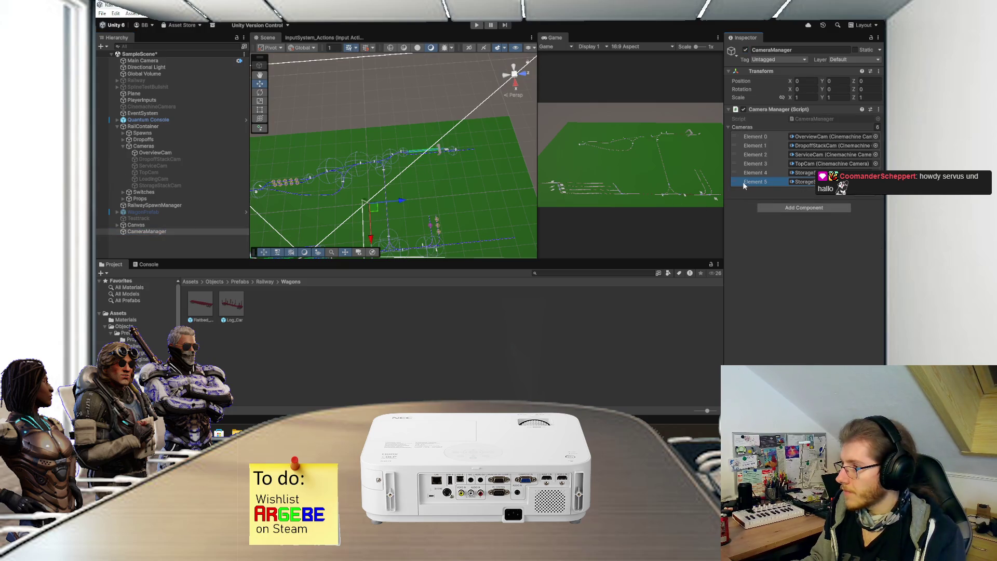
mouse_move(741, 181)
mouse_down()
mouse_move(176, 177)
mouse_move(805, 173)
mouse_up()
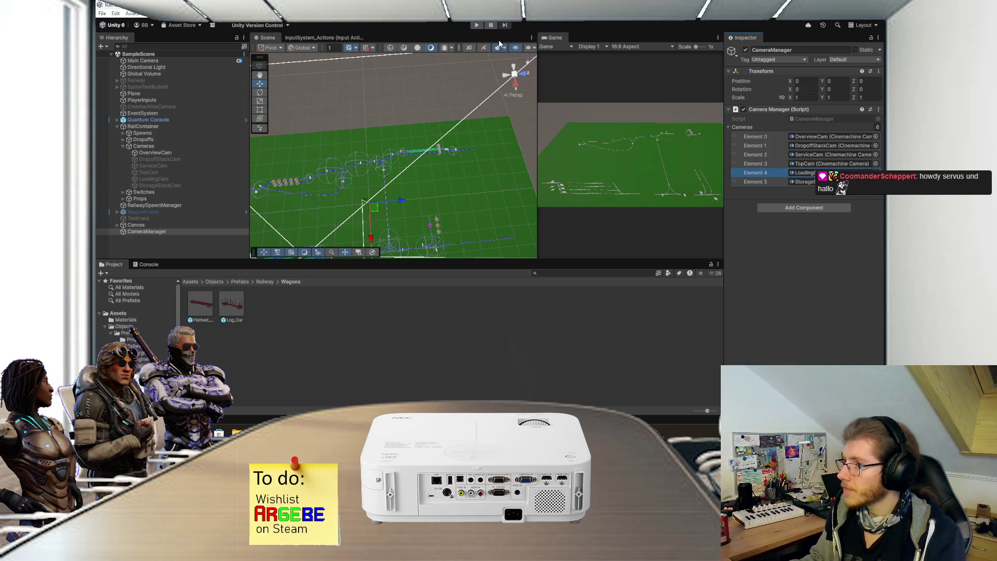
click(478, 25)
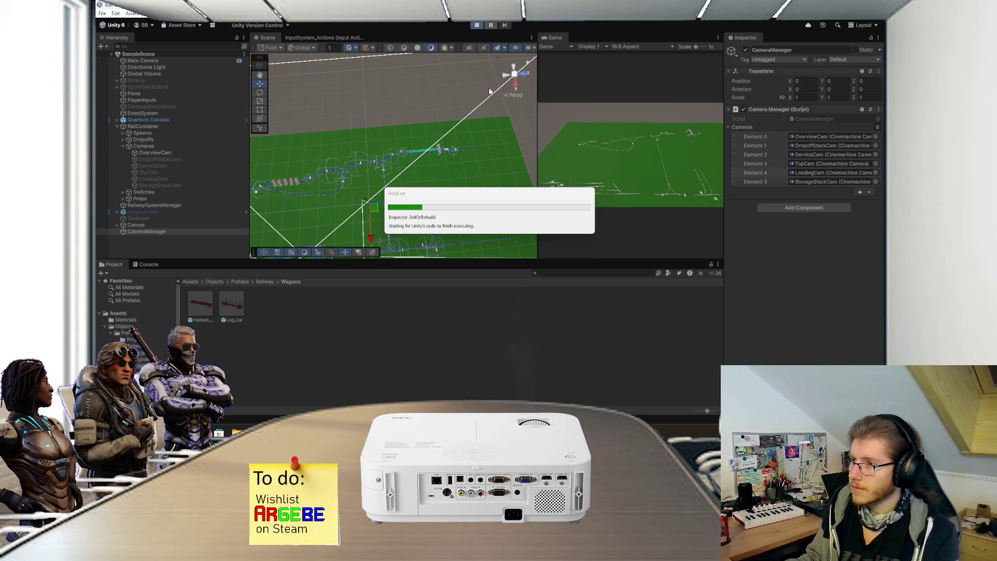
double_click(554, 38)
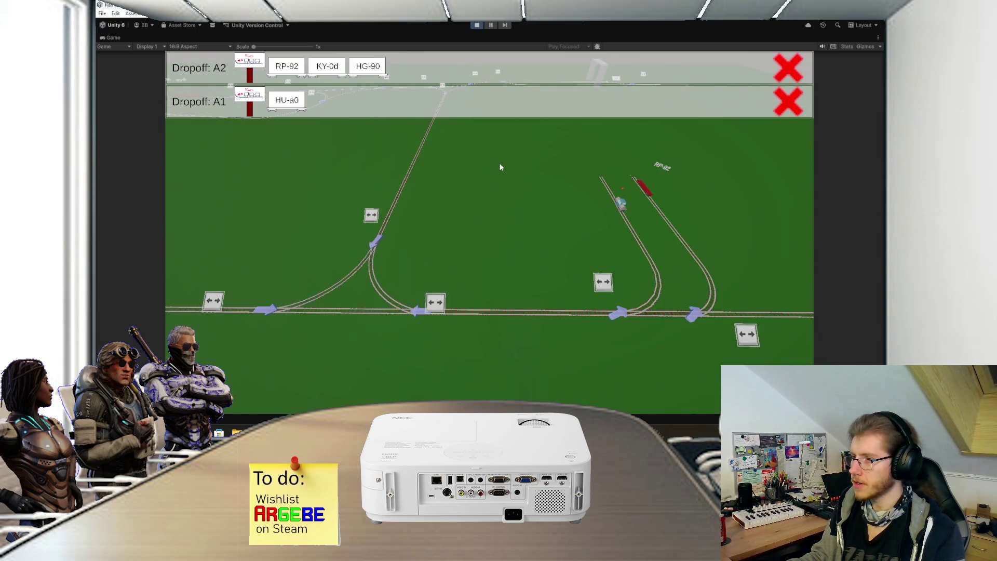
Step: Flip three track junctions in the running game to route trains, then stop play mode
click(436, 301)
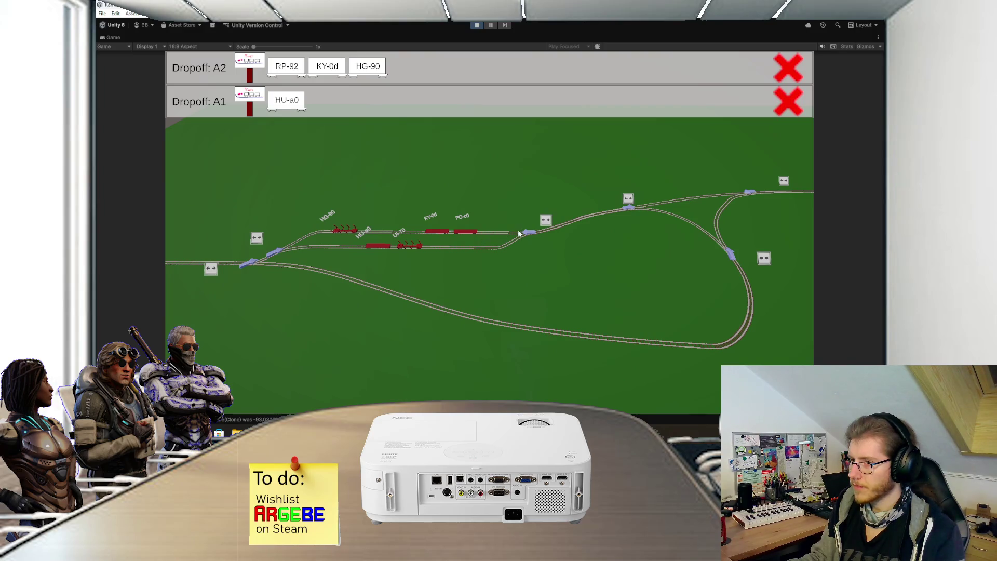
click(523, 233)
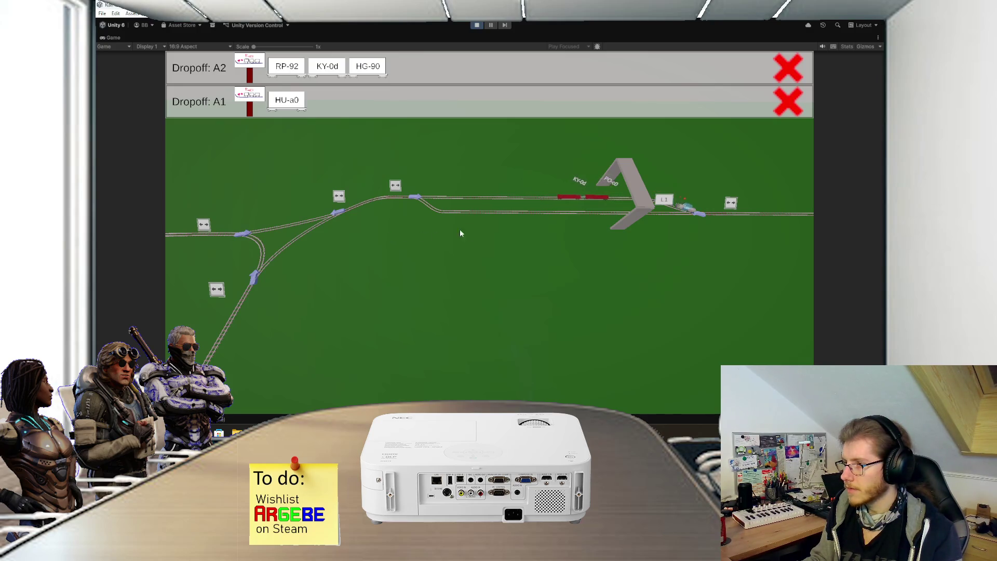
click(731, 203)
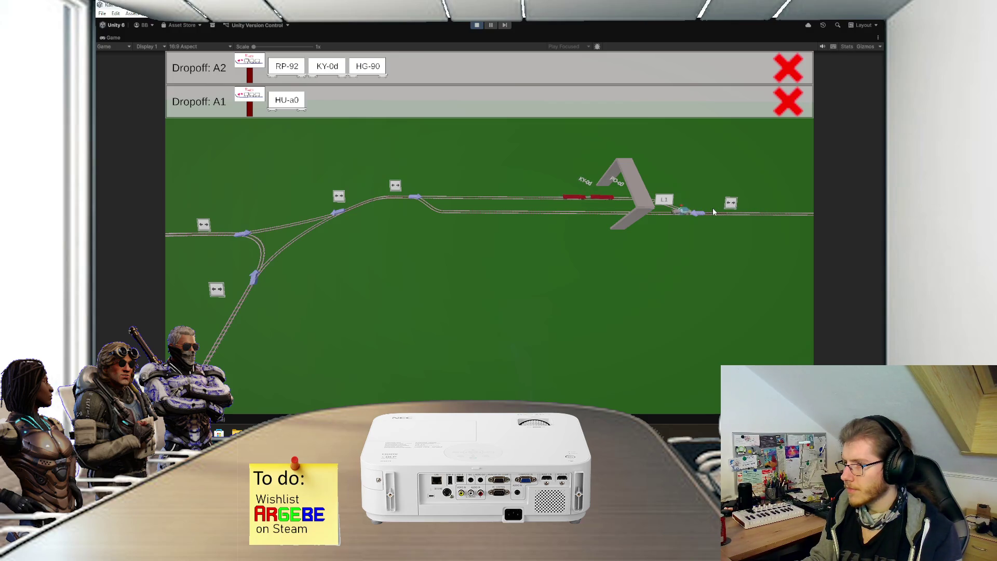
click(477, 25)
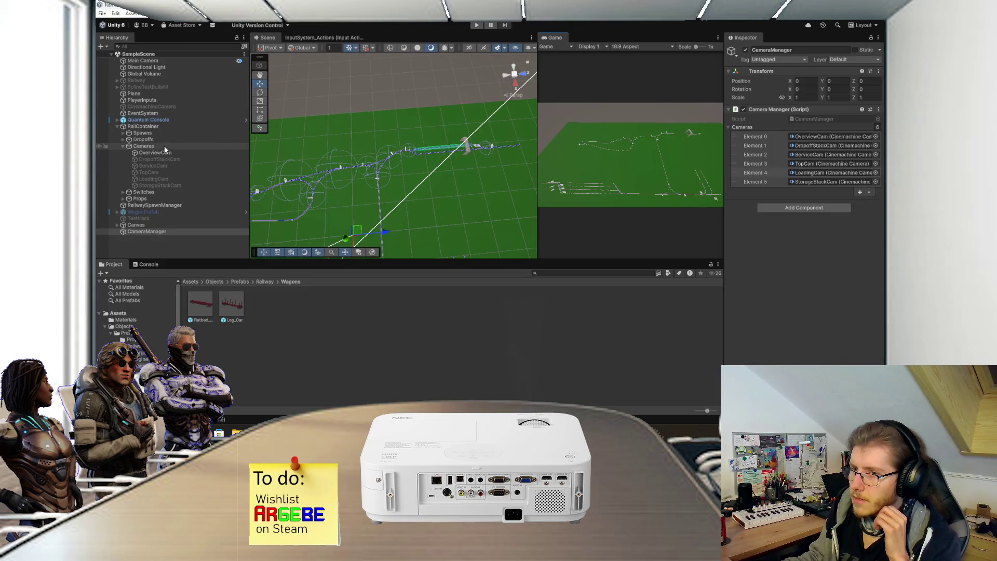
Step: Select the Crane and drag it along the track to Position Z 351
click(466, 148)
mouse_move(492, 148)
mouse_down()
mouse_move(434, 147)
mouse_move(349, 199)
mouse_move(410, 166)
mouse_move(432, 166)
mouse_move(447, 181)
mouse_up()
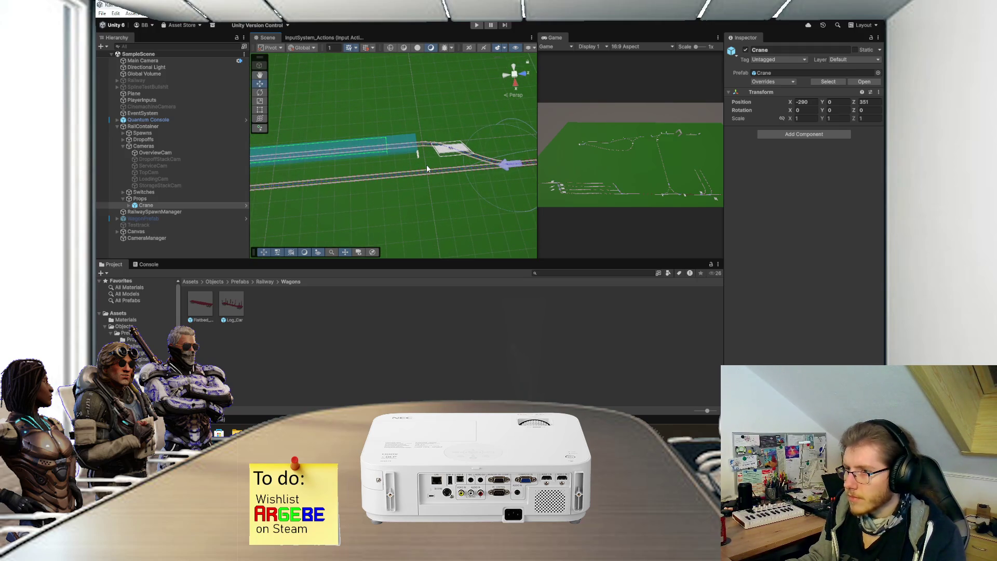
scroll(426, 164, down, 5)
scroll(413, 191, up, 2)
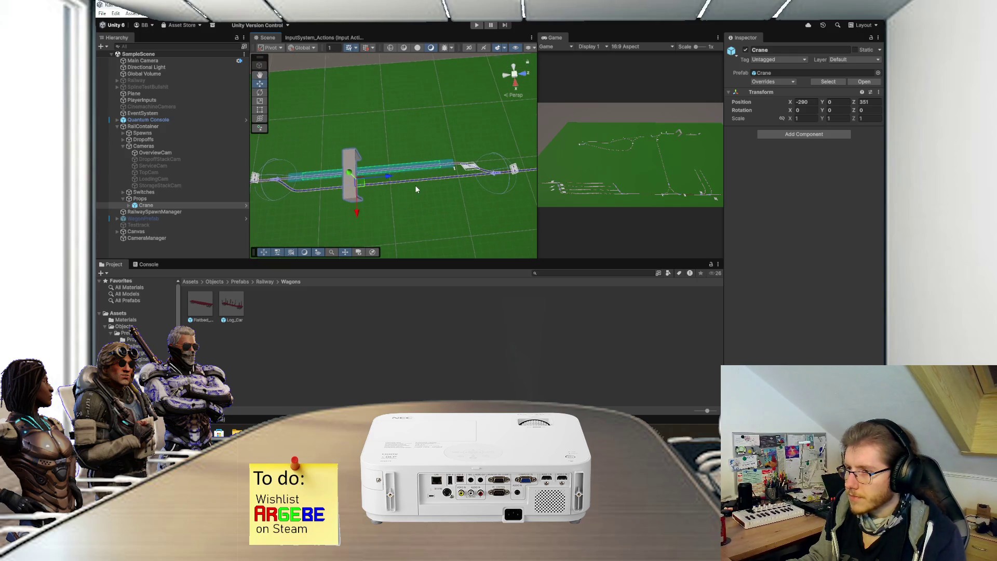
scroll(436, 192, up, 2)
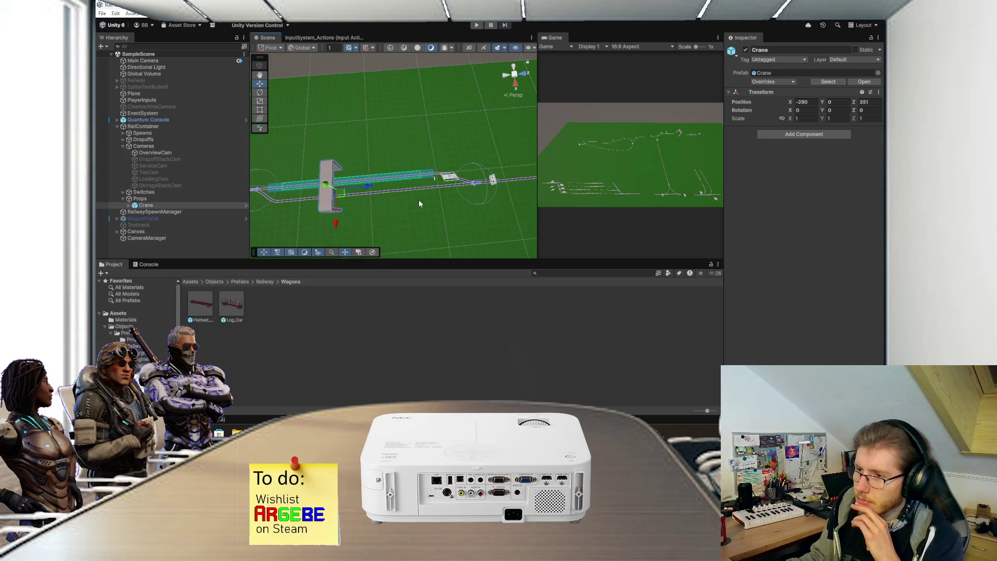
scroll(419, 204, up, 1)
scroll(419, 182, up, 3)
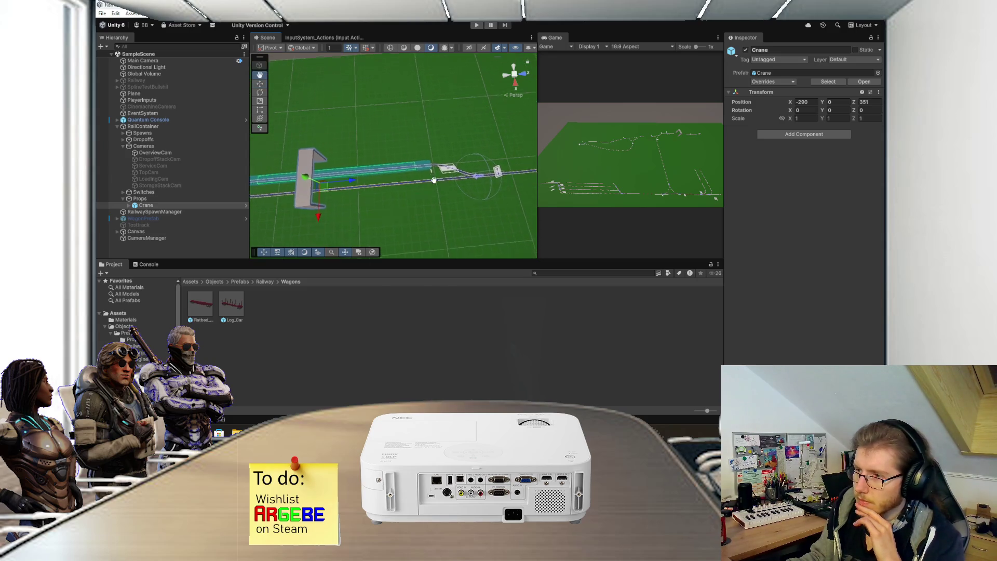
scroll(420, 179, up, 1)
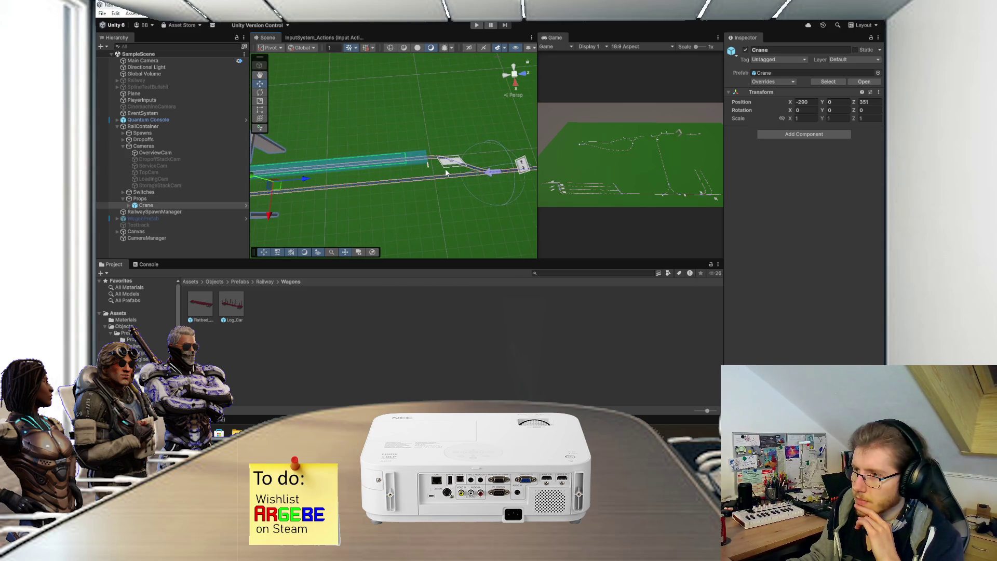
scroll(436, 161, up, 4)
Step: Center the view on the loading track, select Loading 1, and expand its children
middle_click(429, 157)
mouse_move(433, 158)
mouse_down()
mouse_move(424, 219)
mouse_move(442, 161)
mouse_move(453, 158)
mouse_move(450, 167)
mouse_up()
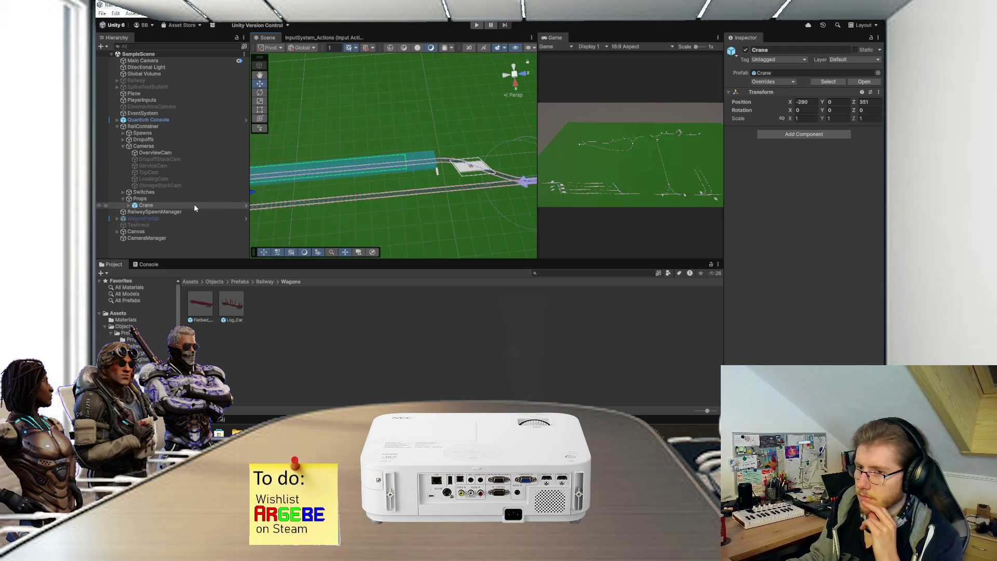
click(437, 173)
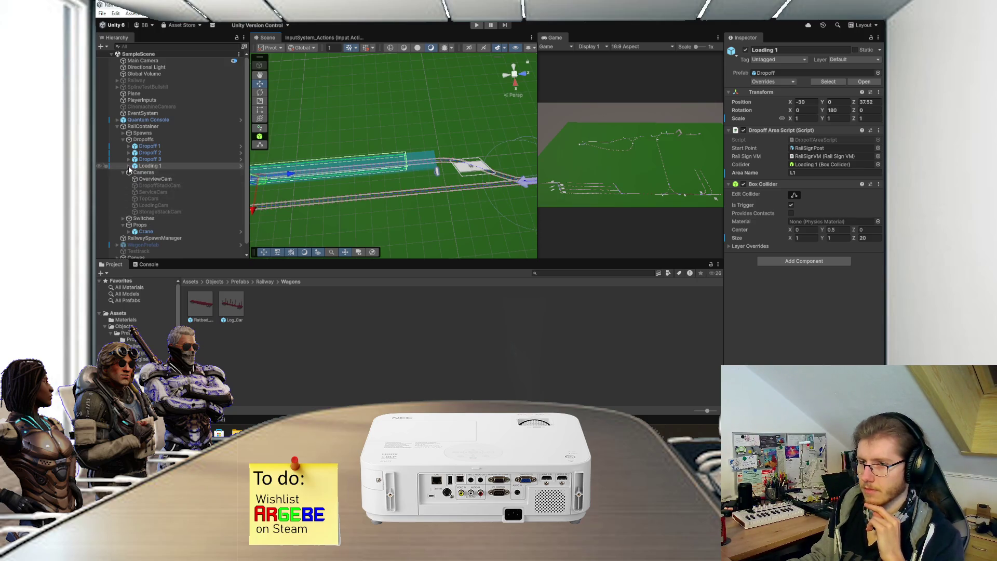
click(129, 166)
Step: Select the RailSignPost and slide it along the track with the Move tool
click(160, 179)
click(159, 172)
mouse_move(410, 190)
mouse_down()
mouse_move(394, 204)
mouse_move(420, 210)
mouse_move(427, 175)
mouse_move(458, 165)
mouse_move(419, 198)
mouse_up()
key(w)
Step: Position the sign's Canvas at X 3, Z -12
click(171, 178)
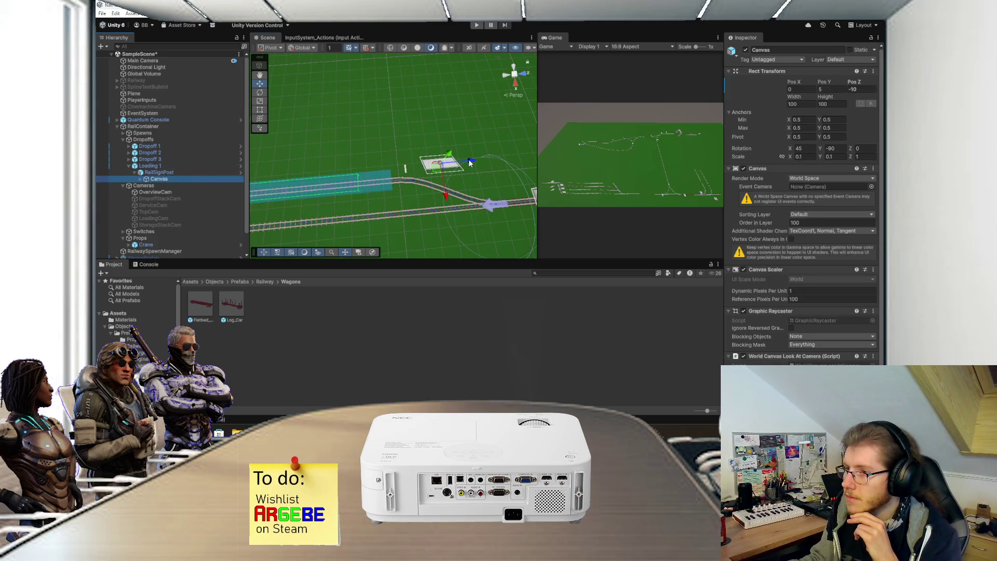
drag(470, 162, 475, 164)
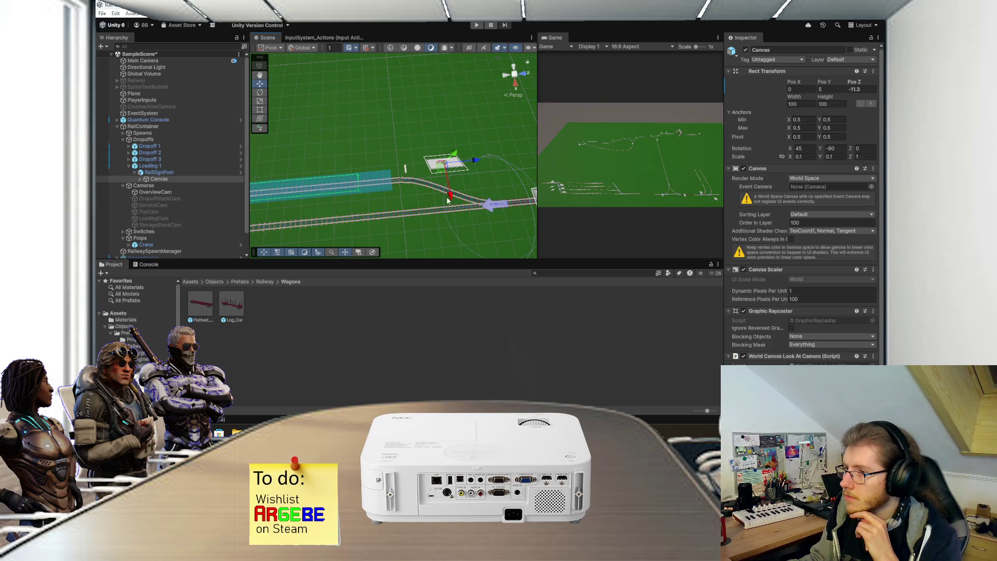
drag(451, 196, 451, 190)
click(803, 88)
click(867, 90)
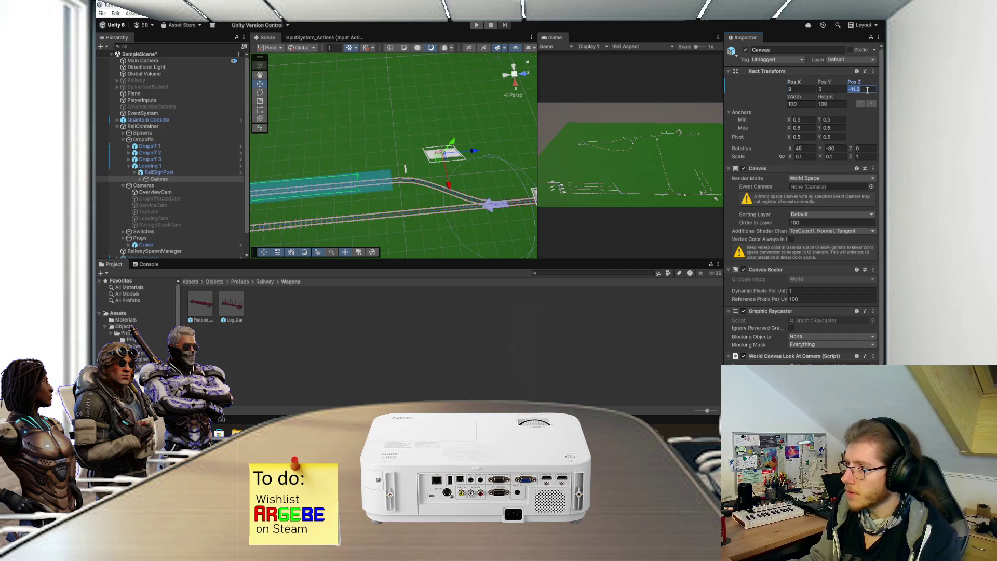
text(-12)
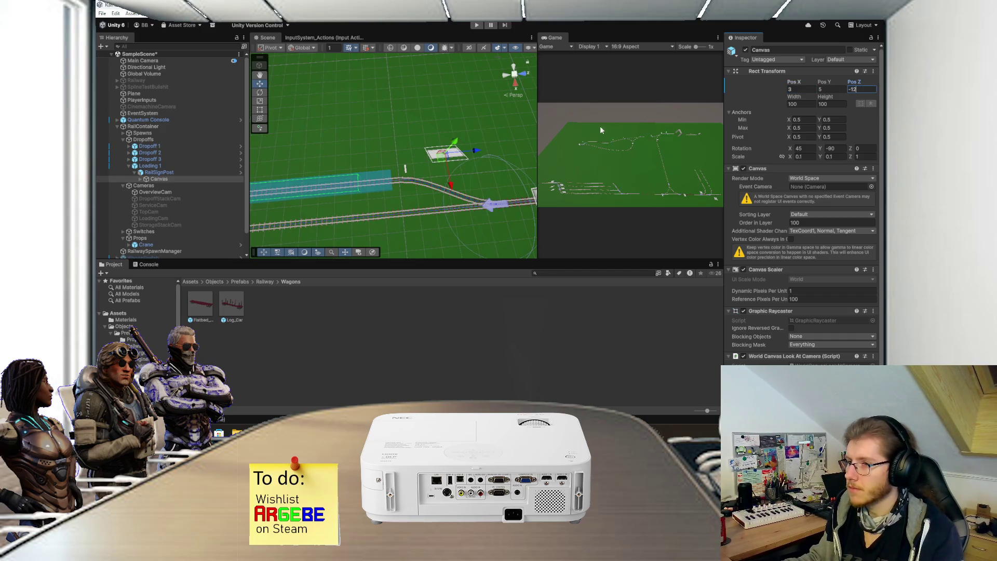
mouse_move(460, 166)
mouse_down()
mouse_move(424, 181)
mouse_move(364, 176)
mouse_up()
Step: Drag the RailSignPost roughly back along X and Z toward the track
click(182, 175)
drag(431, 208, 435, 226)
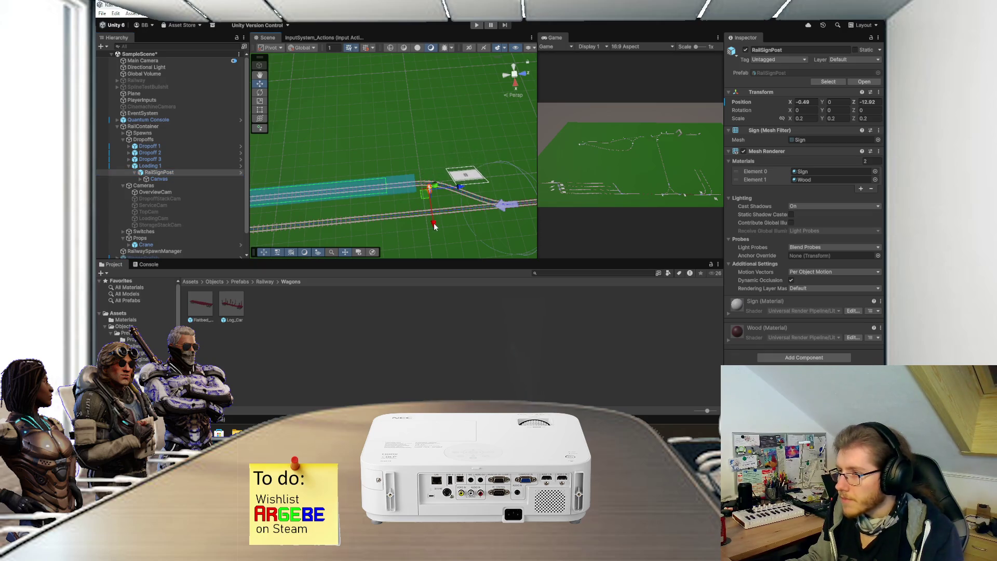
click(814, 103)
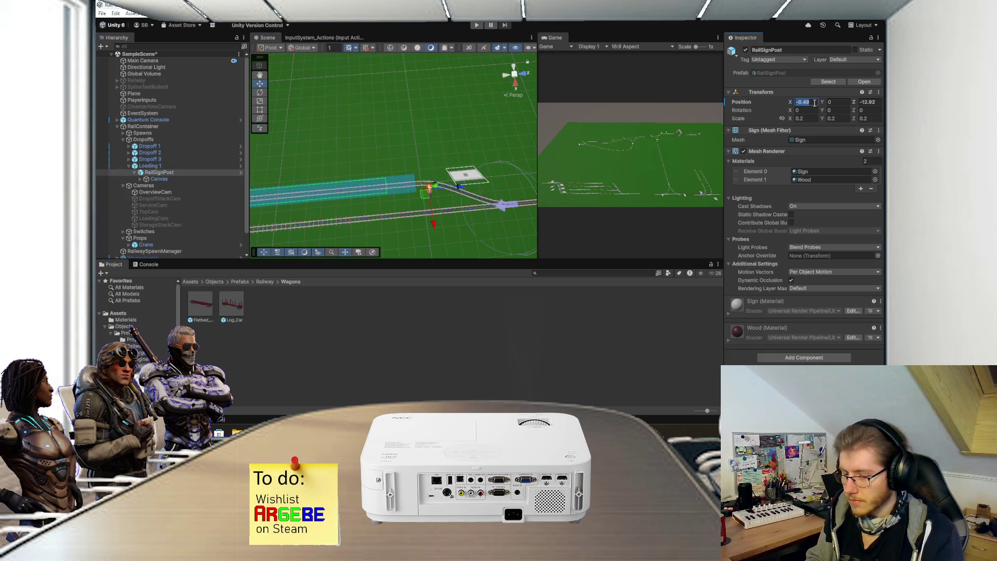
text(-5)
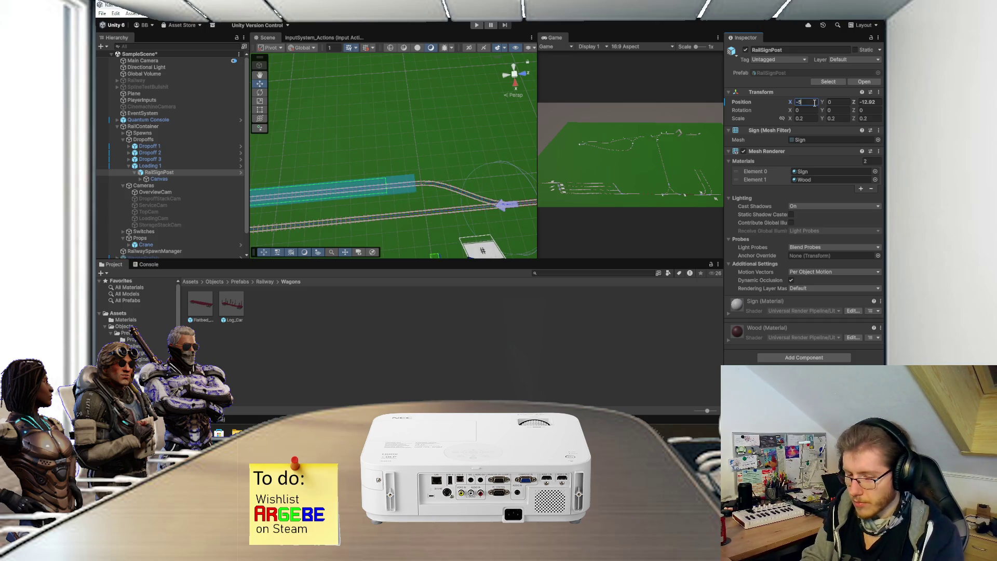
text(.)
mouse_move(459, 138)
mouse_down()
mouse_move(429, 123)
mouse_move(425, 138)
mouse_move(453, 157)
mouse_up()
drag(445, 120, 442, 125)
Step: Set the RailSignPost position to X -1, Z -12, then start the game to test
click(813, 103)
text(-1)
key(Tab)
key(Tab)
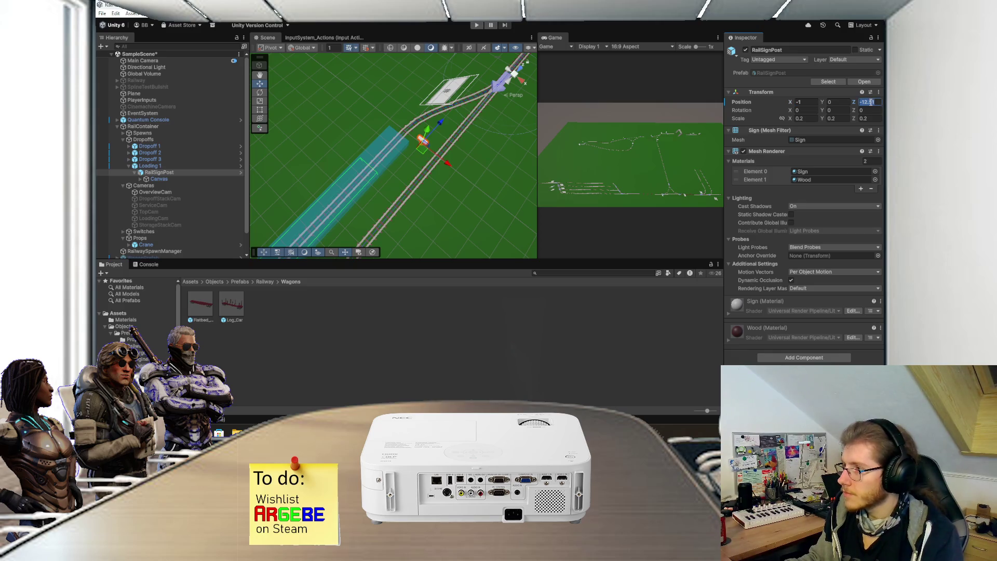
text(-21)
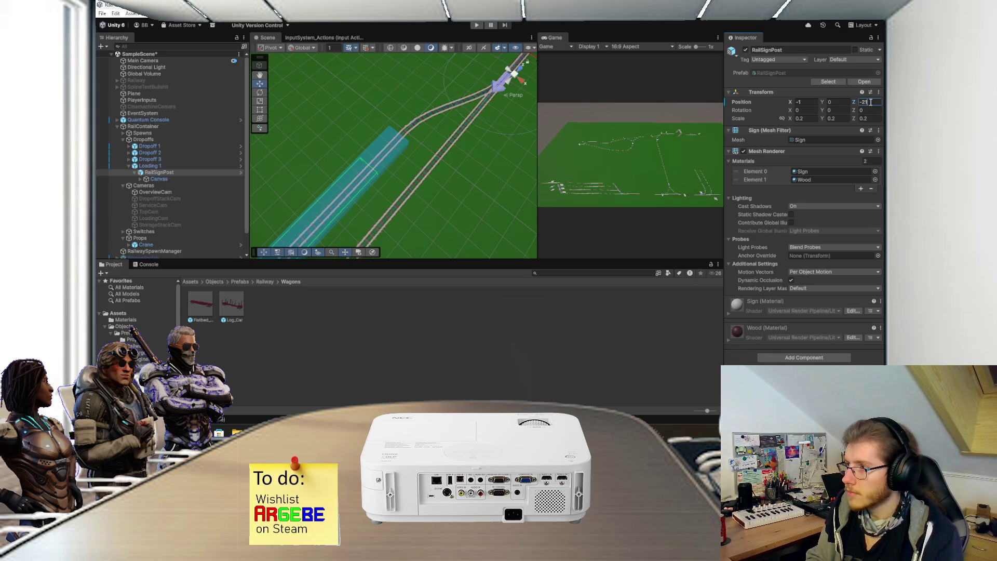
key(BackSpace)
key(BackSpace)
text(12)
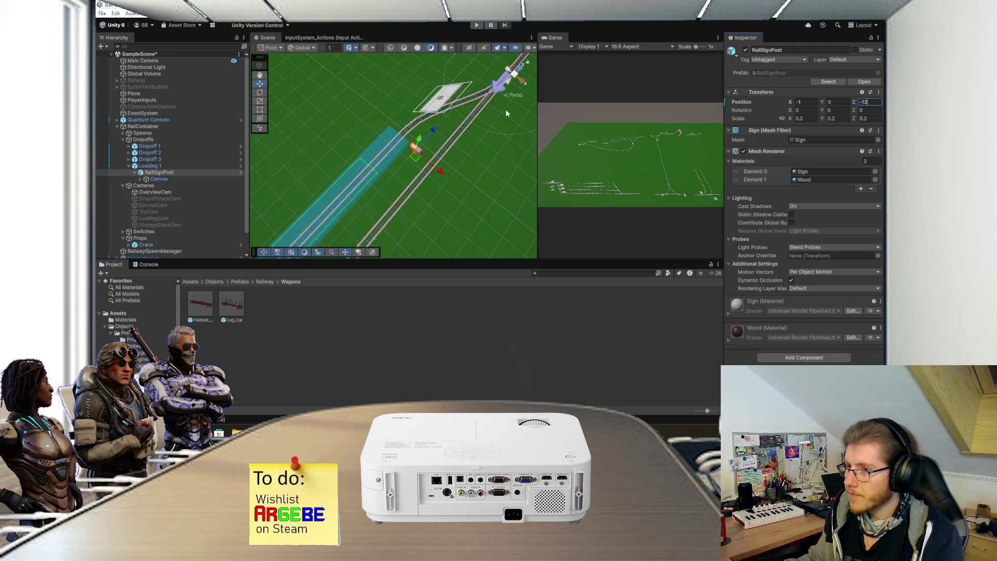
mouse_move(444, 123)
mouse_down()
mouse_move(374, 186)
mouse_move(386, 140)
mouse_move(444, 94)
mouse_move(421, 164)
mouse_up()
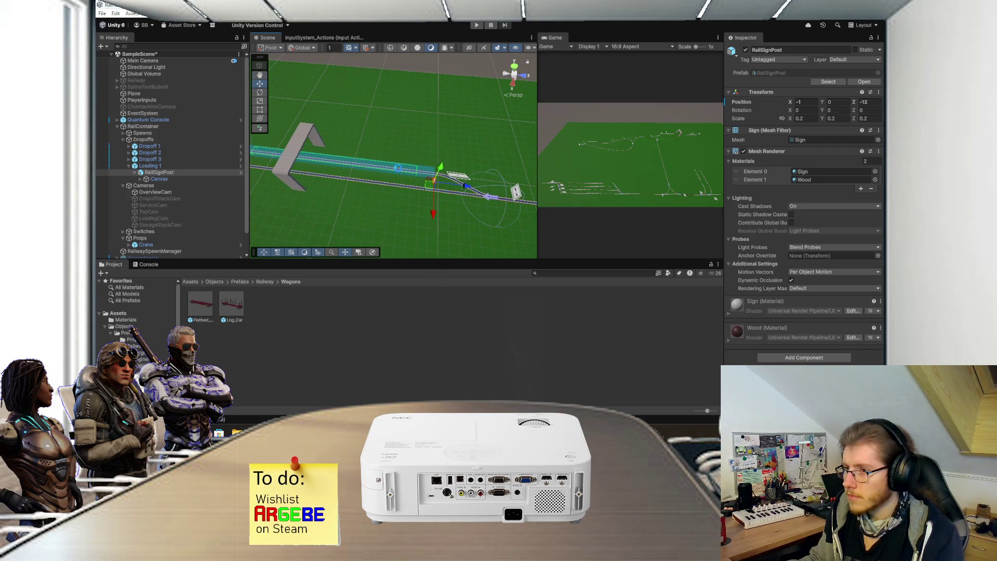
click(477, 25)
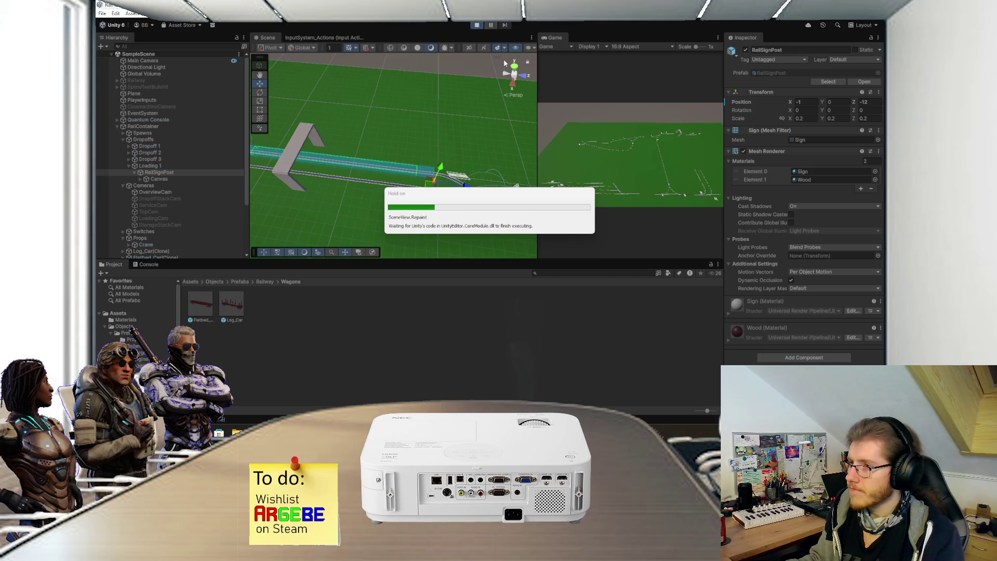
double_click(555, 38)
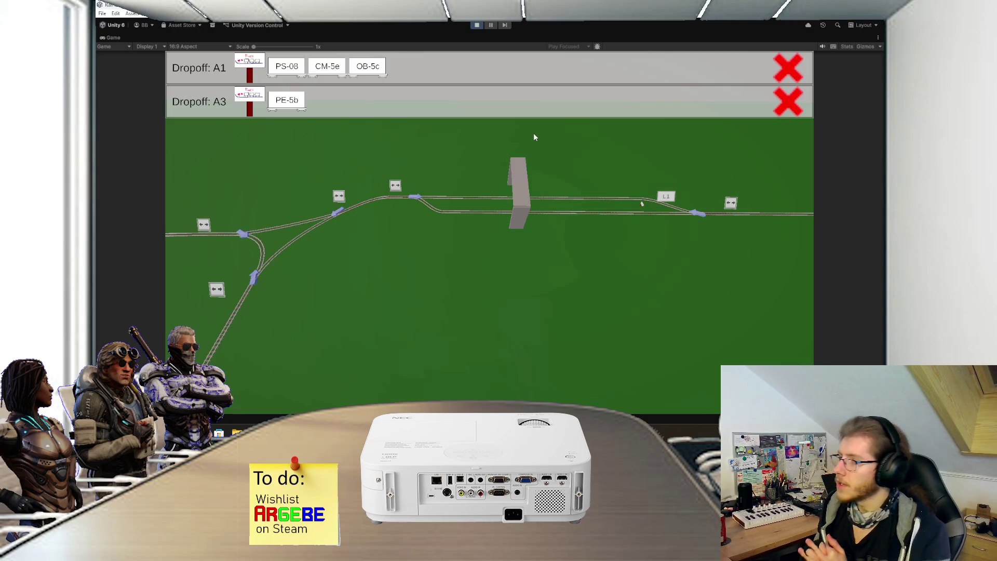
click(478, 26)
key(Right)
key(Right)
key(Right)
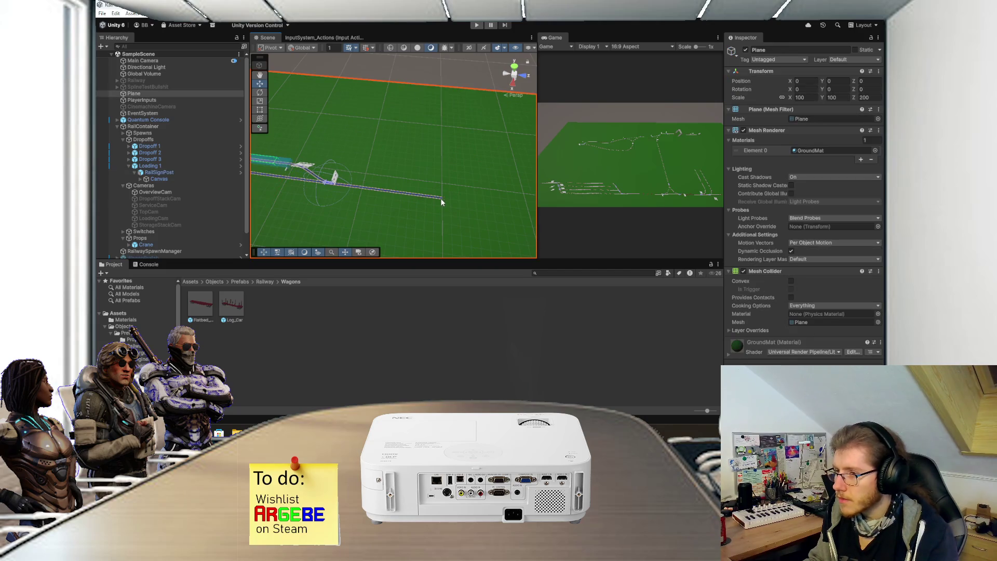
Step: Move the rail network's end spline knot to Z 650
click(180, 126)
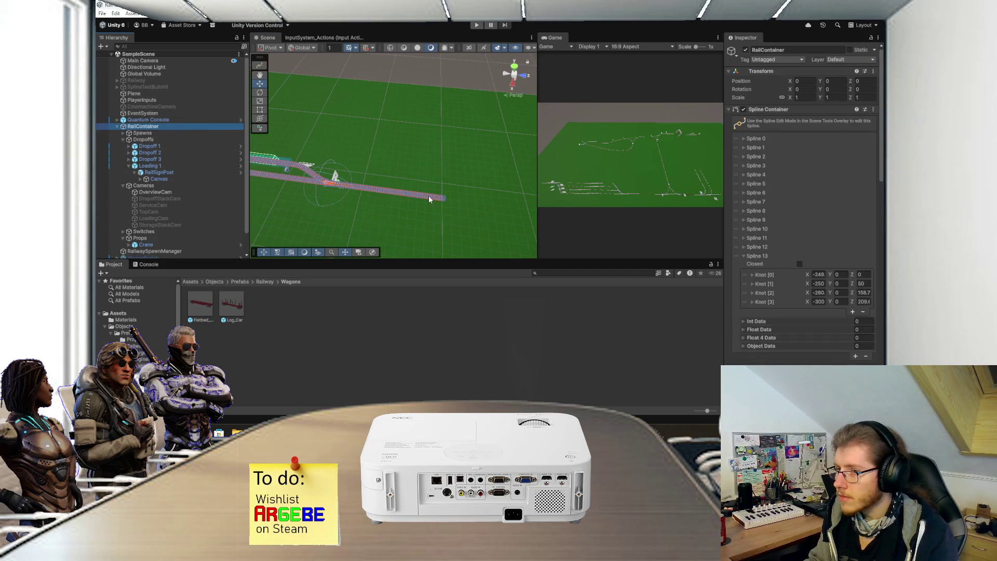
click(260, 65)
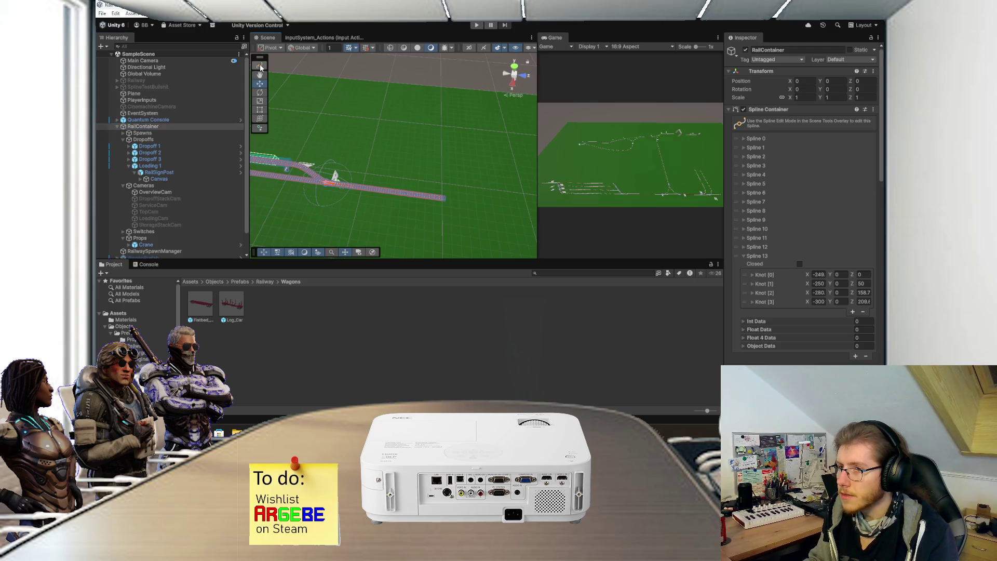
click(442, 199)
key(f)
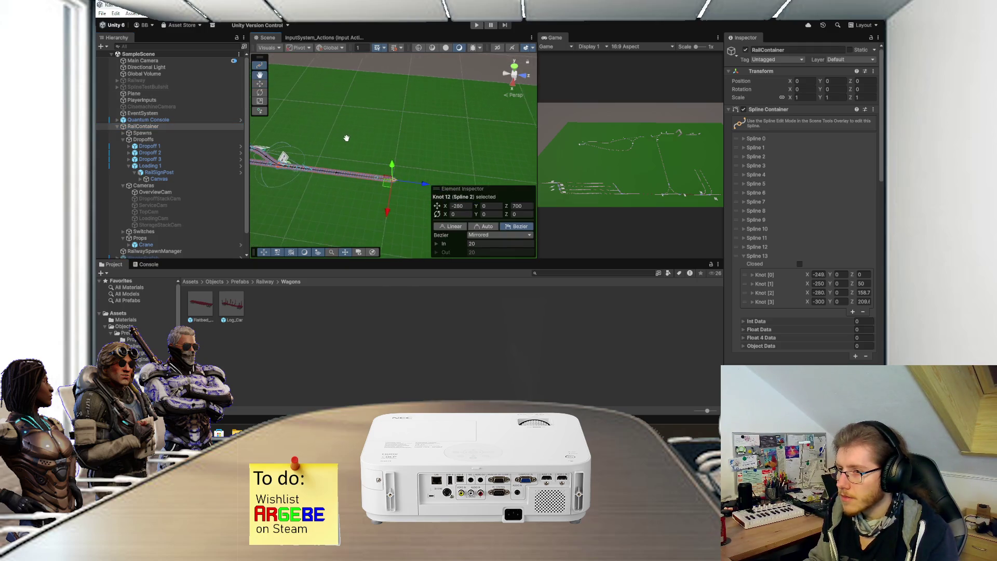
mouse_move(421, 183)
mouse_down()
mouse_move(372, 177)
mouse_move(381, 180)
mouse_up()
click(522, 206)
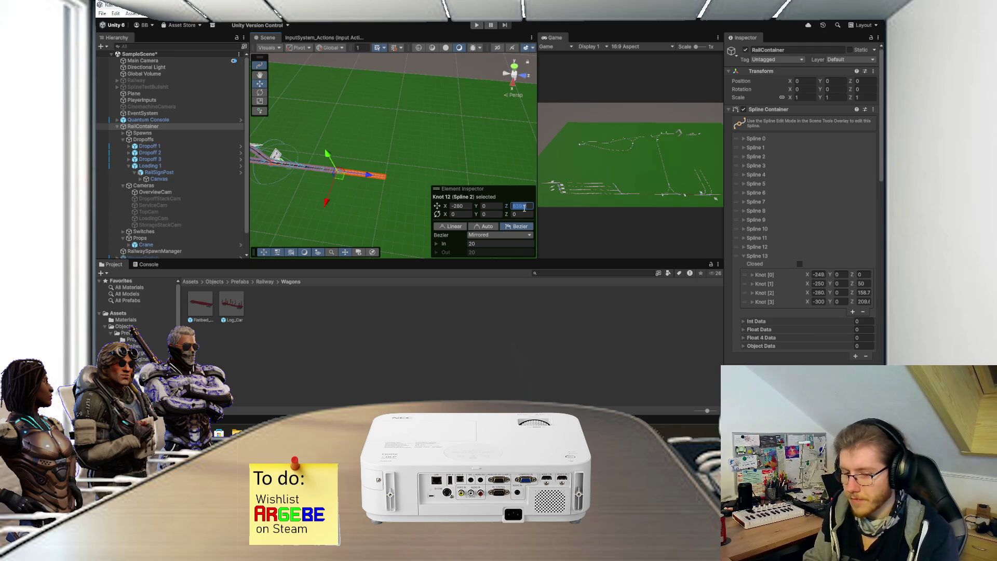
text(650)
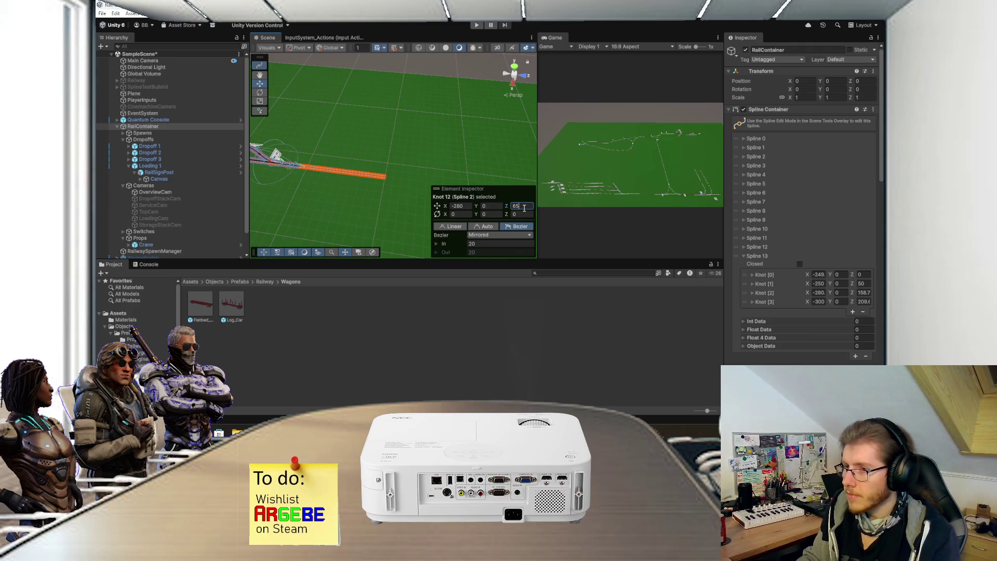
key(Return)
key(f)
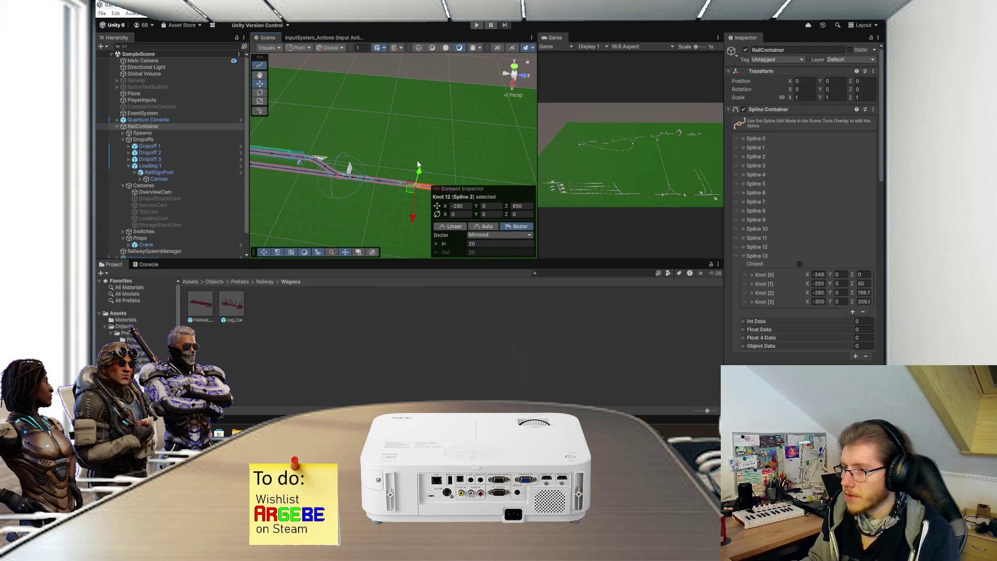
Step: Clear the knot selection and exit spline editing mode
scroll(795, 327, down, 10)
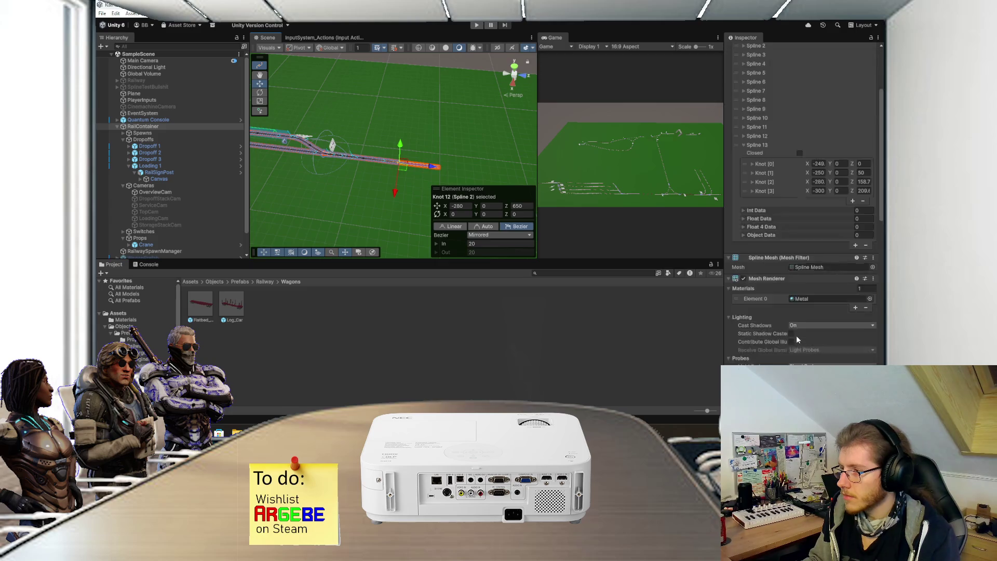
scroll(802, 353, down, 10)
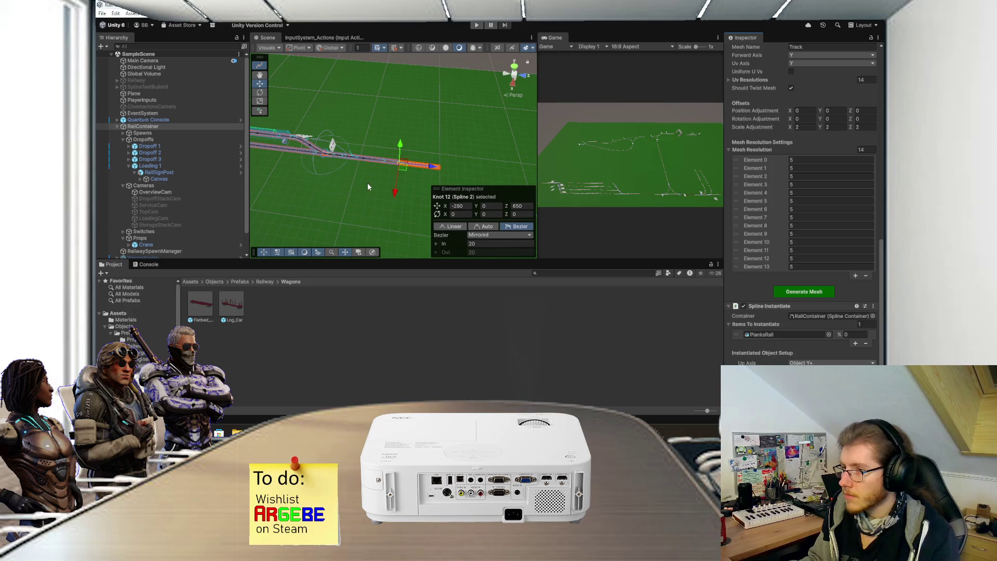
drag(326, 173, 363, 129)
click(382, 85)
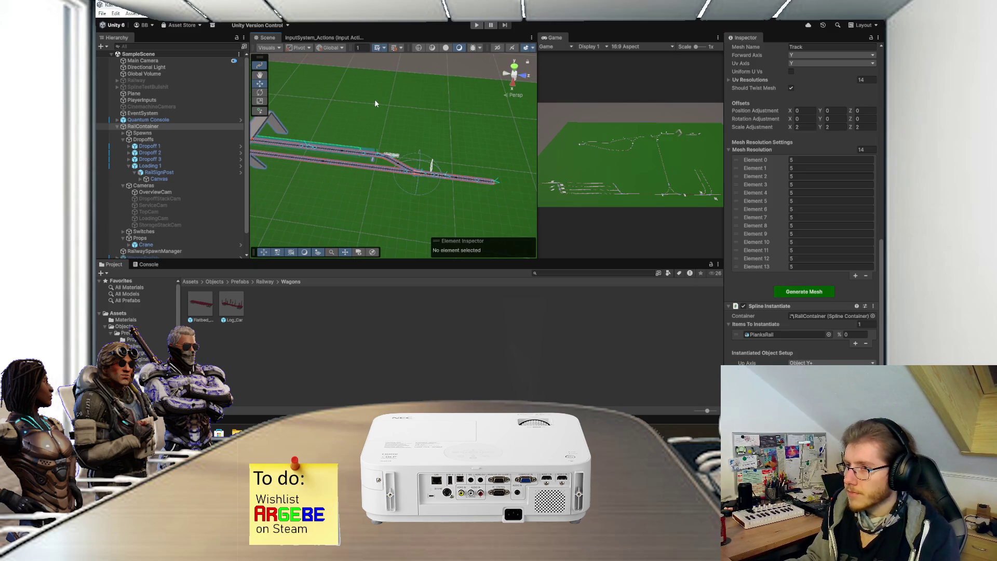
scroll(376, 103, up, 3)
click(260, 65)
scroll(428, 151, up, 3)
Step: Select the ground plane and orbit and pan around the whole rail network
mouse_move(427, 151)
mouse_down()
mouse_move(372, 143)
mouse_move(444, 192)
mouse_move(407, 184)
mouse_up()
click(411, 184)
scroll(411, 150, down, 2)
drag(374, 156, 494, 180)
mouse_move(421, 175)
mouse_down()
mouse_move(325, 69)
mouse_move(446, 209)
mouse_move(465, 167)
mouse_move(429, 210)
mouse_up()
drag(453, 163, 387, 195)
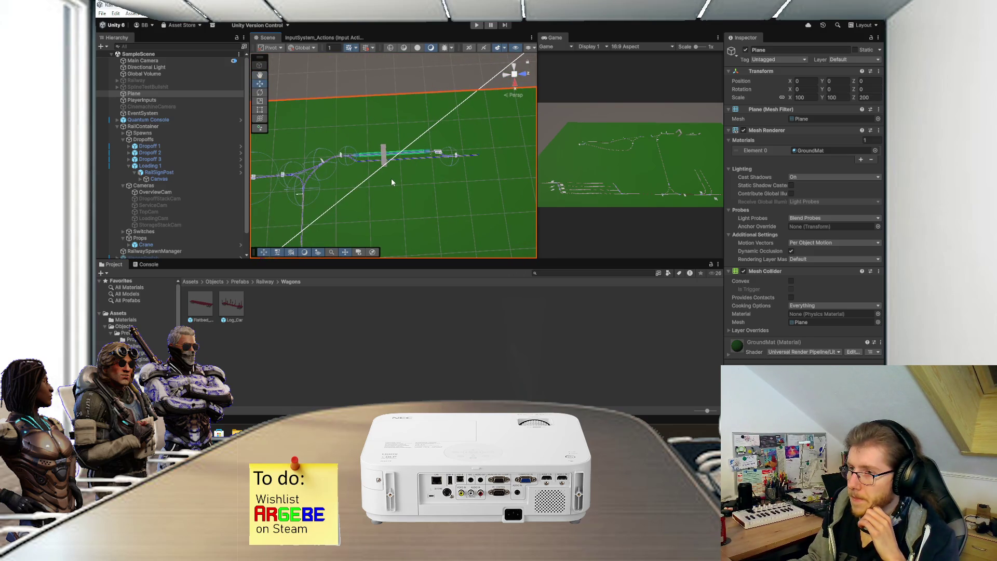
scroll(392, 182, up, 3)
mouse_move(372, 177)
mouse_down()
mouse_move(455, 150)
mouse_move(459, 127)
mouse_move(456, 156)
mouse_move(444, 123)
mouse_move(450, 148)
mouse_move(399, 160)
mouse_move(420, 173)
mouse_move(425, 152)
mouse_up()
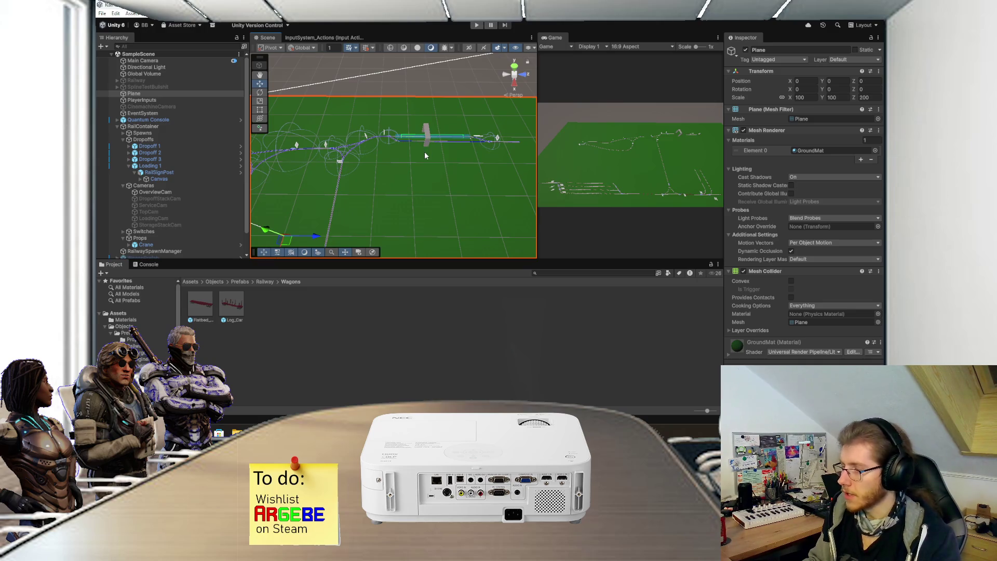
drag(396, 183, 473, 159)
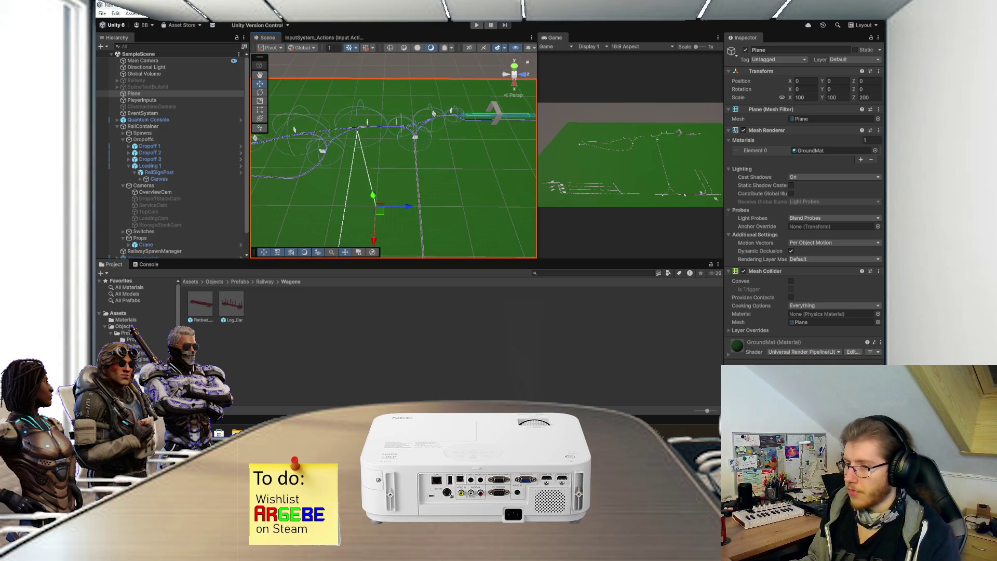
key(alt+Tab)
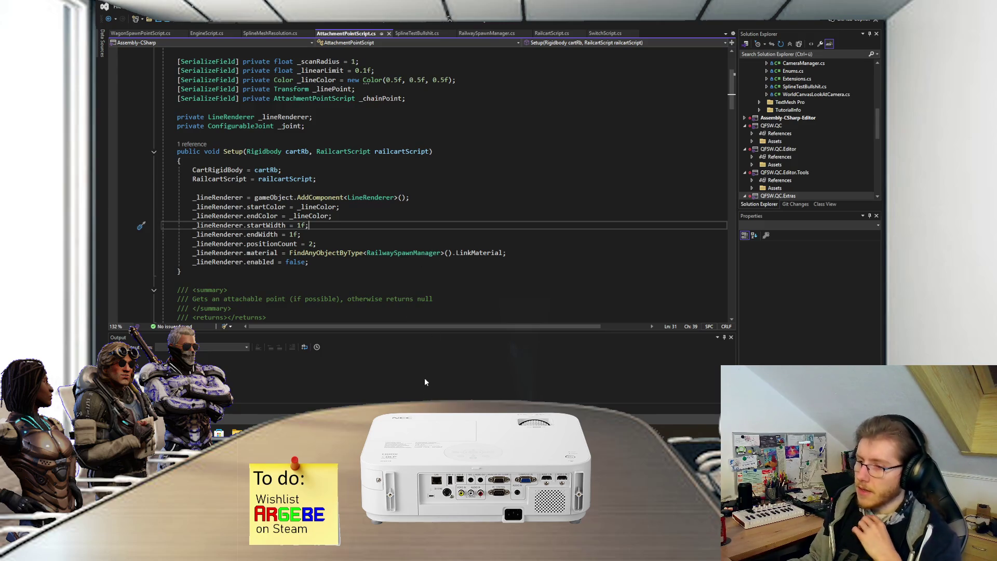
key(alt+Tab)
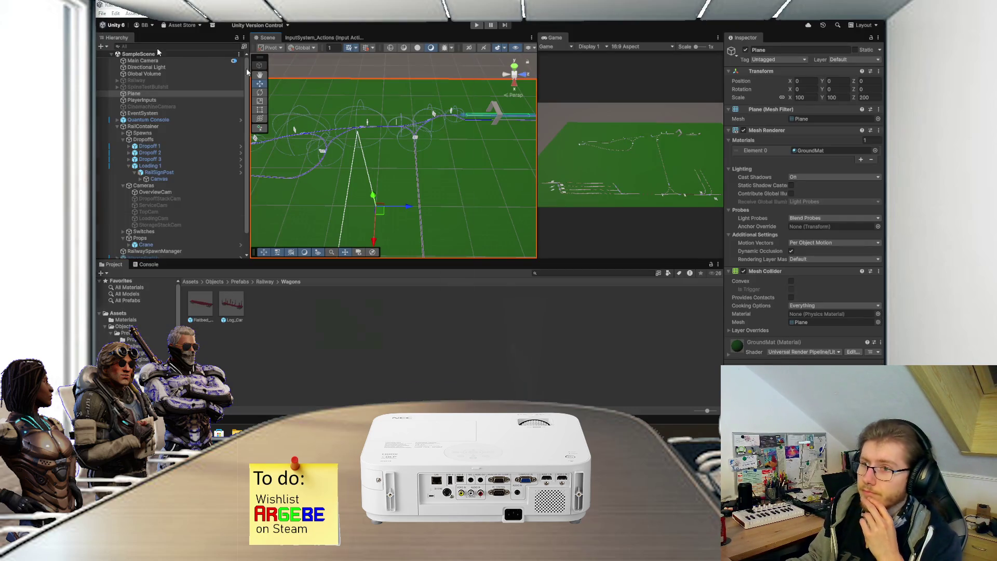
key(alt+Tab)
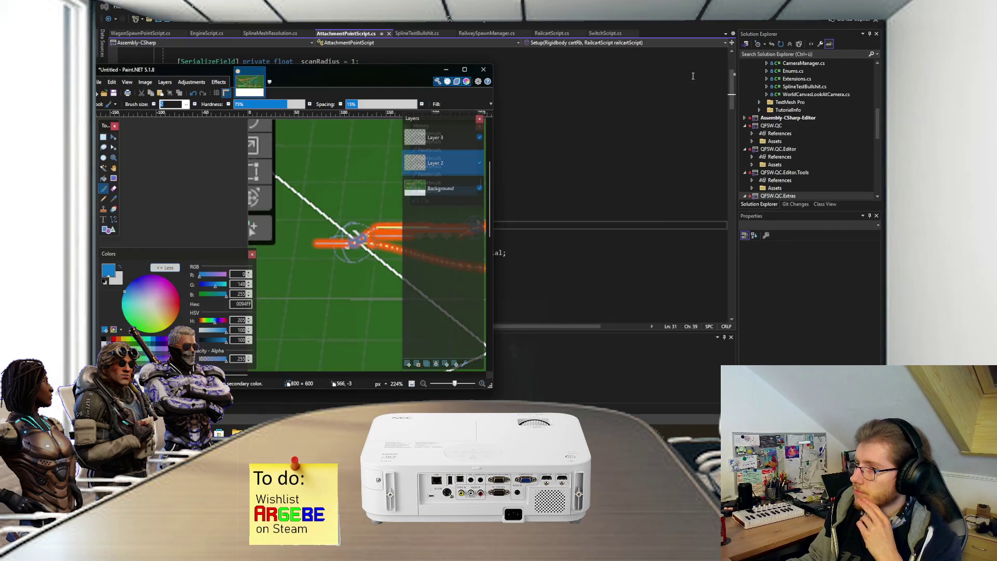
key(alt+Tab)
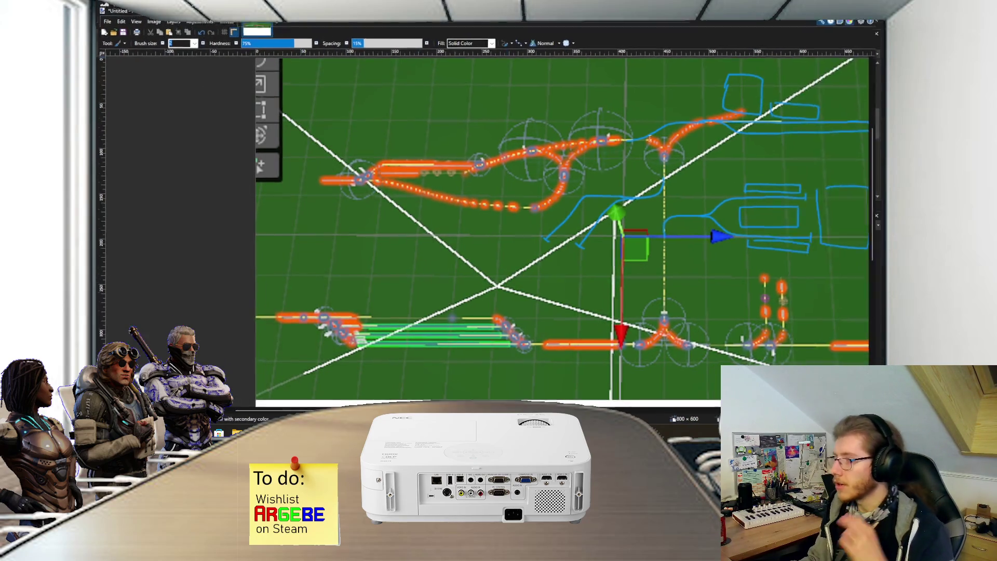
key(alt+Tab)
key(alt+Tab)
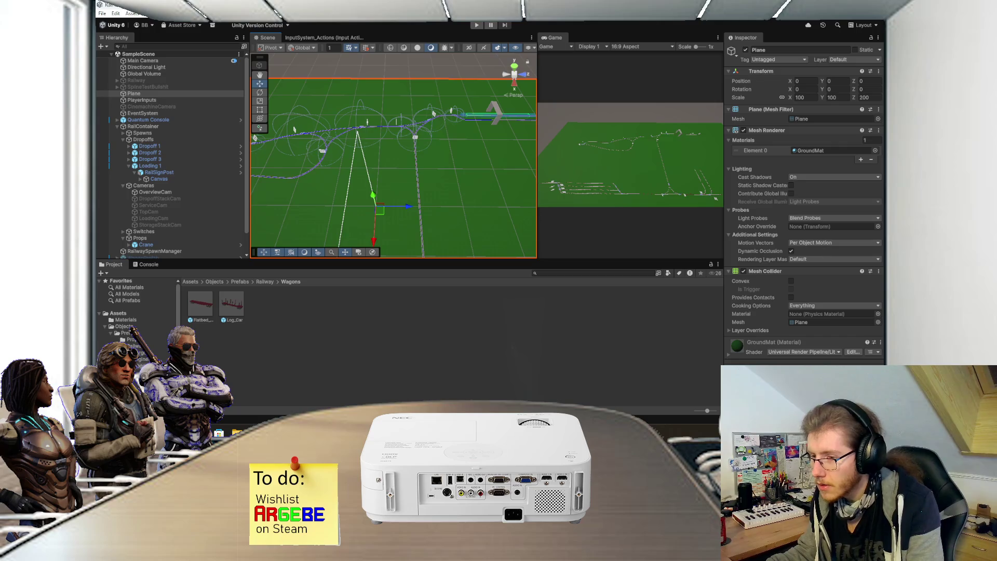
Step: Open the Factorio: Space Age soundtrack in Steam and start the Scorched Colossus track
key(alt+Tab)
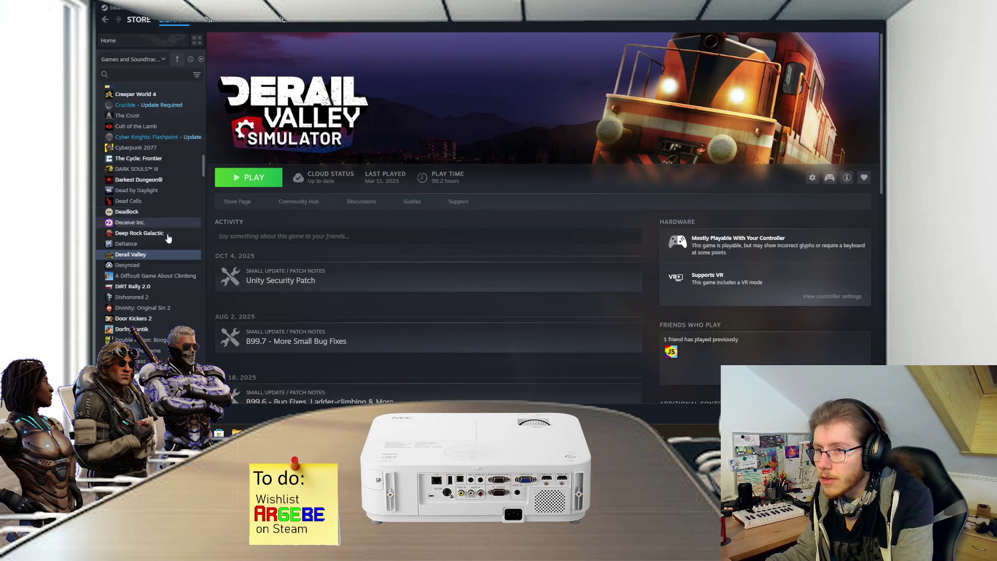
scroll(163, 231, up, 10)
click(162, 177)
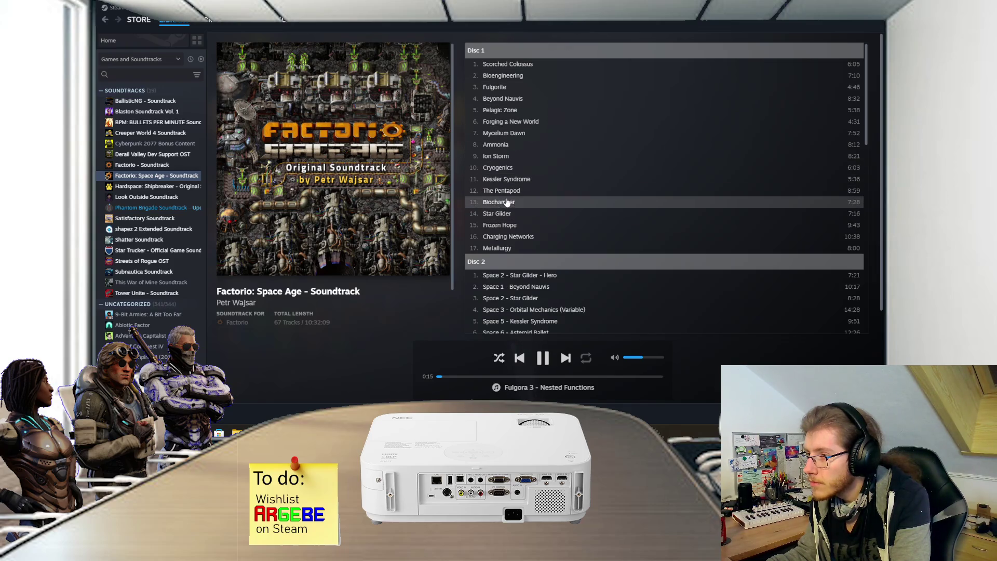
double_click(517, 75)
double_click(516, 64)
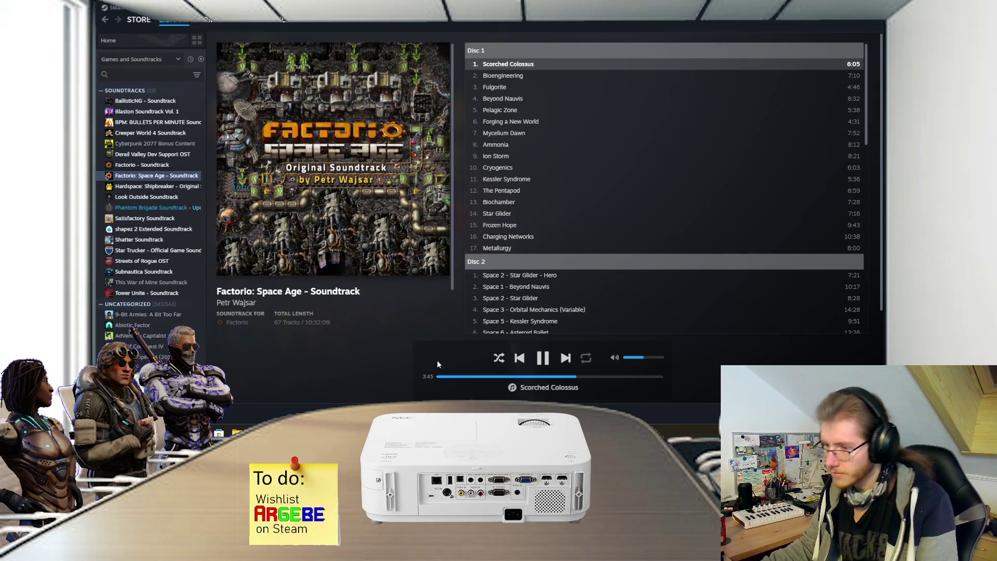
key(alt+Tab)
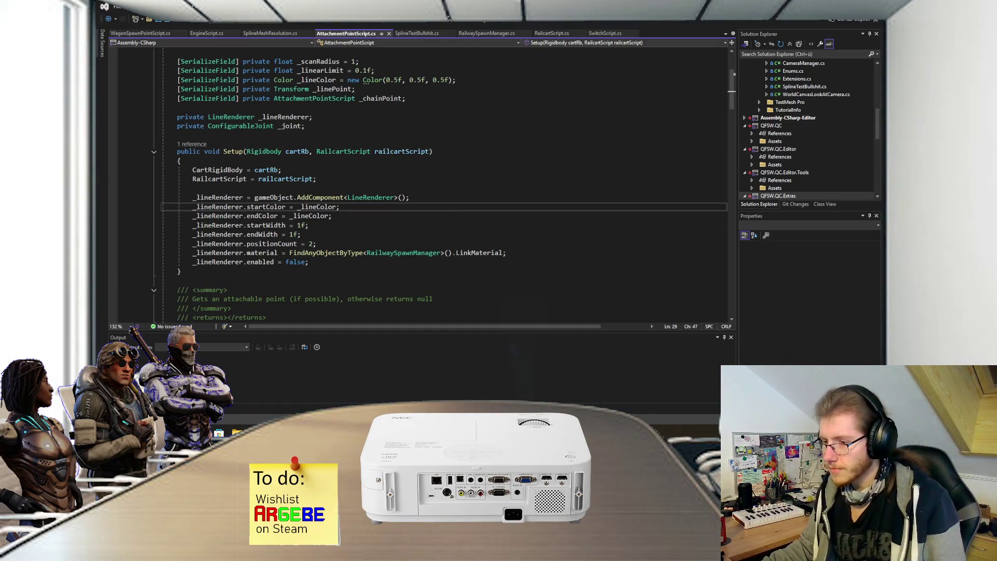
Step: Open the Flatbed_Car prefab for editing in Unity
key(alt+Tab)
key(f)
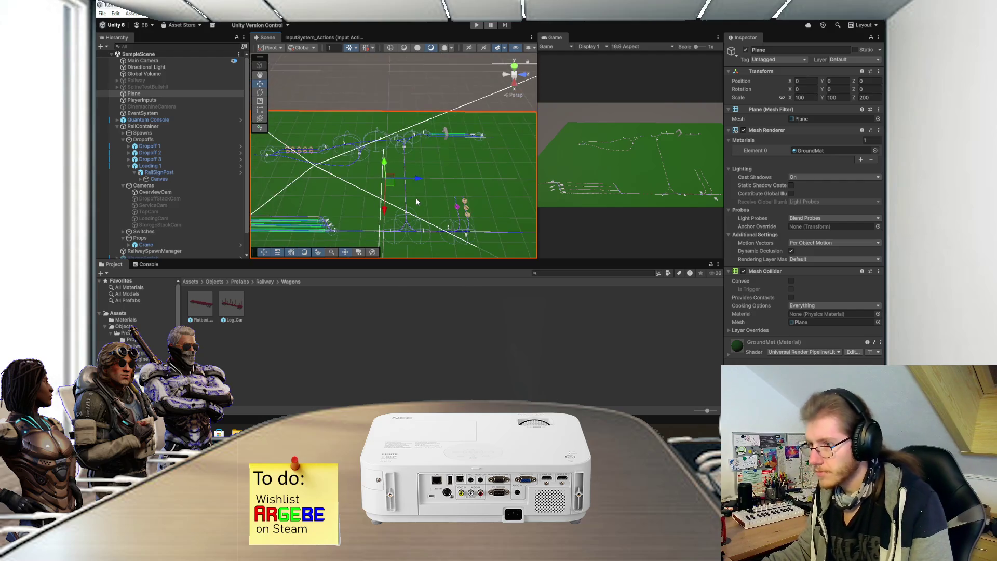
double_click(206, 301)
mouse_move(516, 88)
mouse_down()
mouse_move(445, 127)
mouse_move(419, 167)
mouse_move(332, 150)
mouse_up()
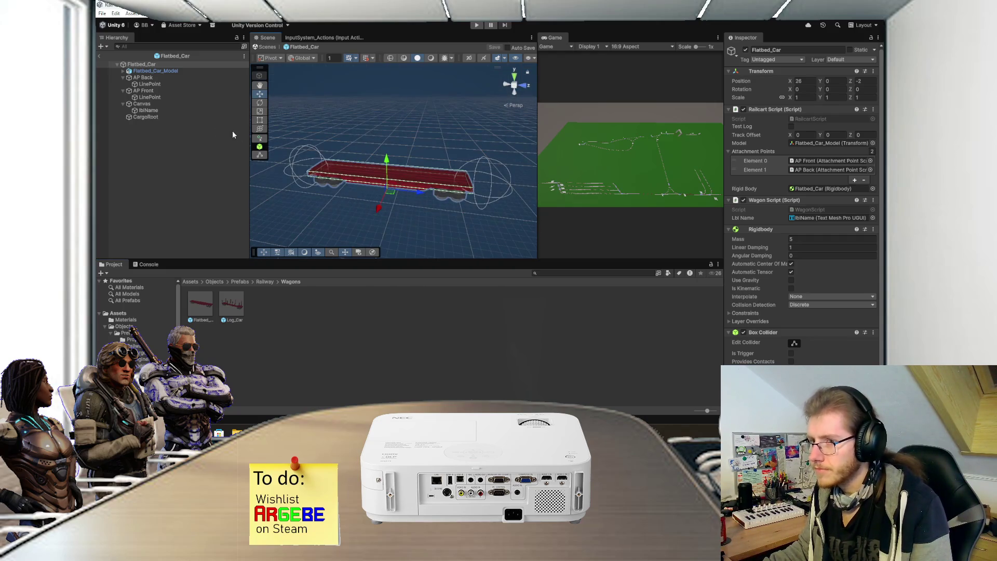
Step: Place the Containers cargo from the Cargo folder under CargoRoot, then delete it
click(170, 118)
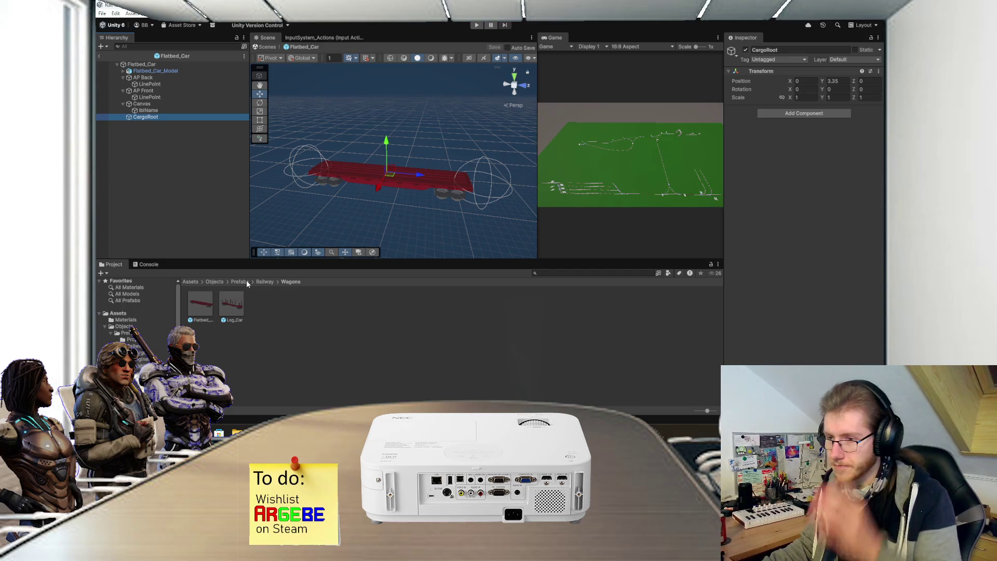
click(263, 282)
double_click(200, 304)
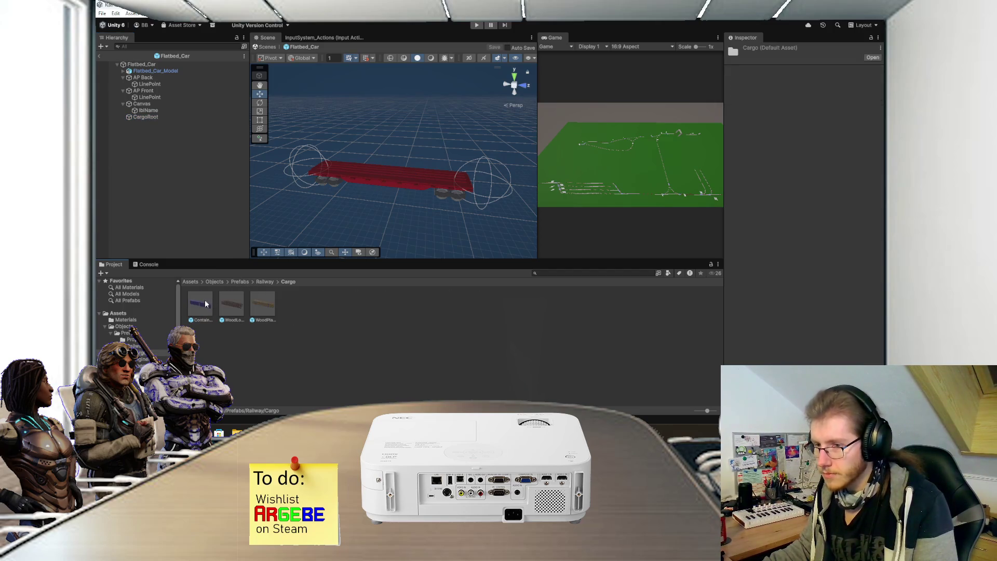
drag(190, 165, 159, 118)
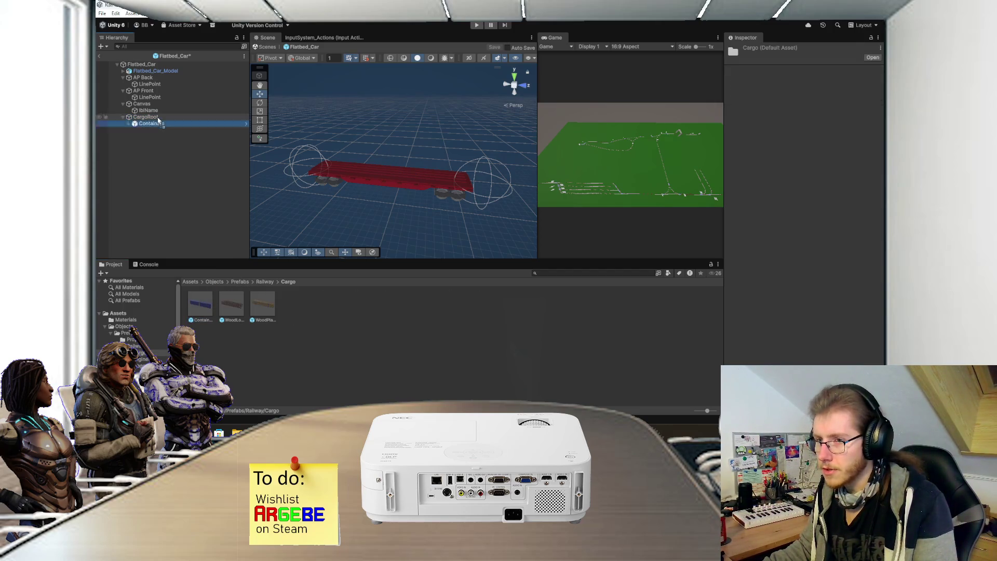
scroll(412, 170, down, 2)
click(180, 147)
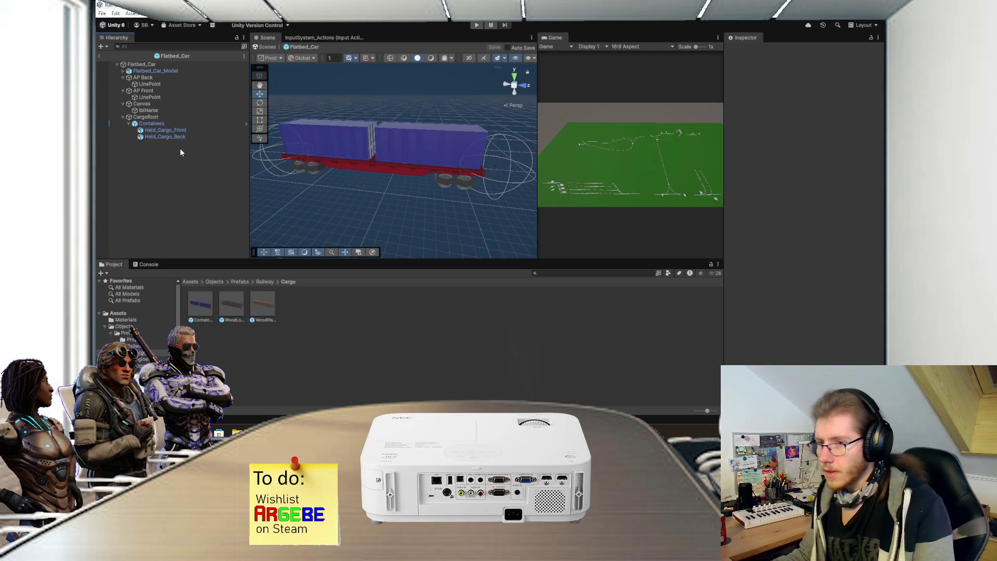
click(146, 124)
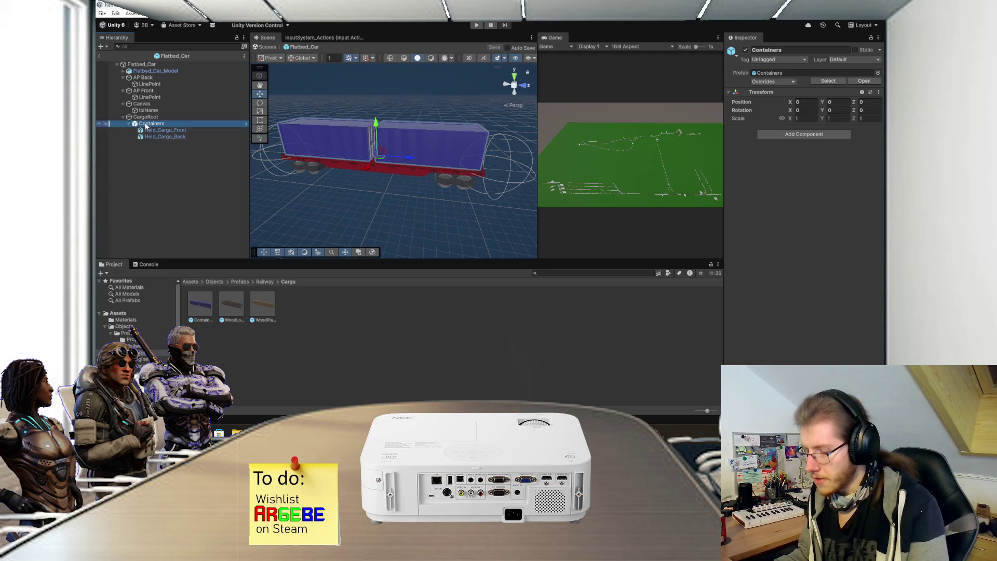
key(Delete)
Step: Place WoodPlanks under CargoRoot and hide its Held_Planks_FULL variant
drag(257, 309, 159, 116)
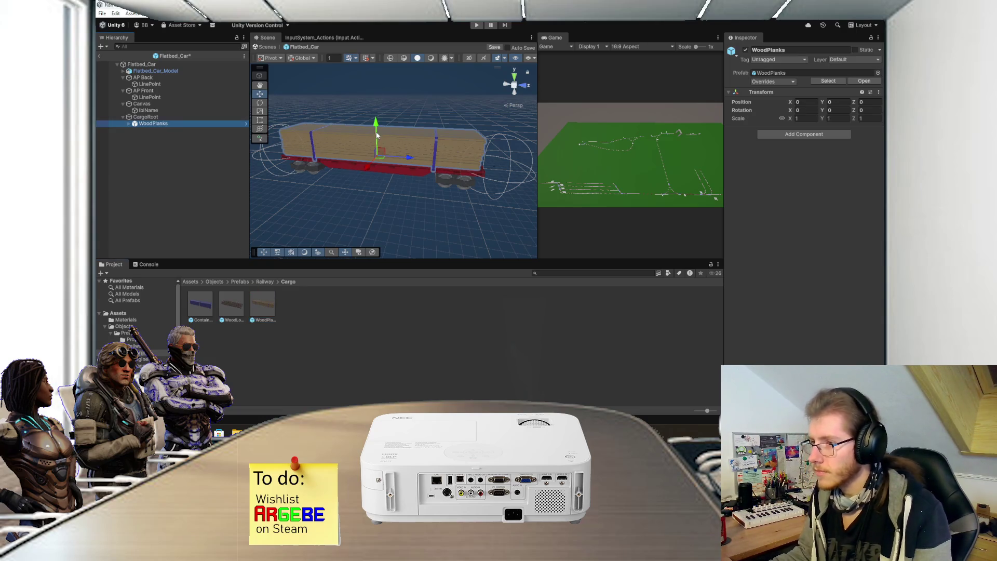
click(379, 155)
key(f)
click(128, 124)
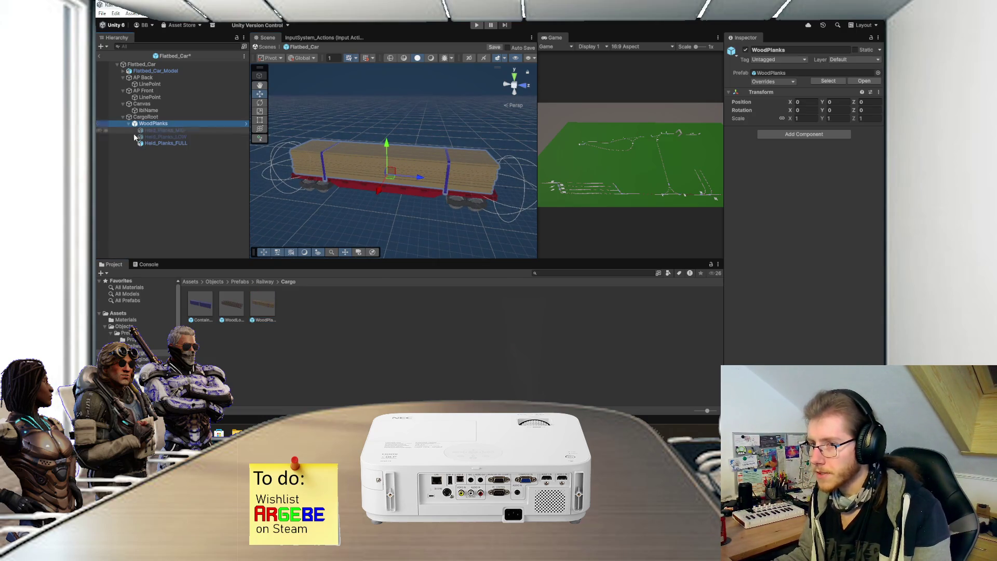
click(188, 141)
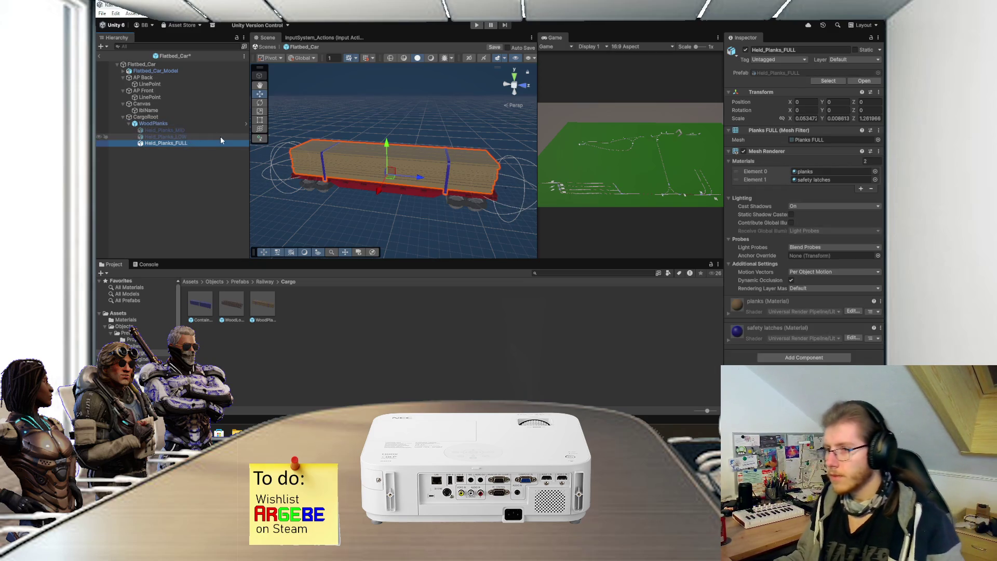
click(746, 50)
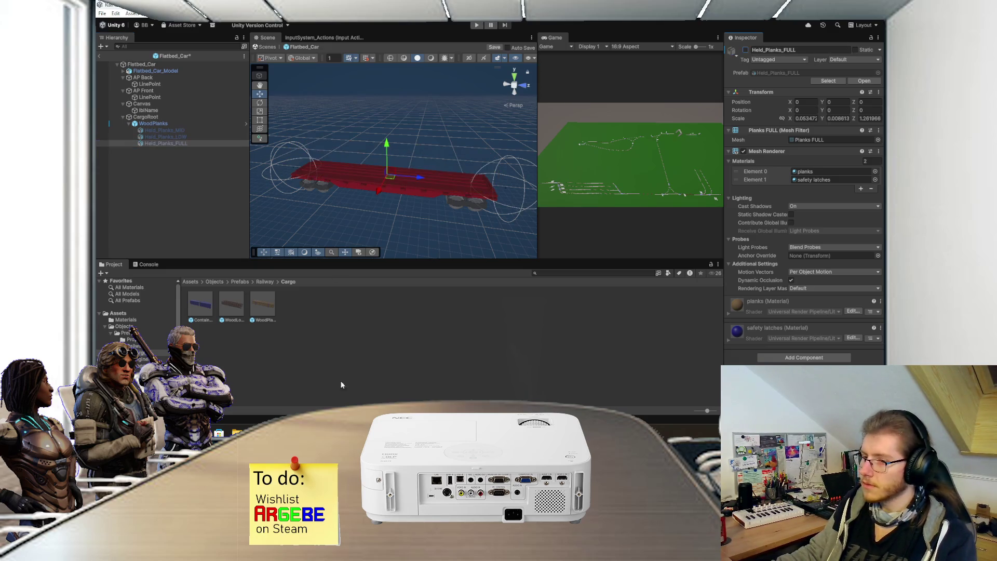
key(alt+Tab)
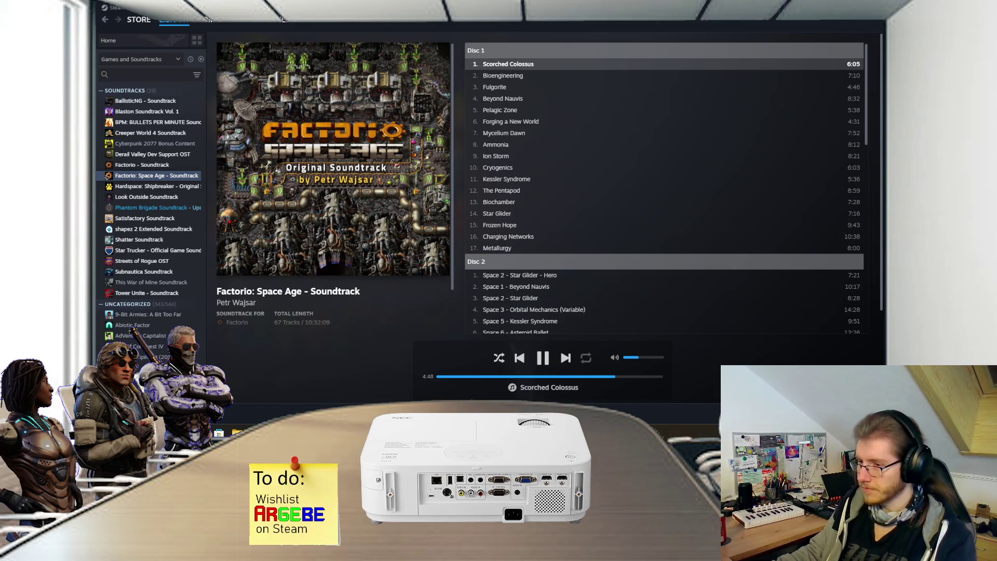
Step: Toggle the Held_Planks LOW, MID and full plank stack loads on and off on the flatbed car
key(alt+Tab)
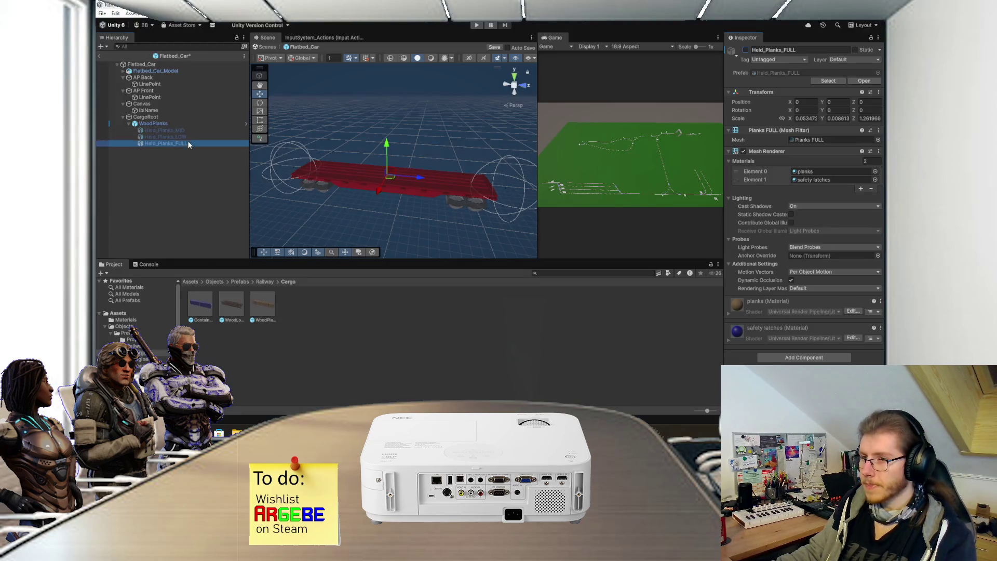
click(166, 136)
drag(188, 132, 184, 143)
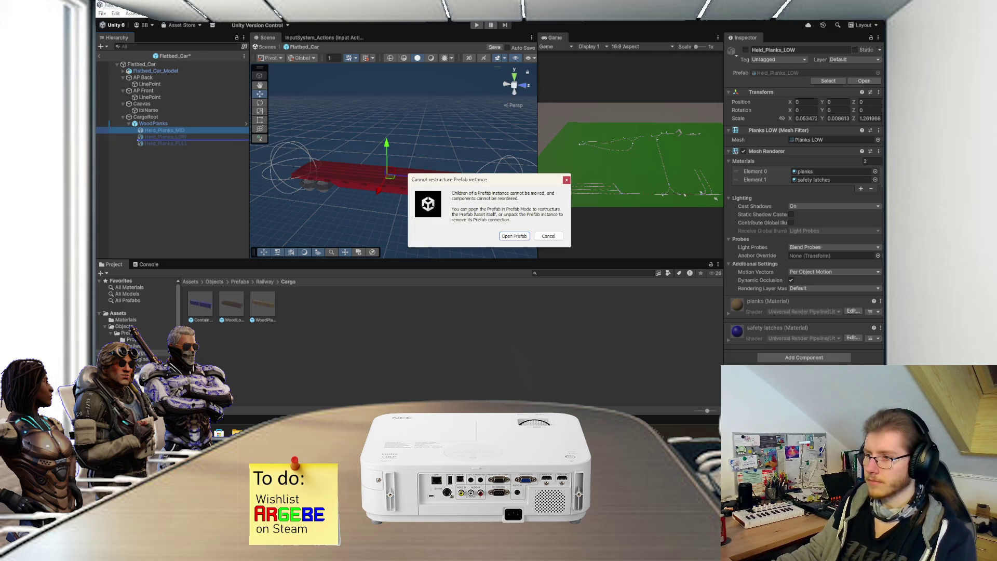
click(548, 235)
click(746, 50)
click(746, 51)
click(190, 137)
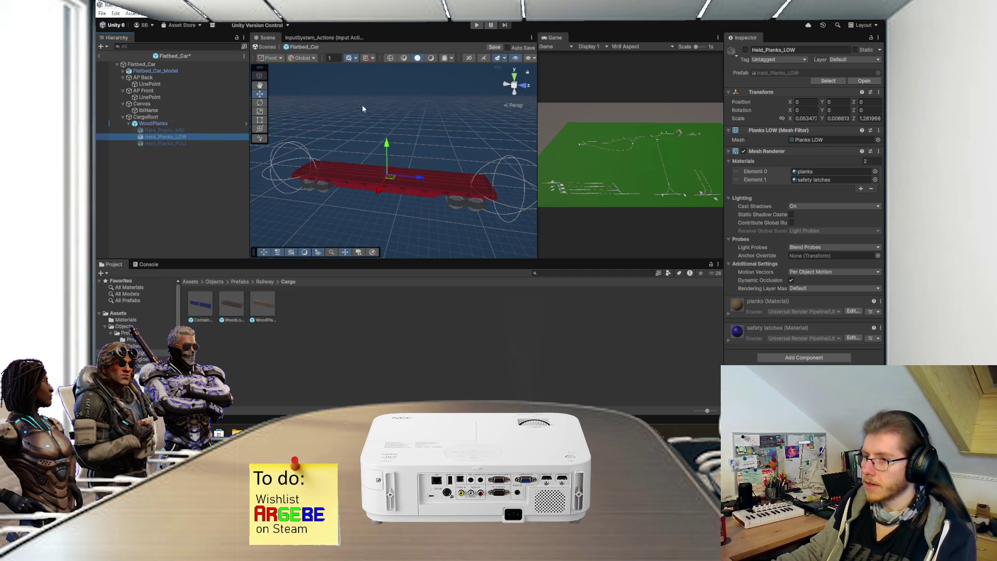
click(747, 50)
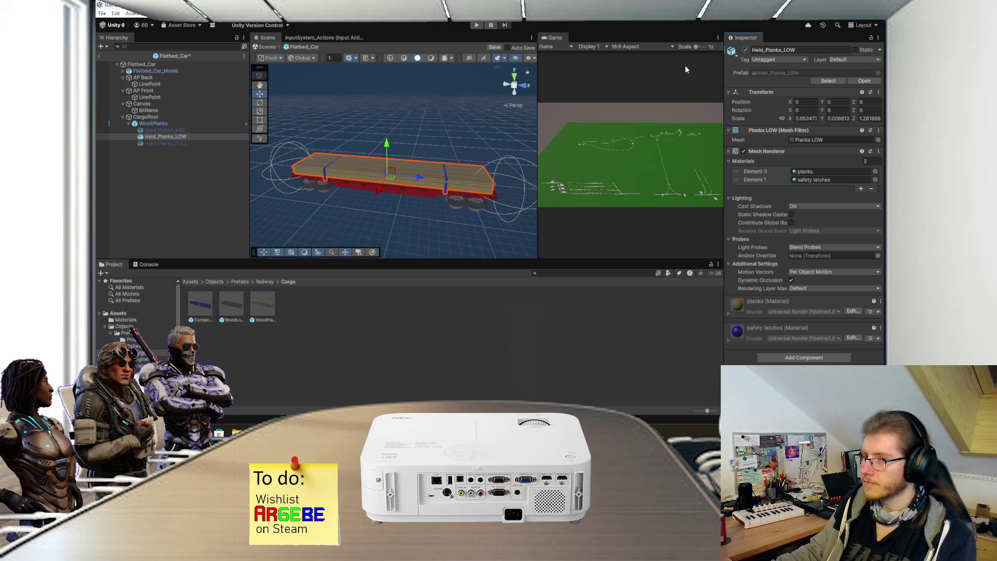
click(196, 143)
click(746, 50)
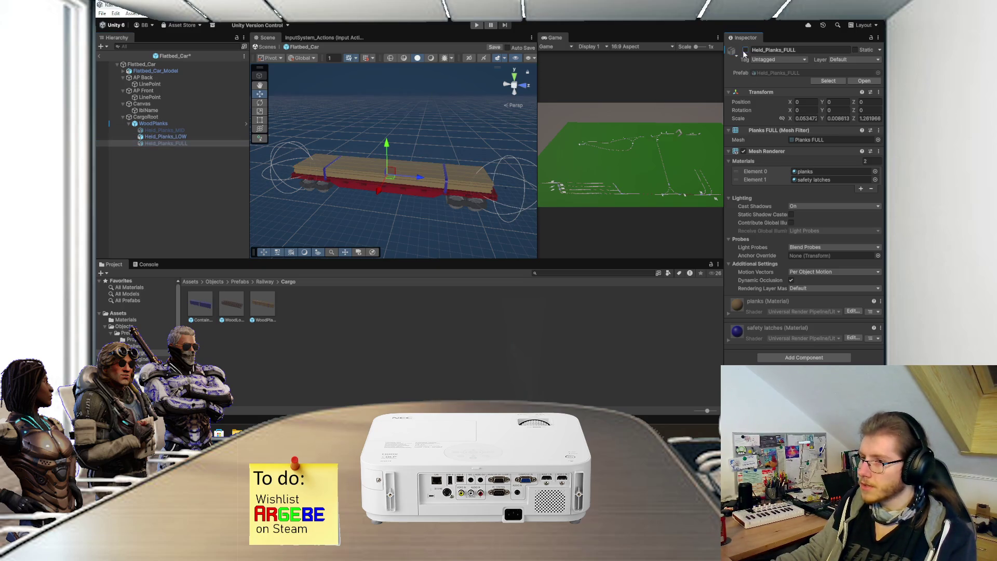
click(746, 50)
click(195, 136)
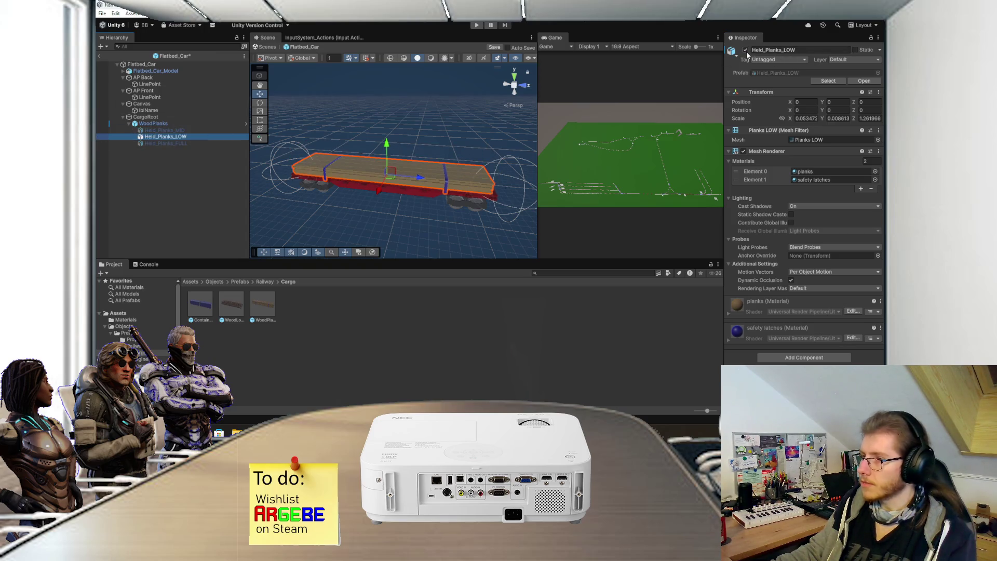
click(746, 50)
Step: Inspect the WoodPlanks and WoodLogs cargo prefabs in prefab mode, then return to the scene
click(177, 123)
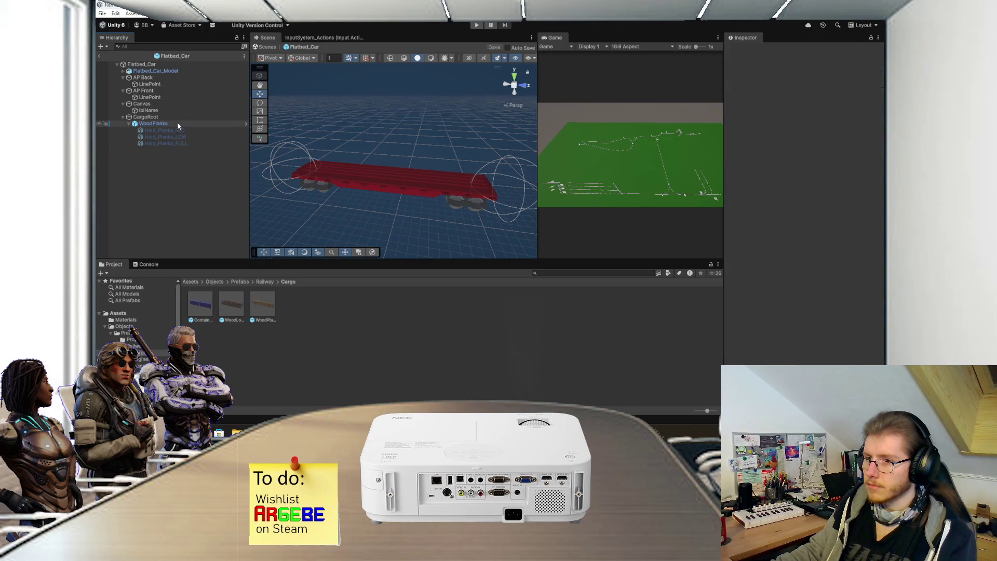
click(864, 81)
drag(170, 85, 167, 74)
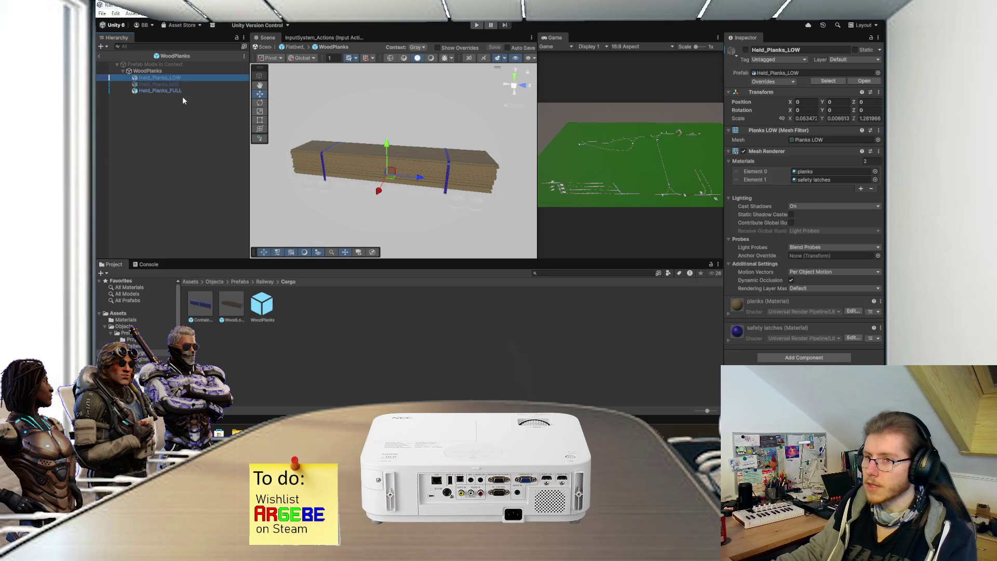
click(182, 98)
click(105, 56)
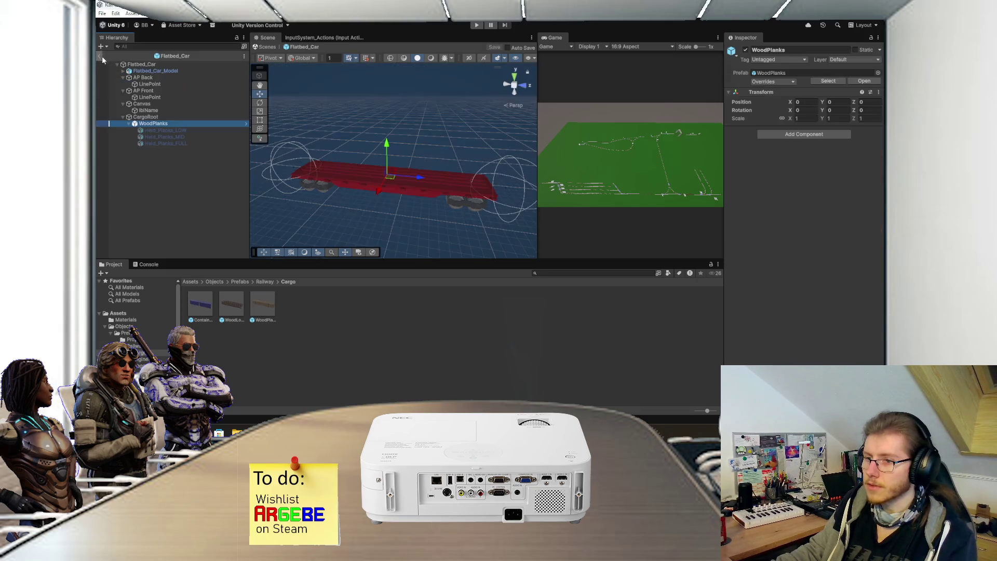
double_click(232, 304)
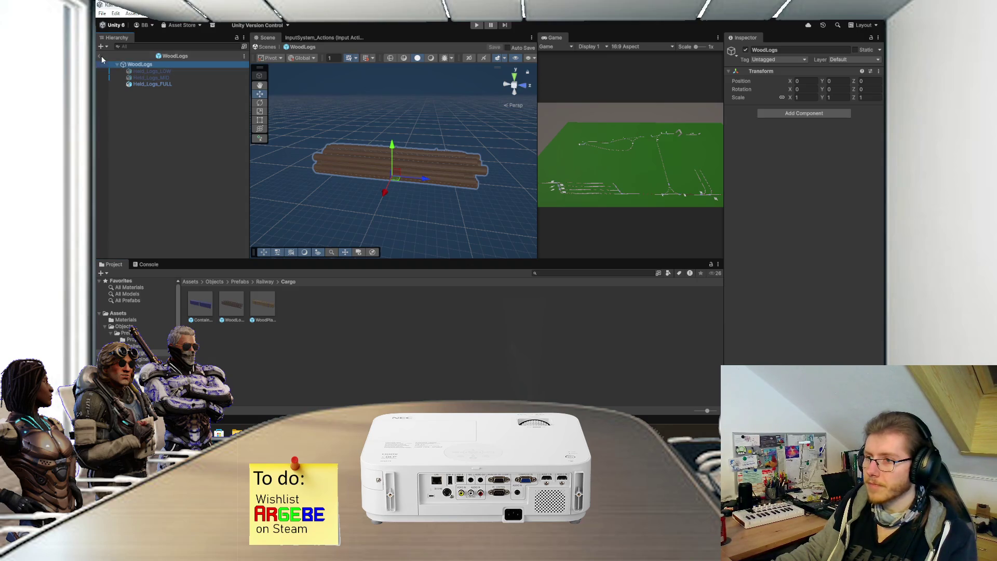
click(101, 56)
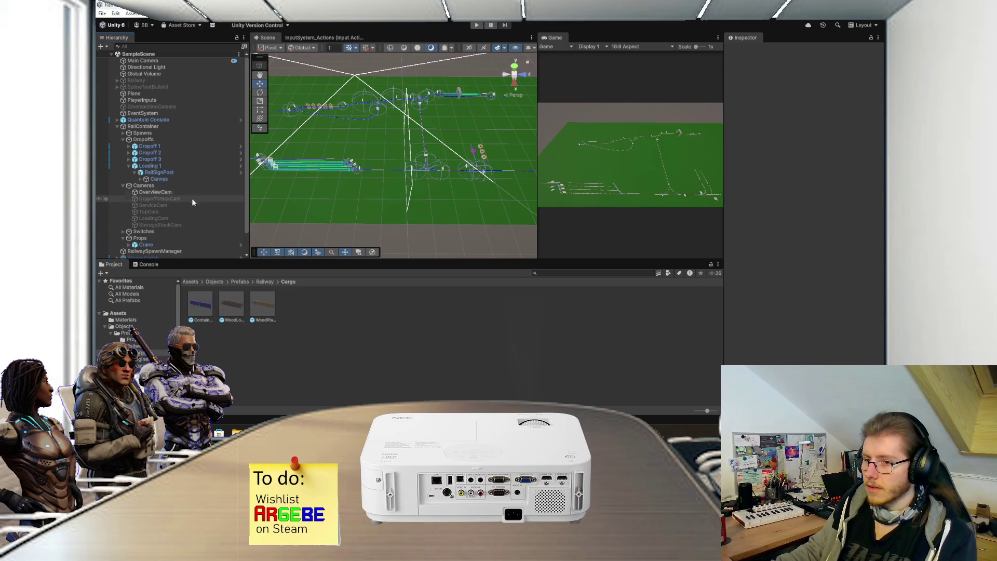
Step: Delete WoodPlanks from the Flatbed_Car prefab in the Wagons folder and save the prefab
click(262, 282)
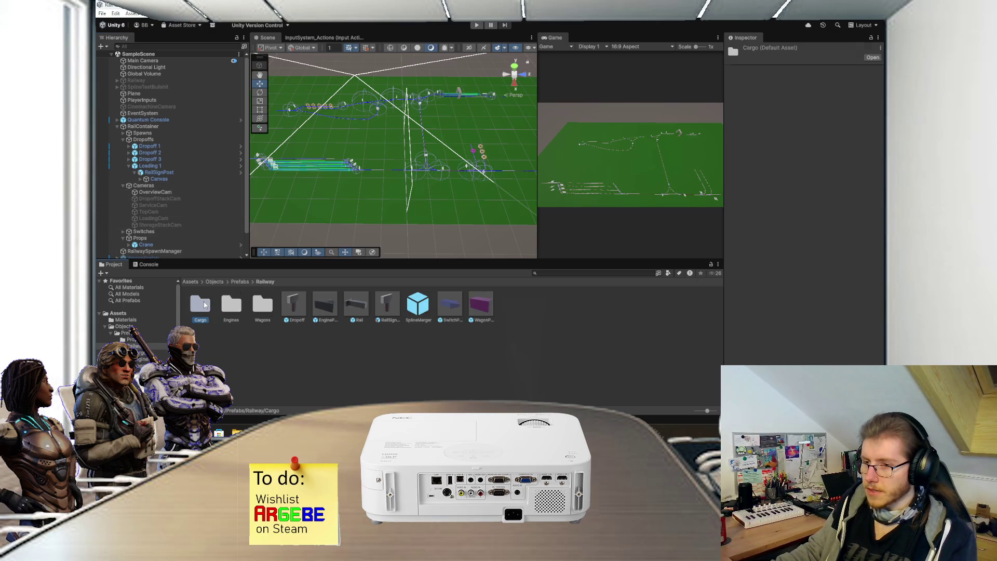
double_click(204, 305)
click(262, 281)
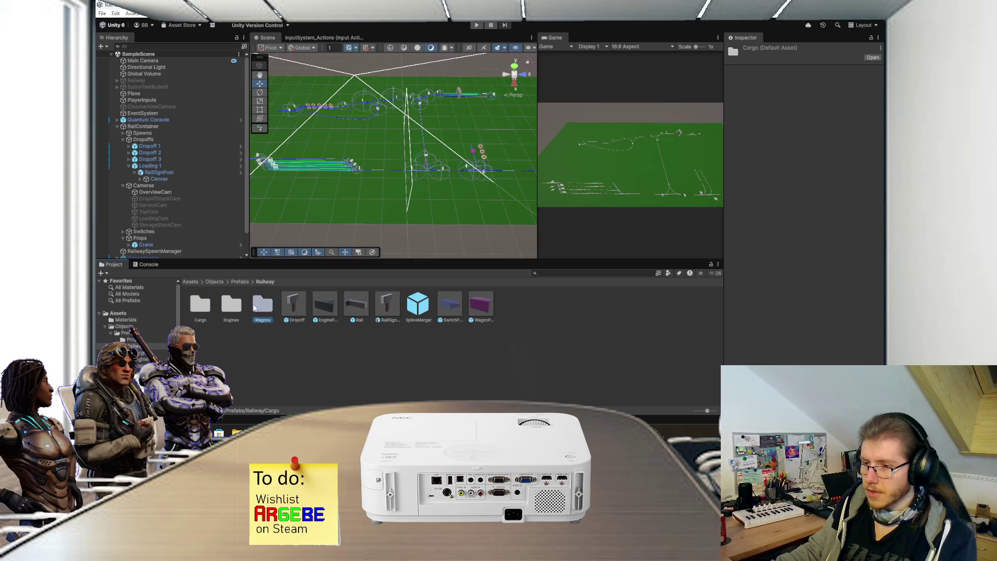
double_click(208, 302)
double_click(210, 306)
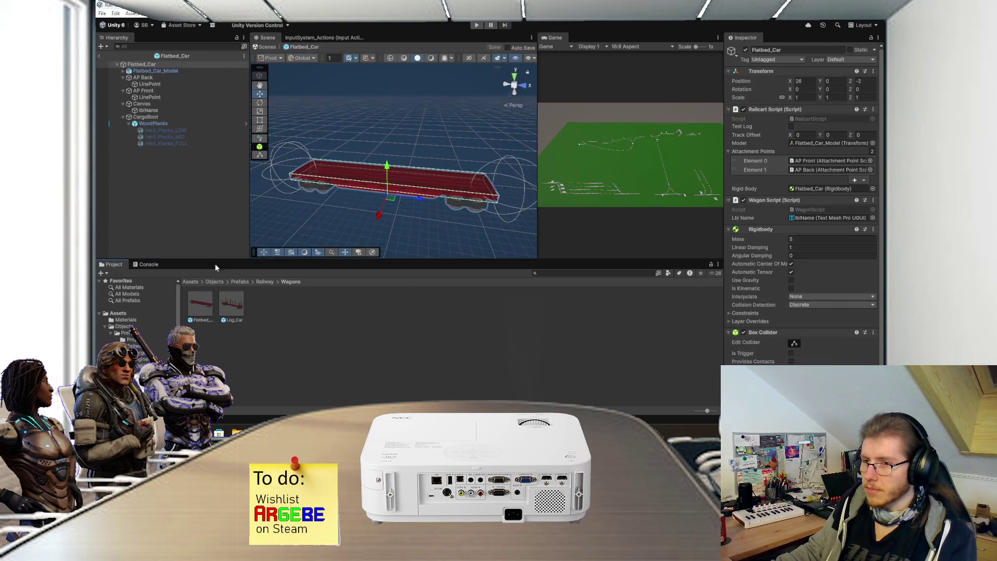
click(160, 123)
key(Delete)
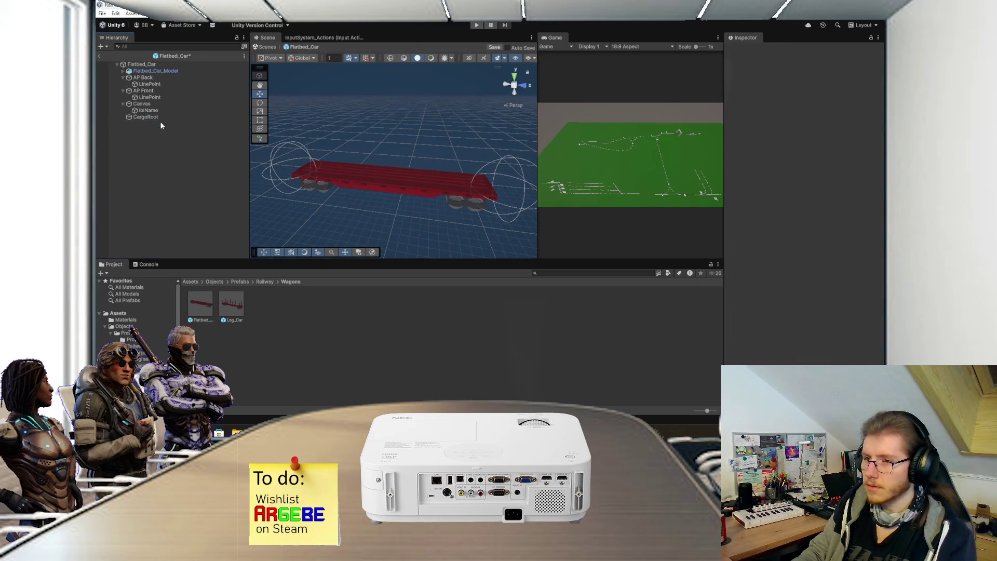
key(ctrl+s)
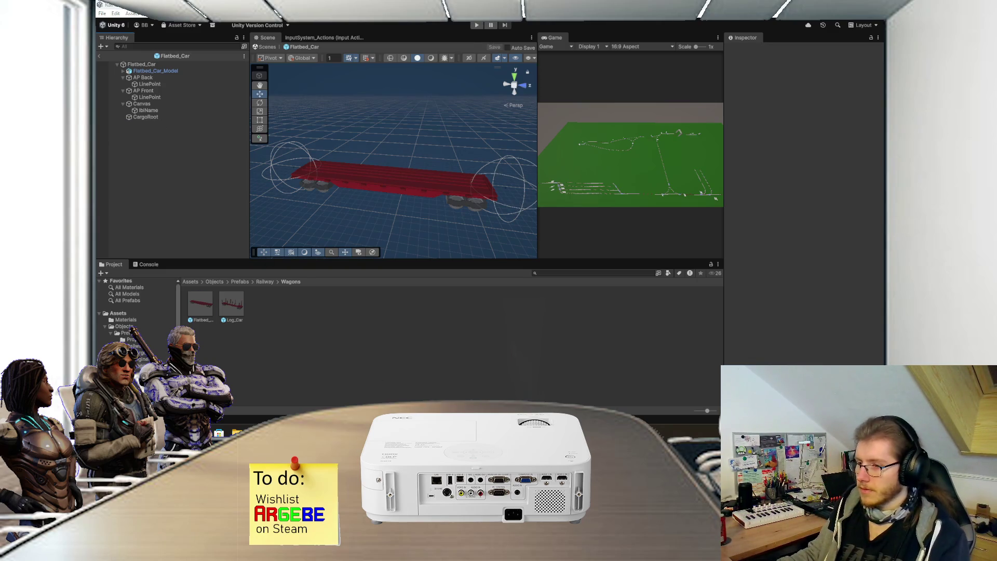
key(alt+Tab)
key(ctrl+n)
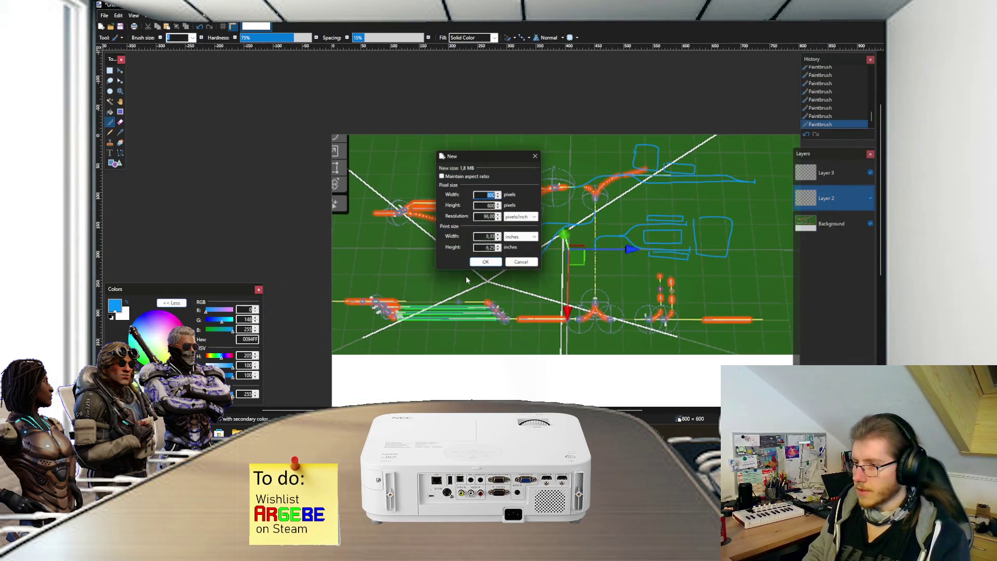
Step: Create a blank 800×600 image with a new layer and black as the paint colour
key(Return)
key(ctrl+shift+n)
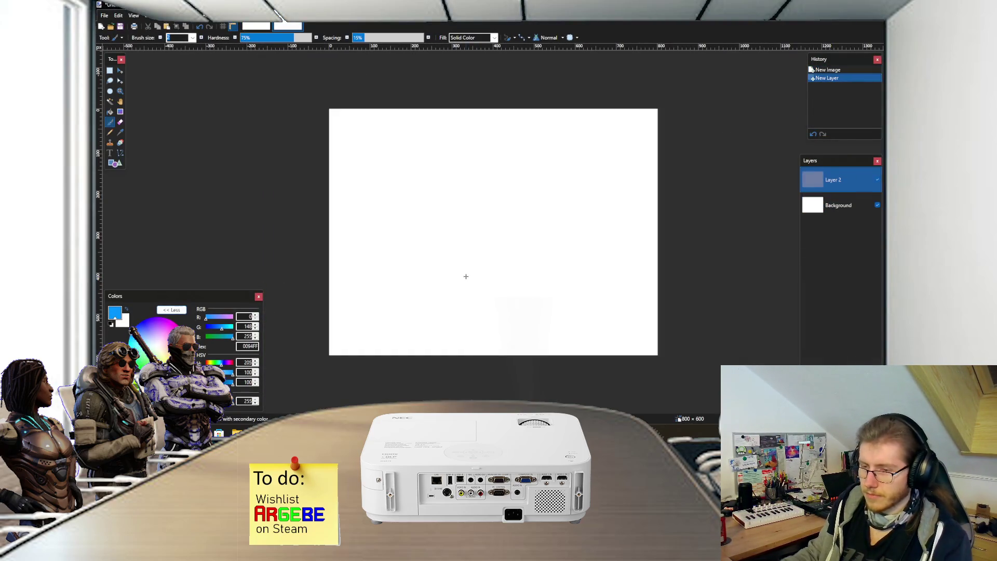
key(d)
scroll(438, 229, up, 3)
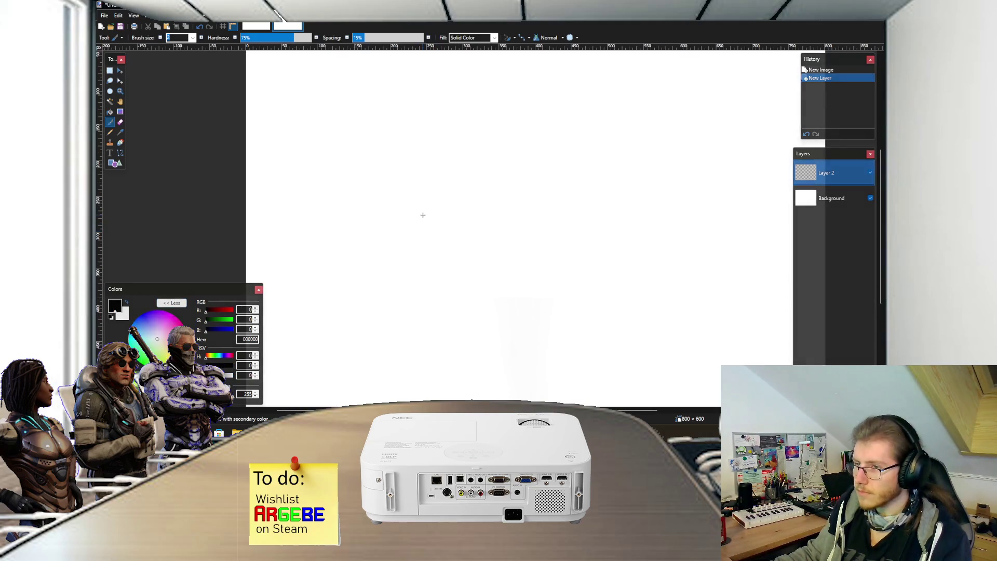
scroll(302, 190, up, 2)
Step: Paintbrush the flatbed wagon's long outline with wheels at both ends and a centre mark
mouse_move(296, 179)
mouse_down()
mouse_move(421, 177)
mouse_move(291, 188)
mouse_up()
scroll(314, 184, up, 1)
drag(457, 192, 445, 191)
drag(299, 191, 305, 182)
scroll(337, 185, up, 1)
mouse_move(379, 164)
mouse_down()
mouse_move(387, 173)
mouse_move(367, 175)
mouse_up()
scroll(371, 187, up, 1)
scroll(397, 187, up, 3)
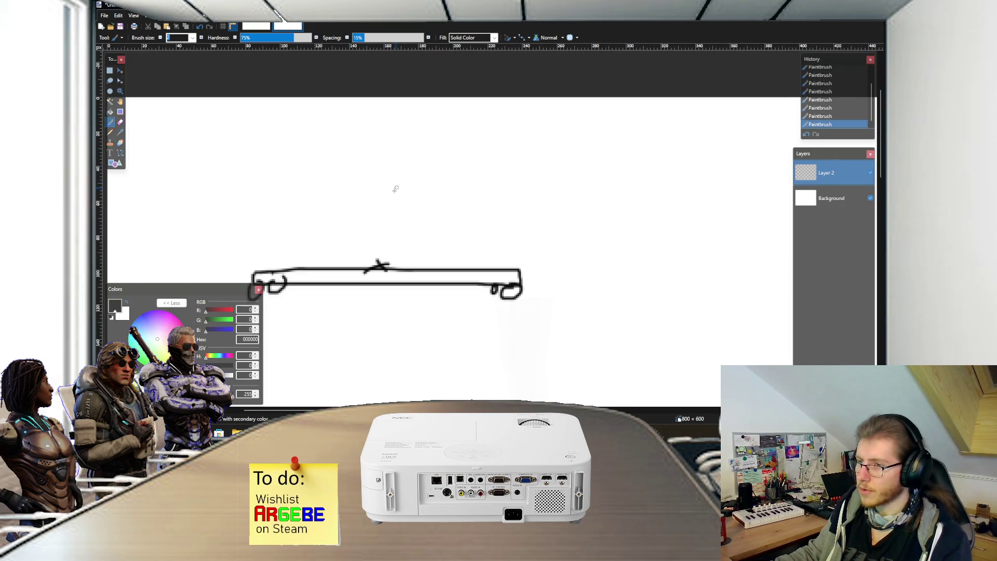
scroll(393, 206, right, 2)
scroll(393, 205, down, 1)
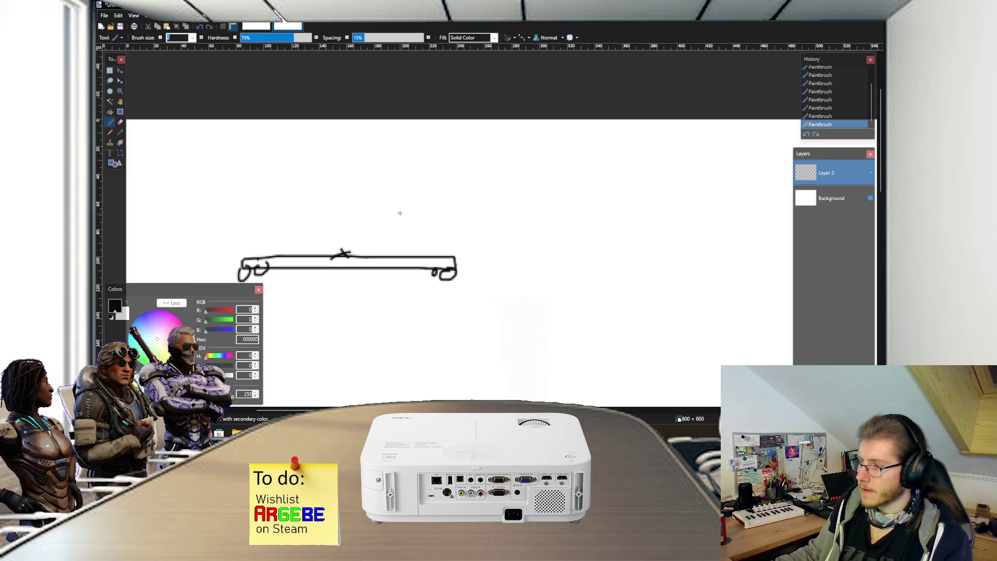
scroll(404, 210, left, 1)
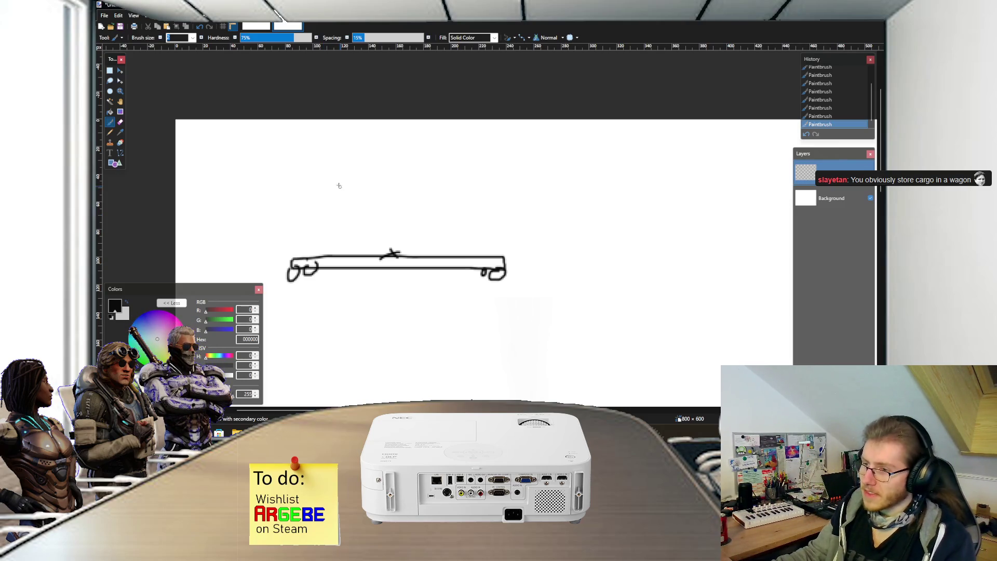
scroll(345, 228, up, 2)
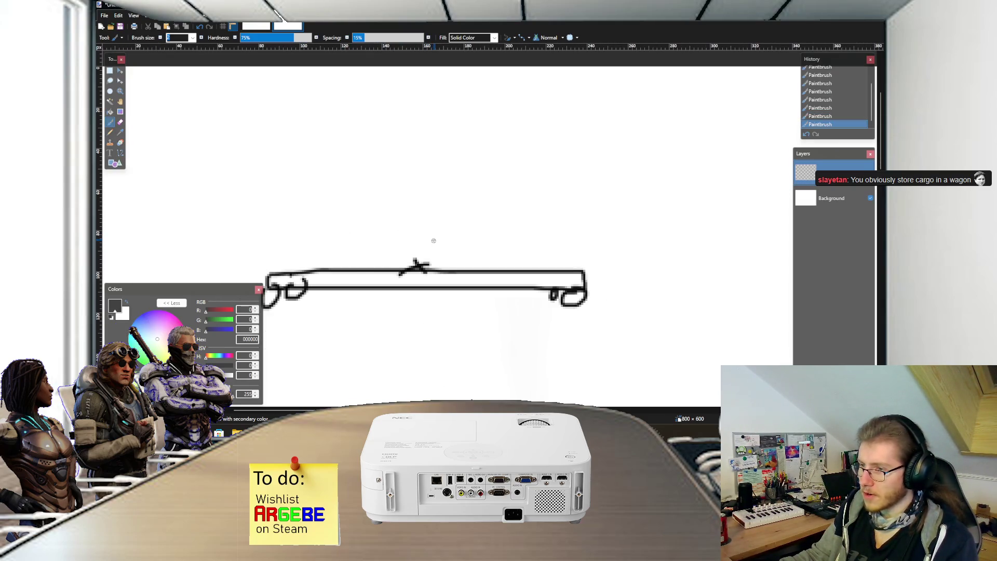
scroll(440, 245, left, 2)
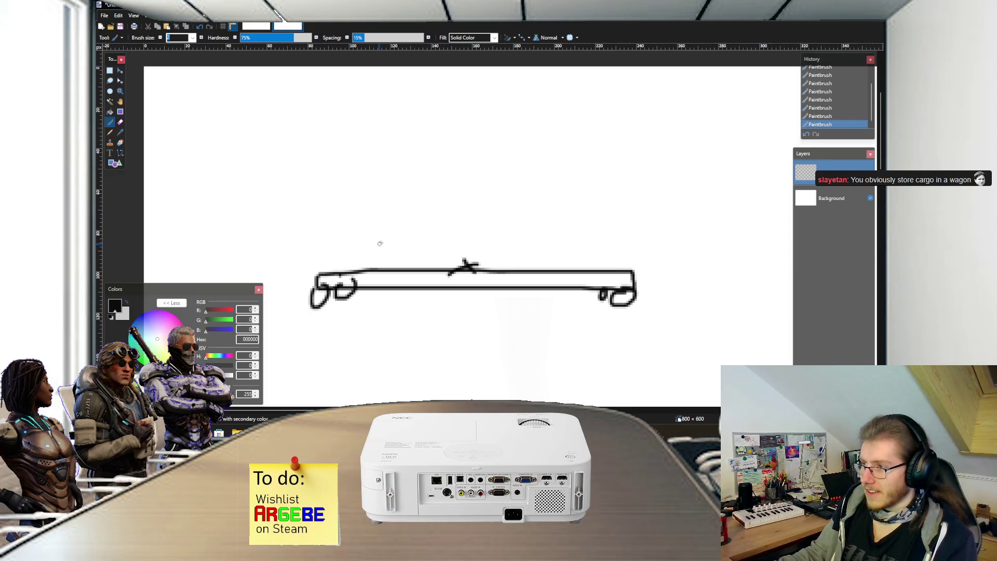
key(ctrl+shift+n)
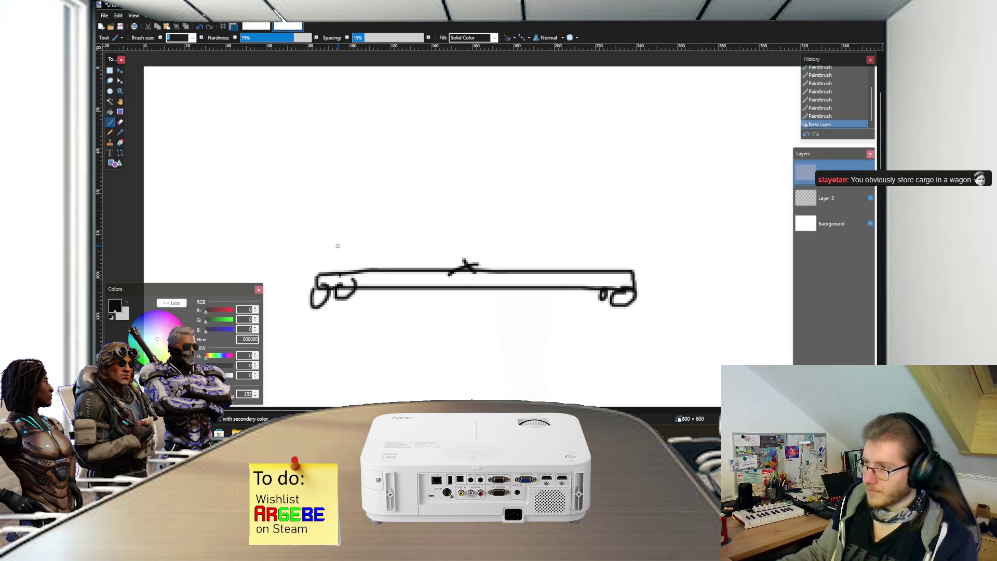
Step: Paint a blue cargo box outline above the wagon with an X at its centre
click(145, 315)
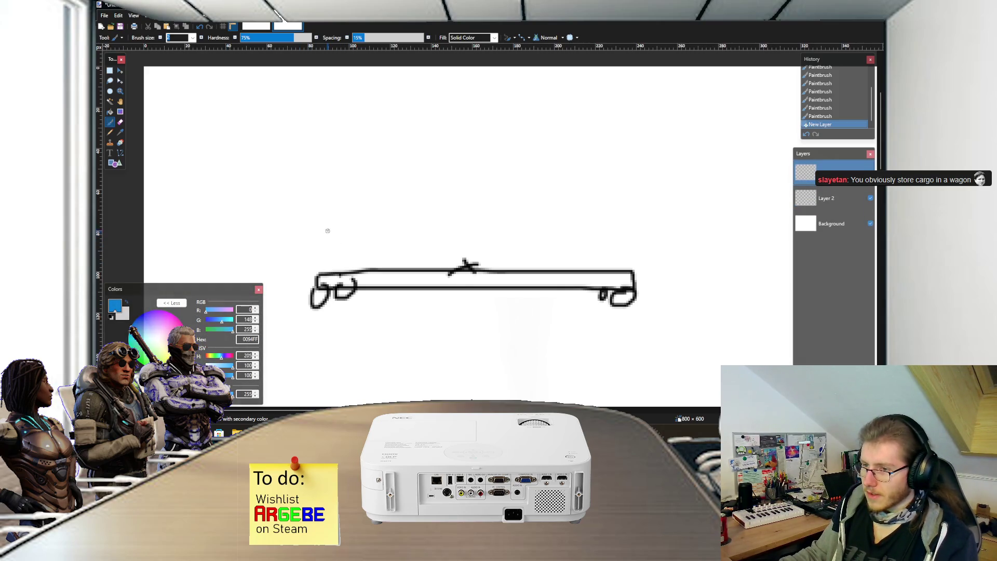
mouse_move(317, 214)
mouse_down()
mouse_move(320, 274)
mouse_move(629, 268)
mouse_move(633, 219)
mouse_move(318, 213)
mouse_up()
scroll(446, 253, up, 2)
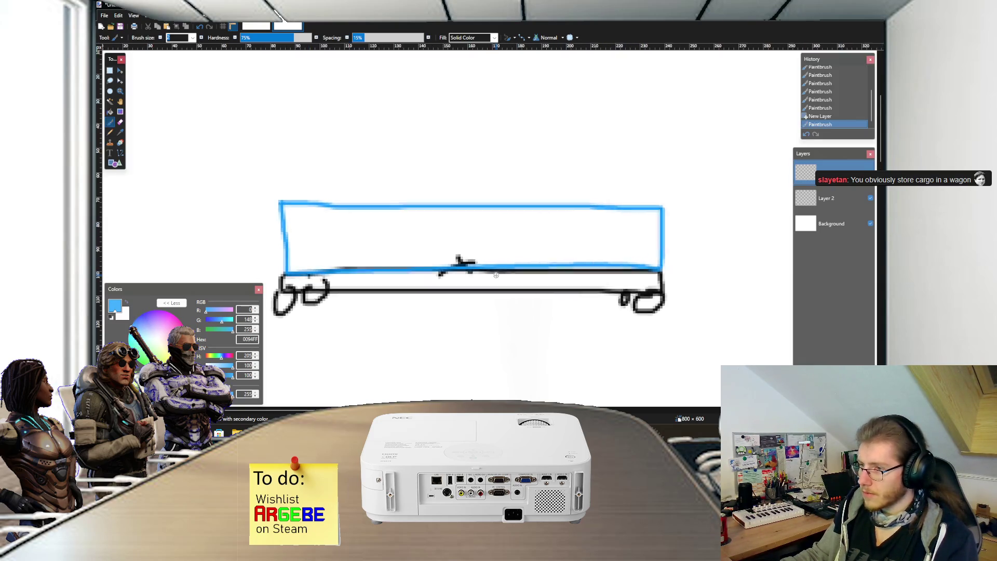
mouse_move(446, 253)
mouse_down()
mouse_move(467, 278)
mouse_move(423, 273)
mouse_up()
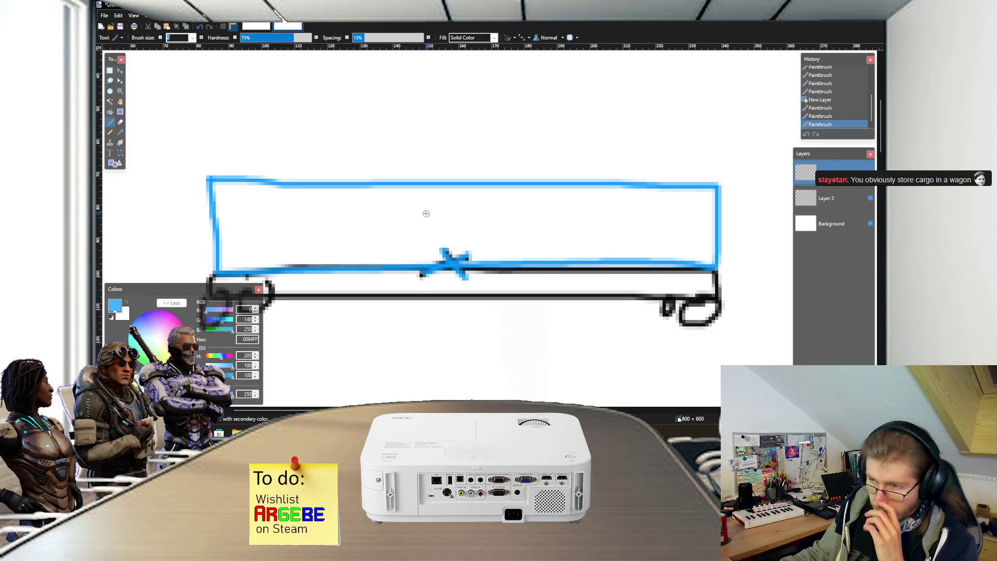
scroll(408, 216, up, 1)
scroll(394, 223, down, 2)
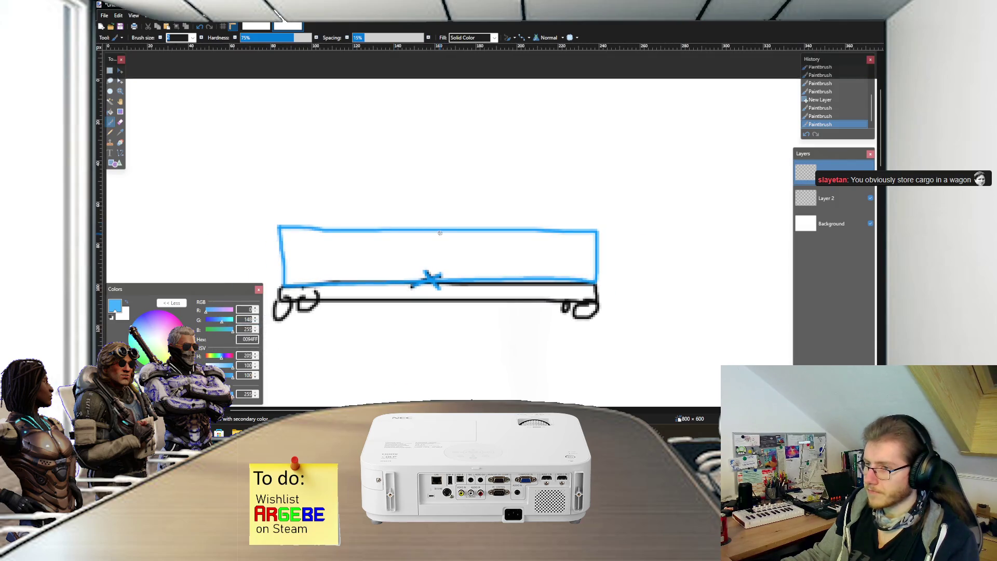
drag(436, 231, 438, 280)
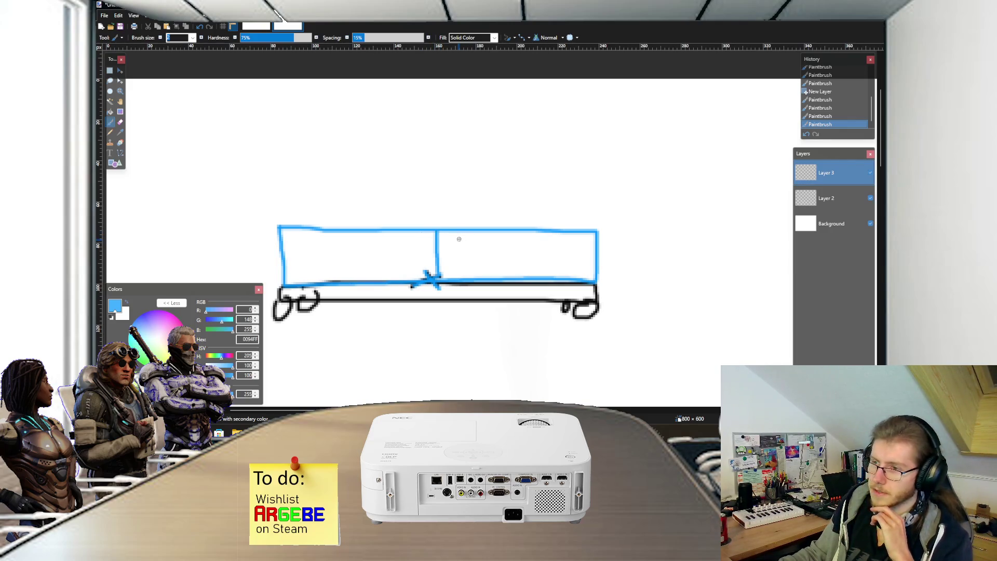
key(ctrl+z)
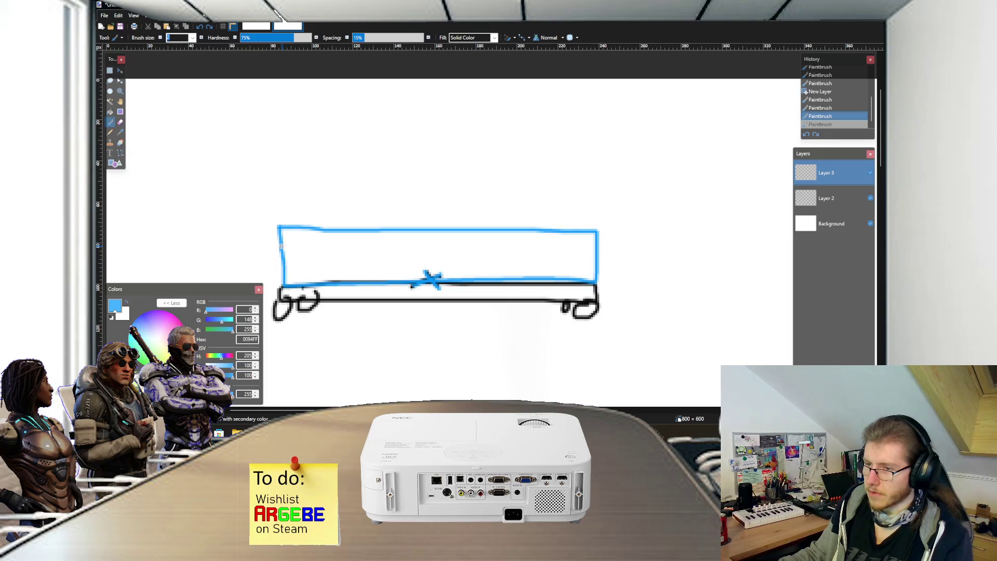
Step: Divide the box into three rows with two horizontal lines and number each slot
drag(284, 249, 595, 251)
drag(285, 265, 593, 265)
ctrl+scroll(436, 273, up, 2)
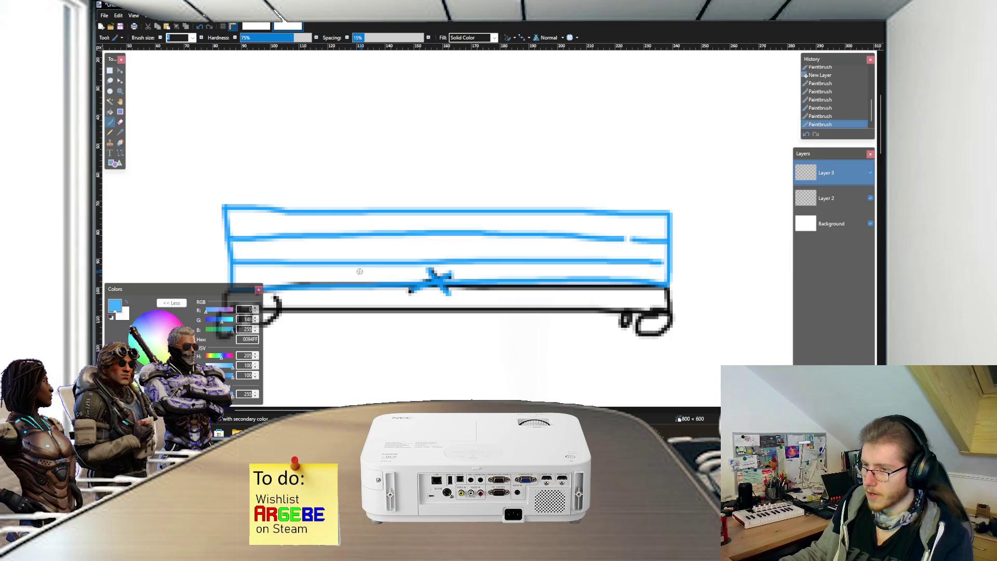
click(388, 273)
mouse_move(399, 271)
mouse_down()
mouse_move(445, 214)
mouse_move(441, 232)
mouse_up()
click(397, 245)
ctrl+scroll(444, 234, down, 1)
scroll(442, 239, up, 2)
click(421, 247)
mouse_move(422, 239)
mouse_down()
mouse_move(409, 244)
mouse_move(423, 275)
mouse_move(417, 289)
mouse_up()
click(415, 235)
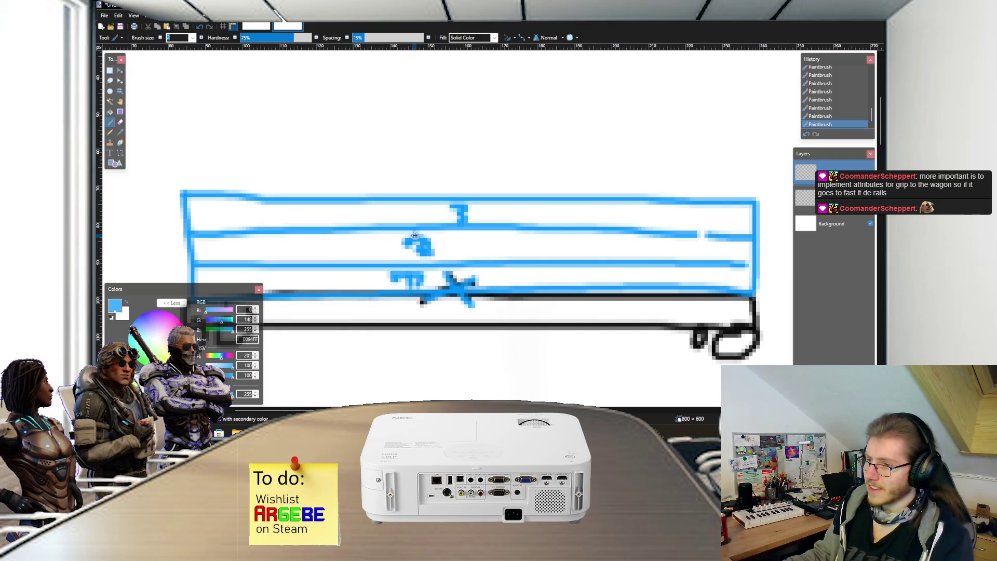
scroll(428, 204, down, 2)
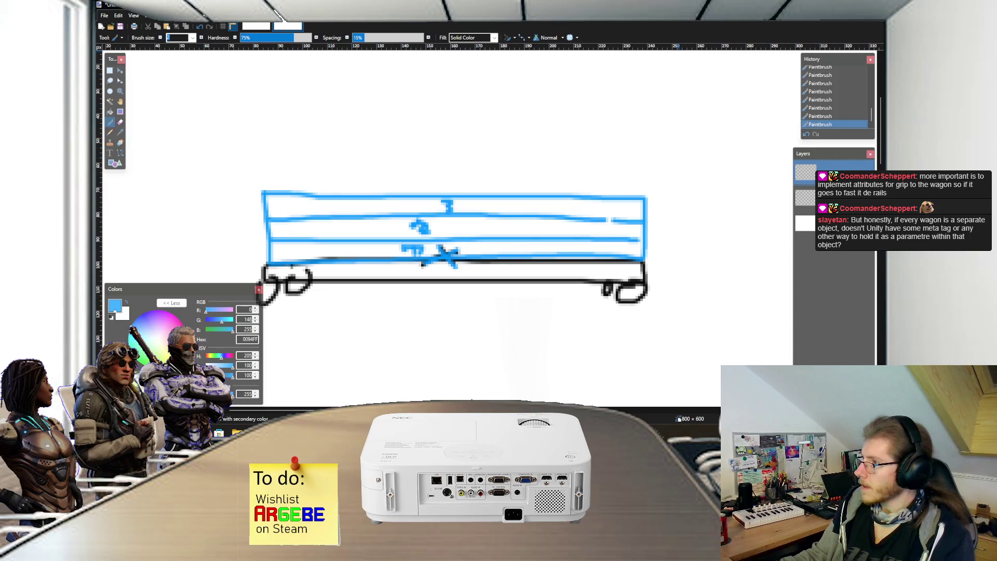
key(alt+Tab)
Step: Select Flatbed_Car and open its WagonScript from the Inspector's Wagon Script reference
scroll(317, 129, down, 5)
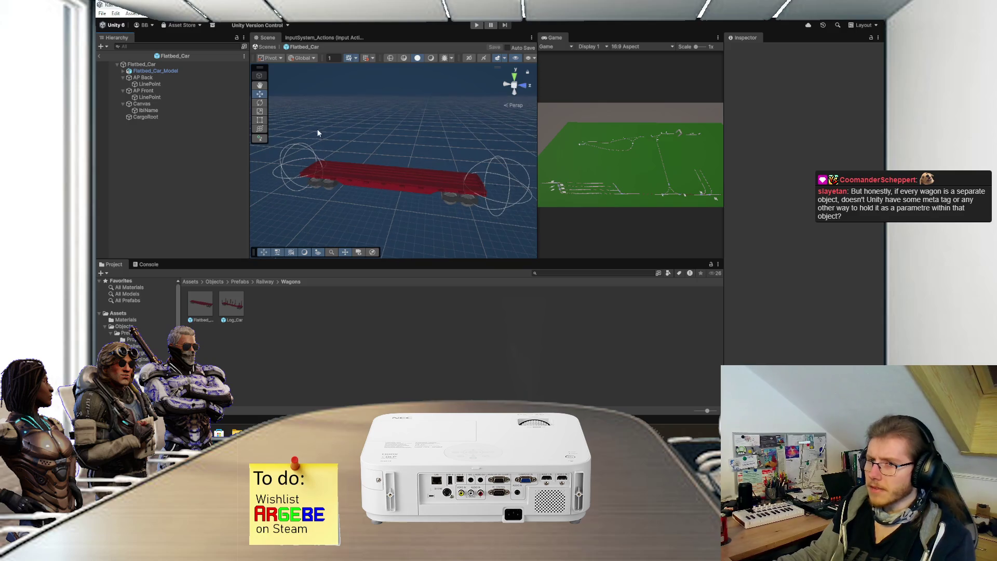
drag(367, 164, 395, 153)
click(170, 65)
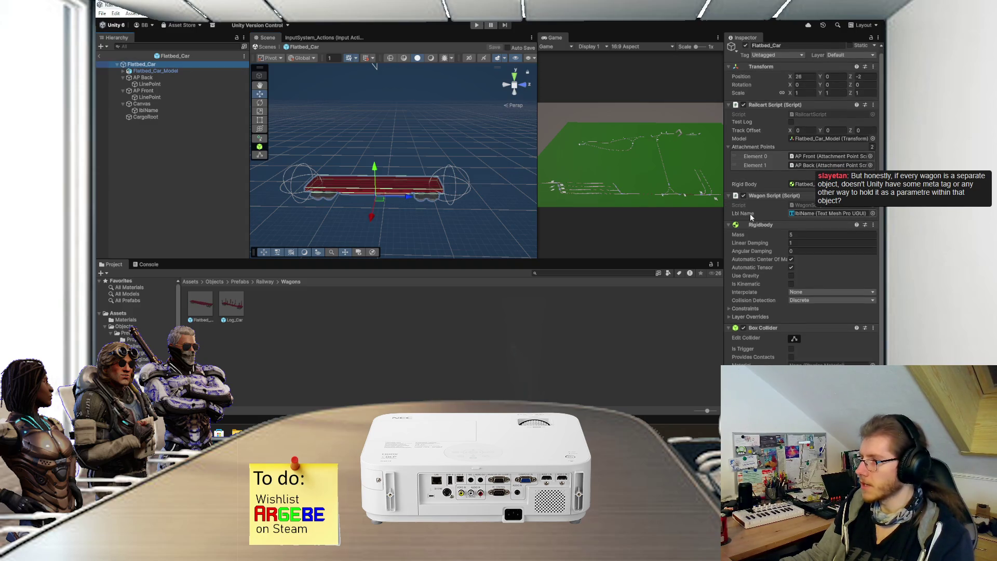
click(802, 209)
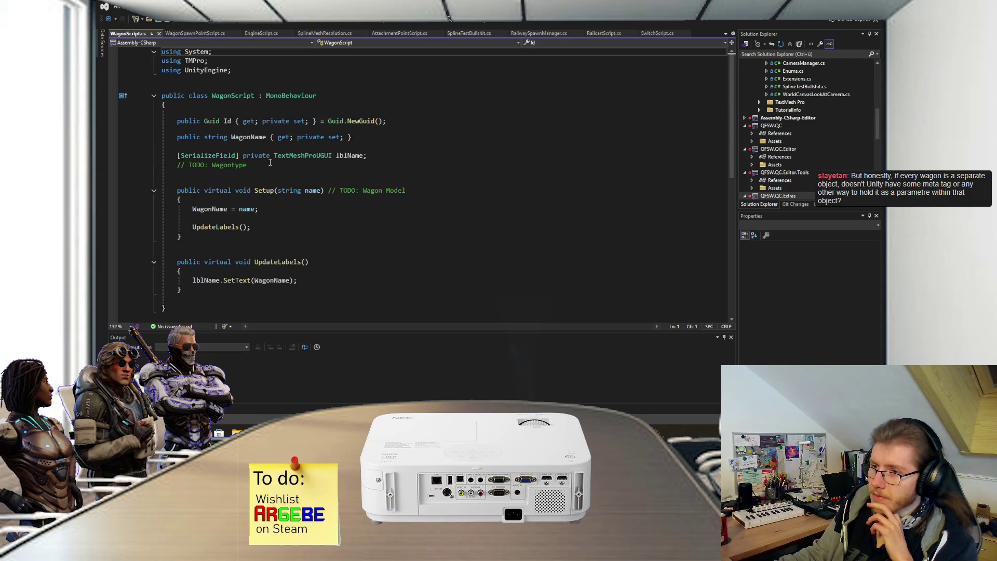
Step: Check the Wagontype TODO comment in WagonScript, then pan Unity's Scene view around the flatbed car
click(297, 166)
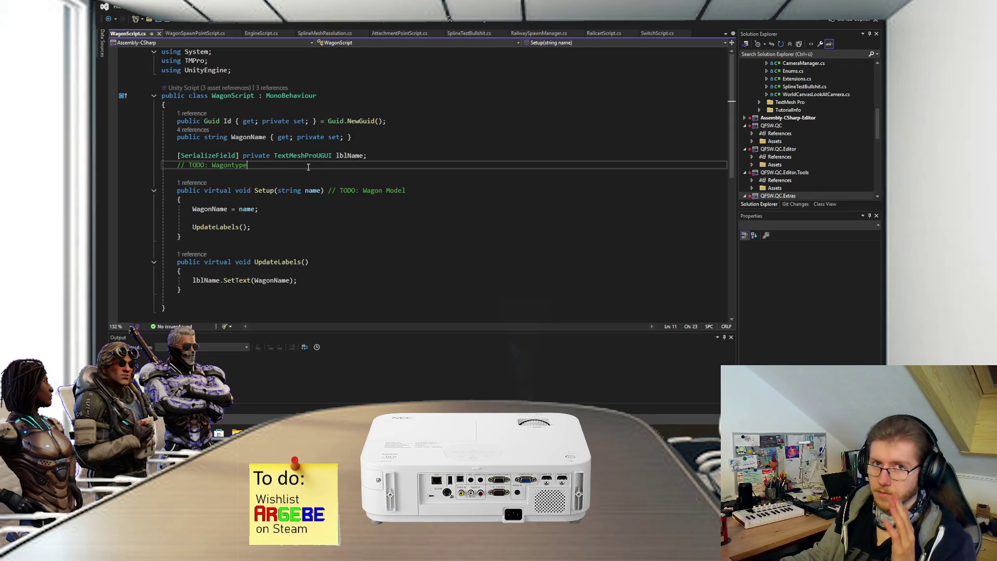
key(alt+Tab)
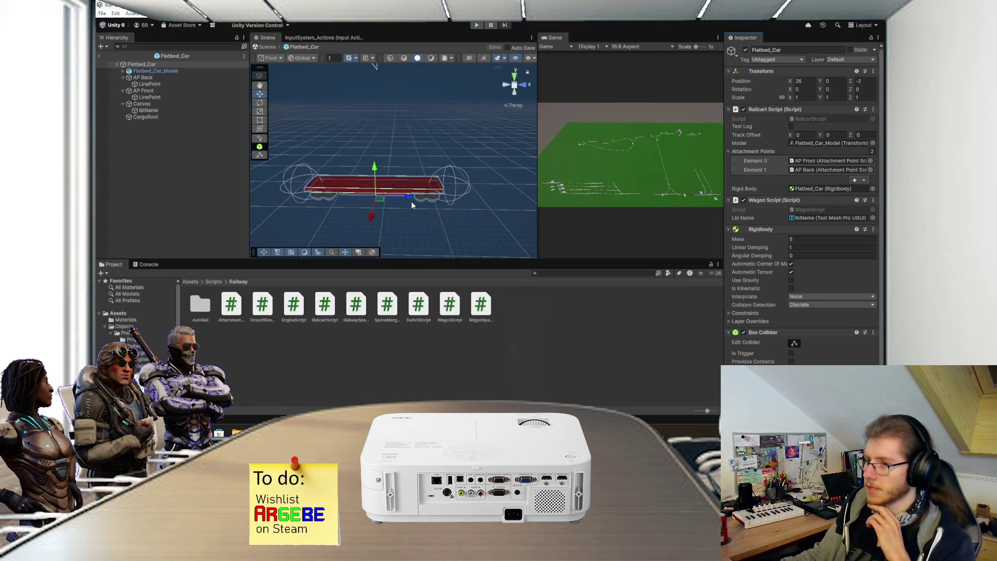
mouse_move(432, 213)
mouse_down()
mouse_move(442, 212)
mouse_move(437, 221)
mouse_up()
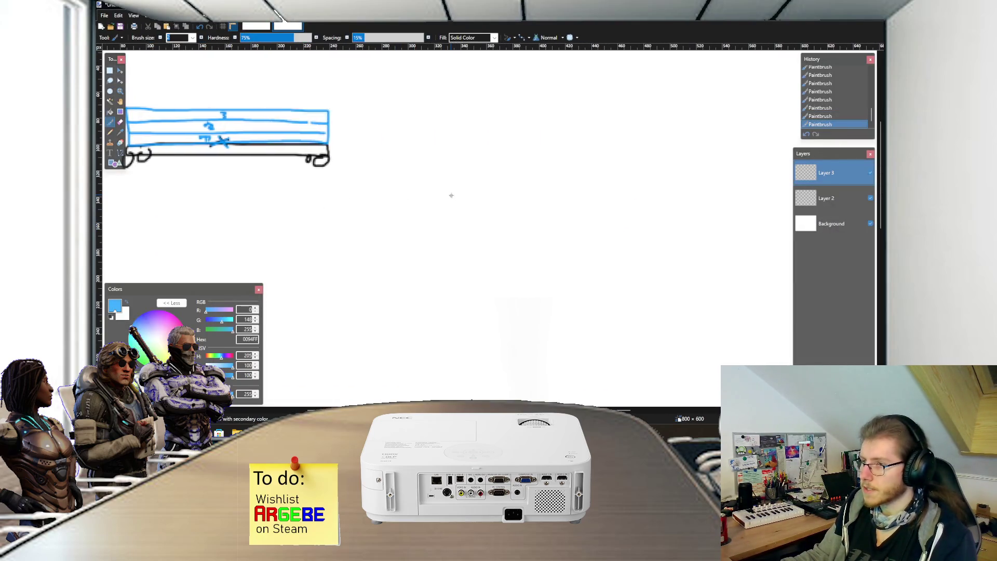
Step: Sketch a two-part container box and a three-row stacked cargo shape in blue
scroll(450, 195, up, 3)
scroll(459, 173, up, 2)
mouse_move(457, 156)
mouse_down()
mouse_move(493, 200)
mouse_move(632, 150)
mouse_move(464, 149)
mouse_up()
drag(542, 149, 540, 208)
mouse_move(461, 219)
mouse_down()
mouse_move(644, 246)
mouse_move(470, 221)
mouse_up()
mouse_move(460, 232)
mouse_down()
mouse_move(460, 244)
mouse_move(623, 263)
mouse_move(644, 243)
mouse_up()
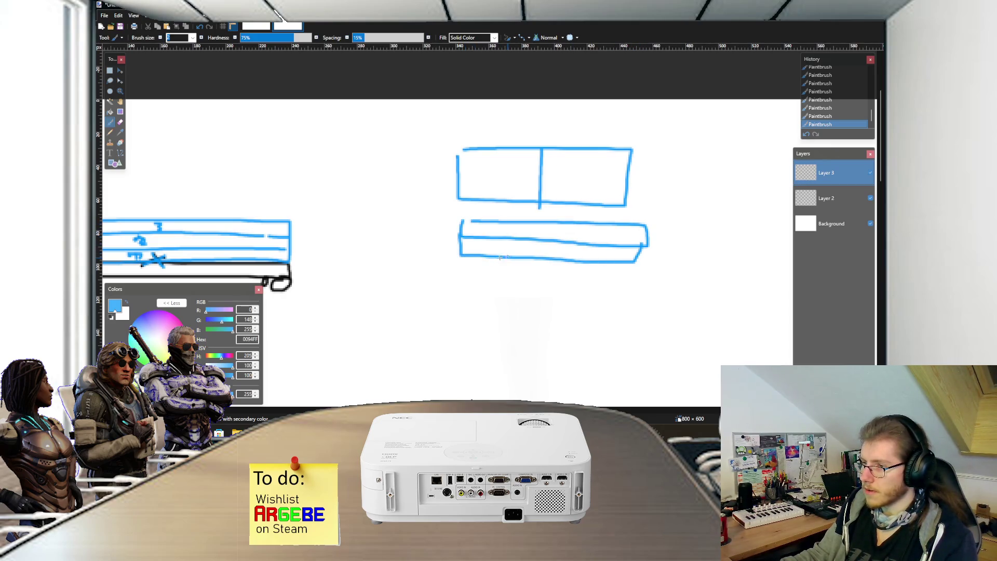
mouse_move(458, 255)
mouse_down()
mouse_move(635, 275)
mouse_move(643, 257)
mouse_up()
scroll(564, 262, down, 1)
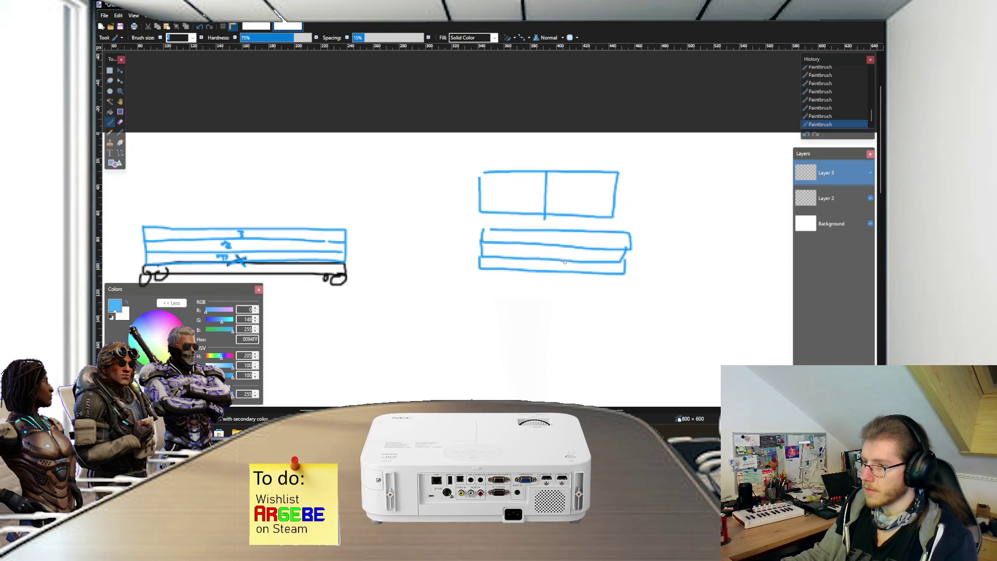
scroll(484, 247, up, 1)
Step: Draw curved arrows from the cargo shapes down to the flatbed wagon
drag(461, 199, 356, 275)
drag(461, 258, 361, 282)
scroll(385, 289, down, 1)
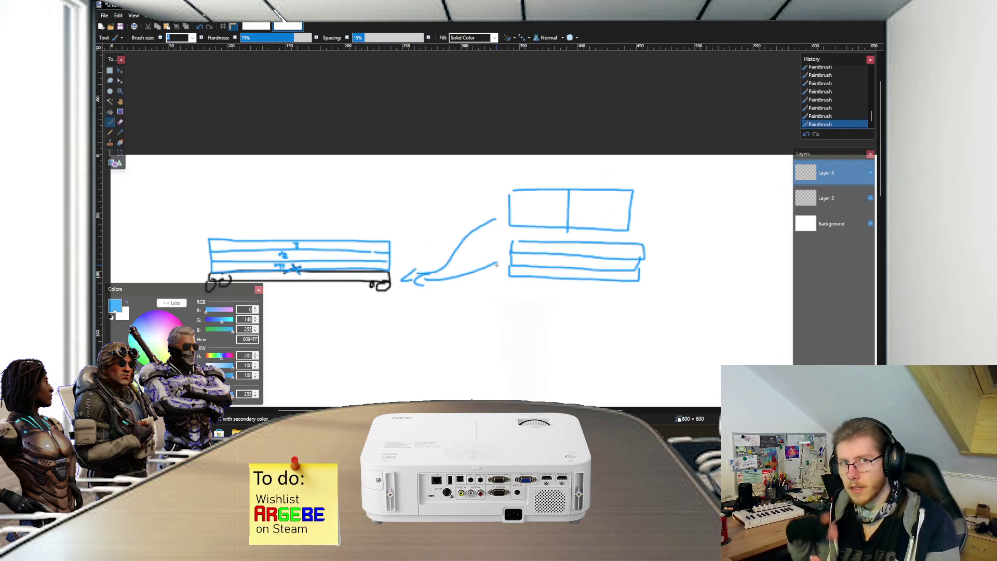
scroll(496, 265, down, 1)
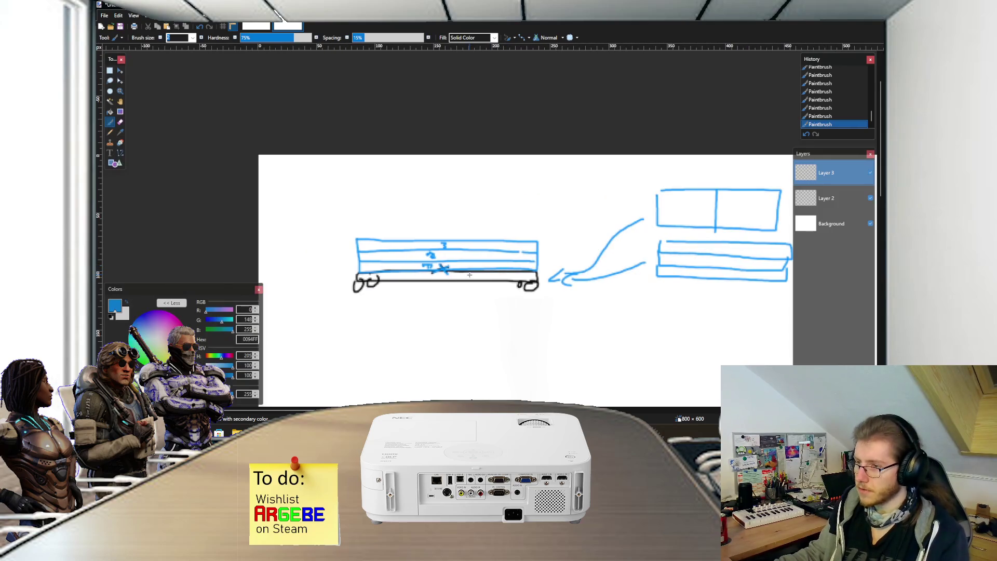
scroll(470, 274, up, 2)
scroll(430, 250, down, 3)
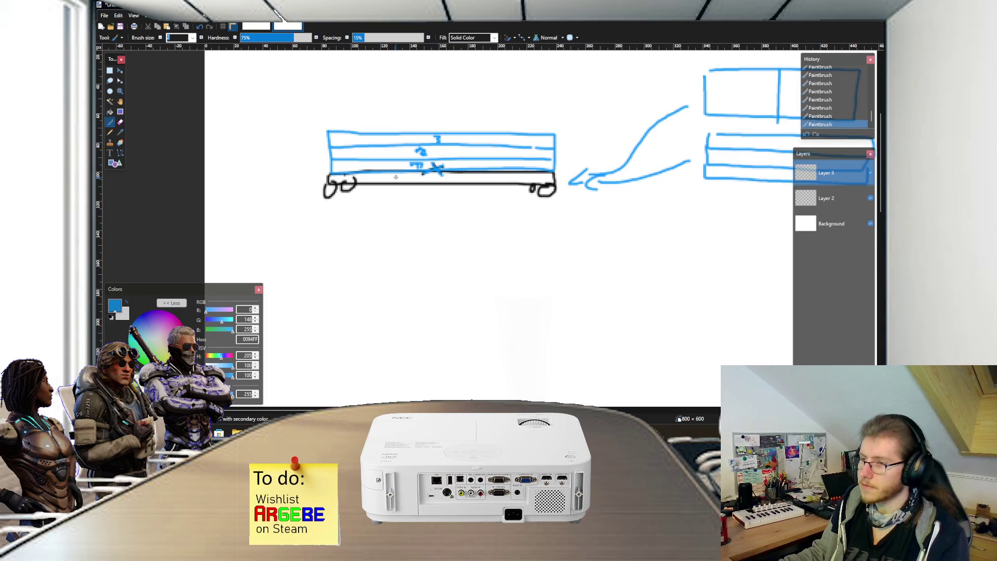
Step: Sketch a small wheeled car as alternative cargo, redrawing it after undoing the first attempt
scroll(461, 204, right, 5)
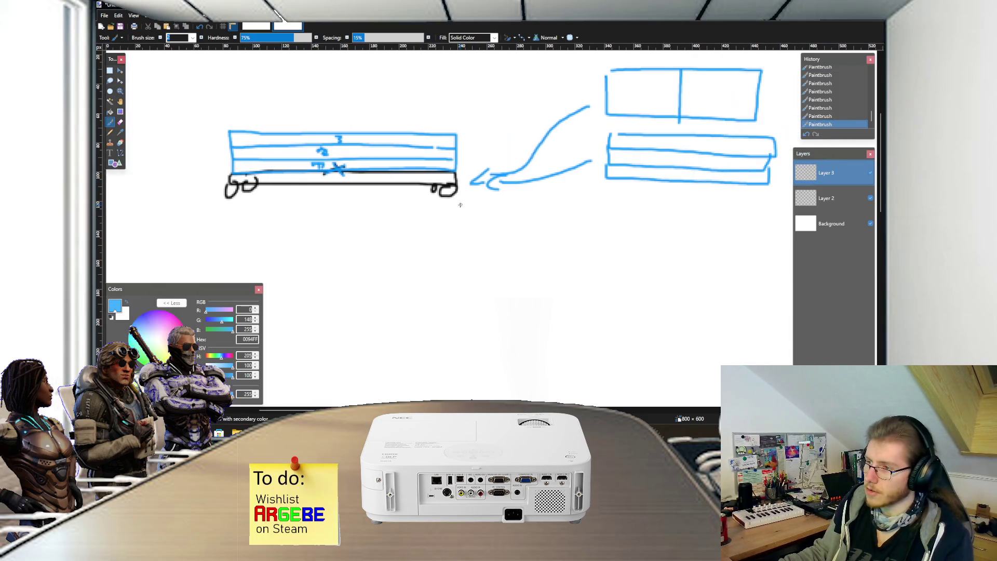
mouse_move(379, 203)
mouse_down()
mouse_move(479, 245)
mouse_move(475, 257)
mouse_up()
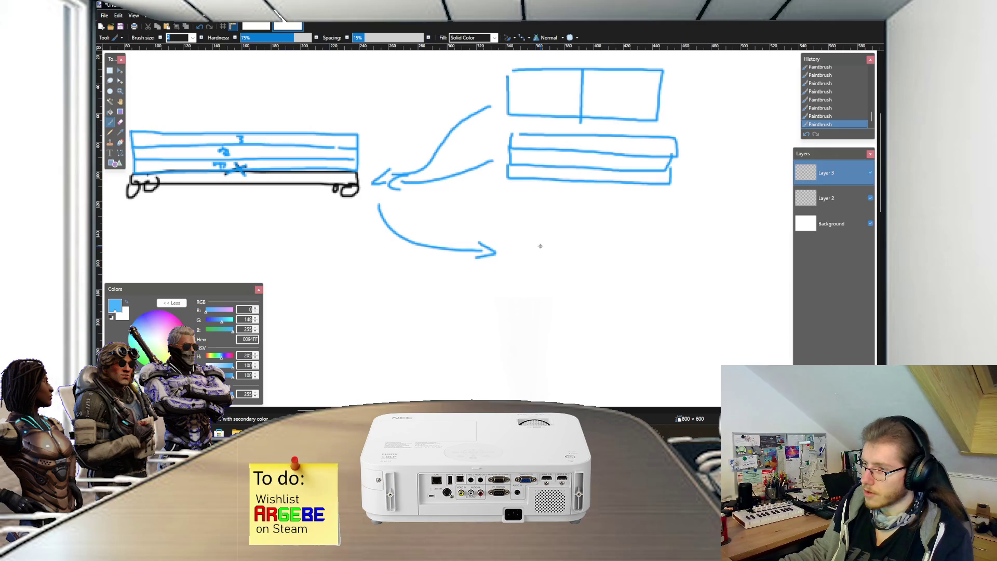
drag(538, 248, 604, 253)
mouse_move(554, 246)
mouse_down()
mouse_move(586, 248)
mouse_move(566, 233)
mouse_move(605, 258)
mouse_up()
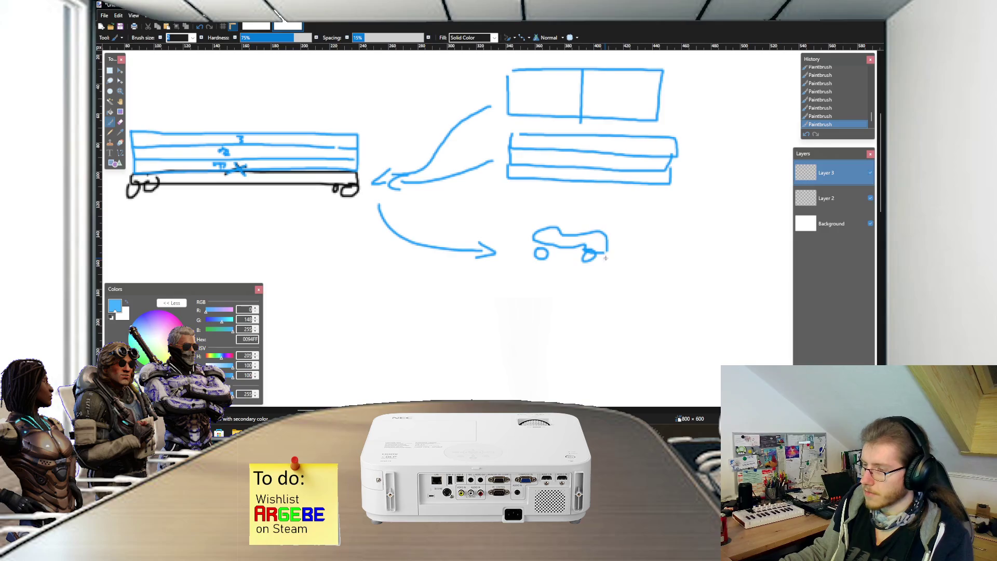
key(ctrl+z)
key(ctrl+z)
key(ctrl+z)
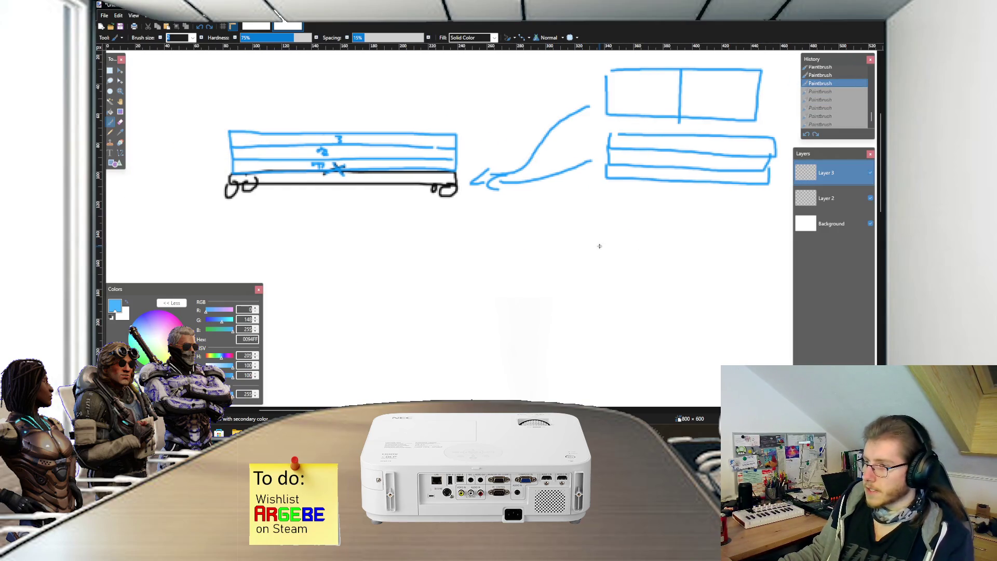
mouse_move(517, 240)
mouse_down()
mouse_move(580, 222)
mouse_move(634, 244)
mouse_move(630, 253)
mouse_move(537, 250)
mouse_up()
drag(622, 252, 628, 247)
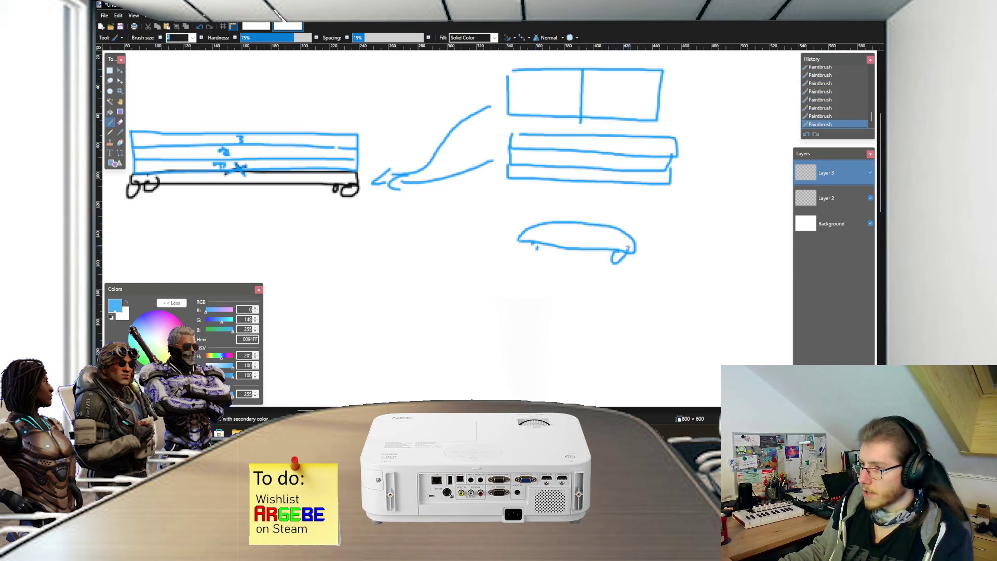
mouse_move(536, 249)
mouse_down()
mouse_move(454, 203)
mouse_move(457, 214)
mouse_up()
scroll(515, 231, left, 2)
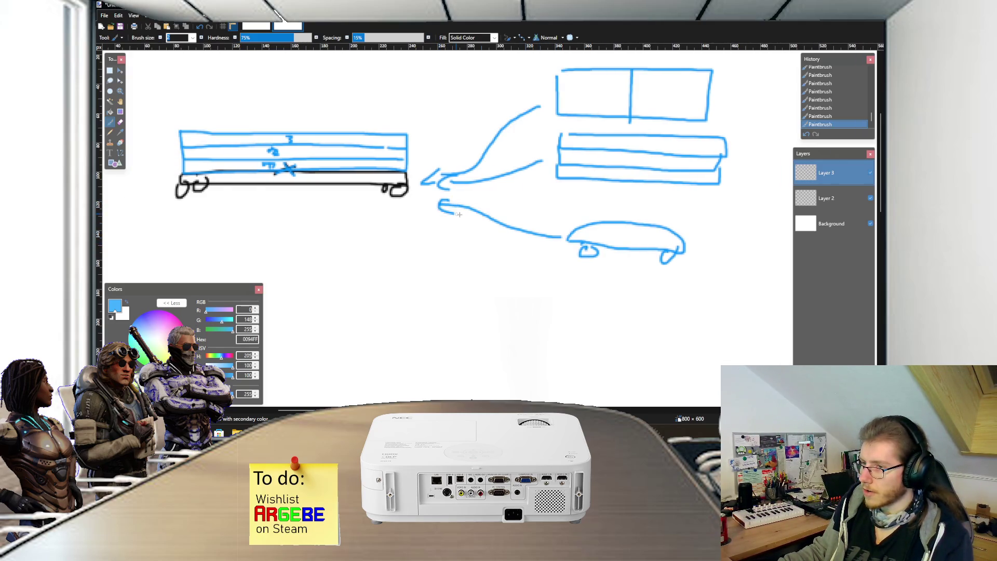
scroll(480, 229, down, 2)
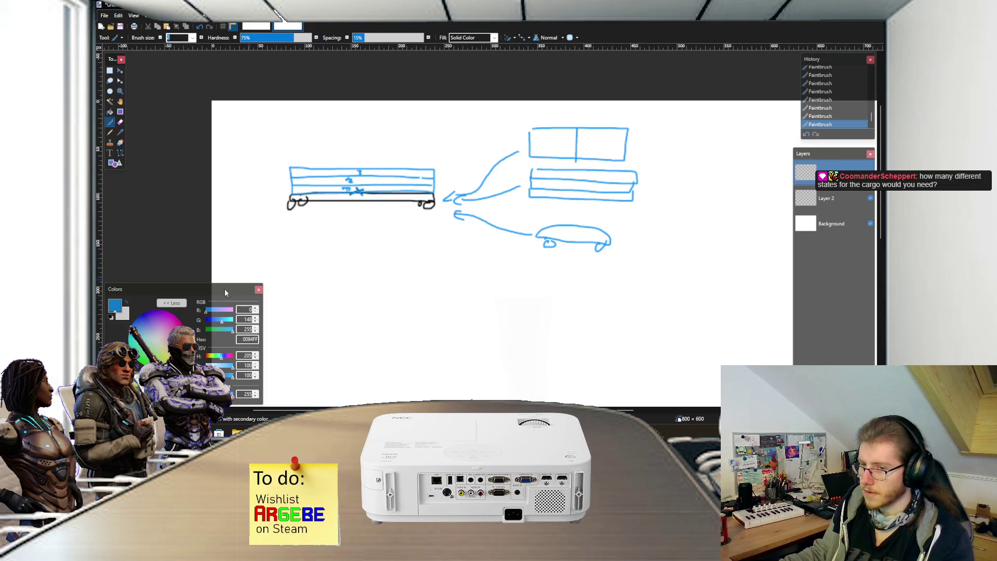
Step: Draw a second wagon outline in black below the flatbed, with end details
click(111, 316)
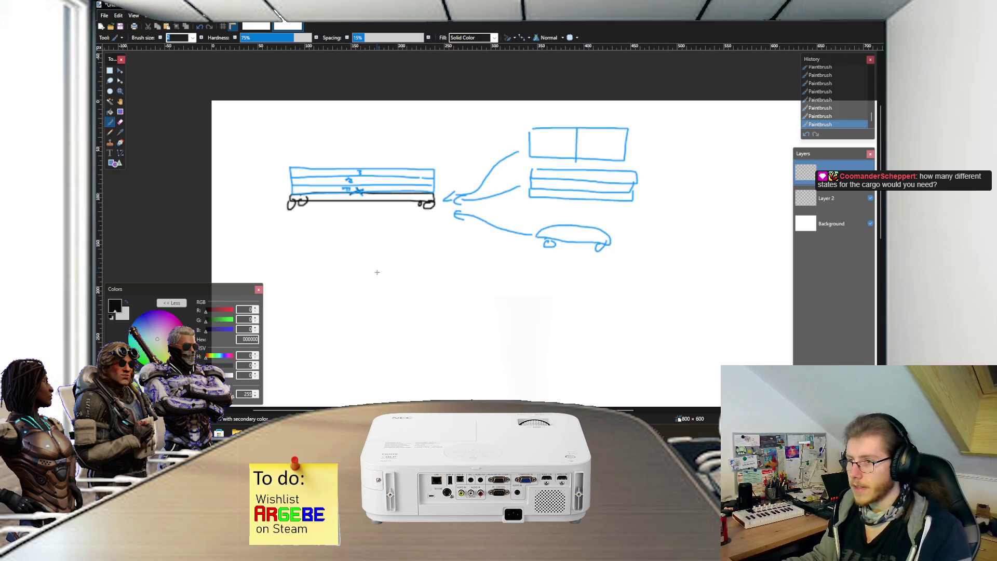
scroll(415, 234, right, 2)
scroll(442, 223, up, 1)
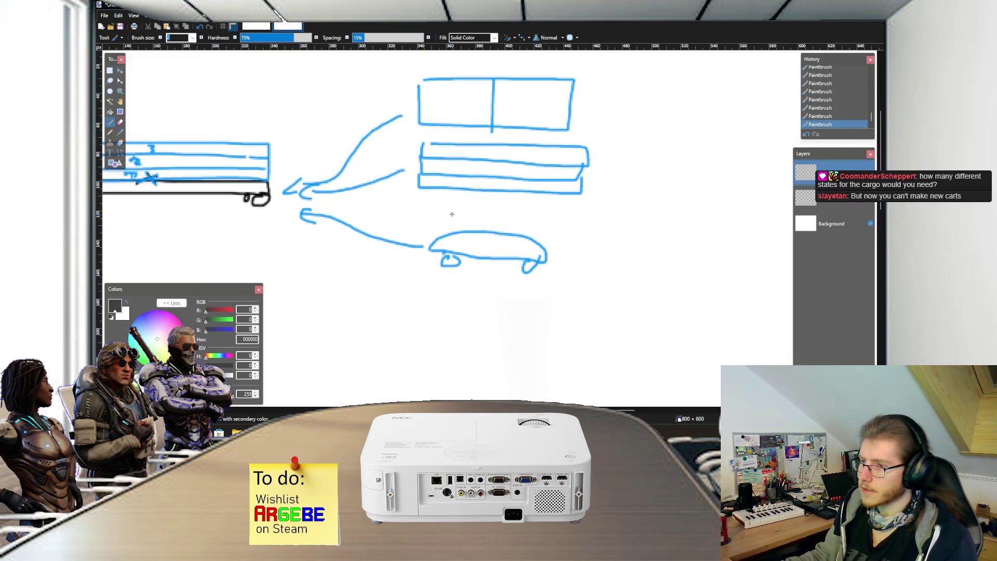
scroll(453, 216, up, 2)
scroll(452, 216, left, 2)
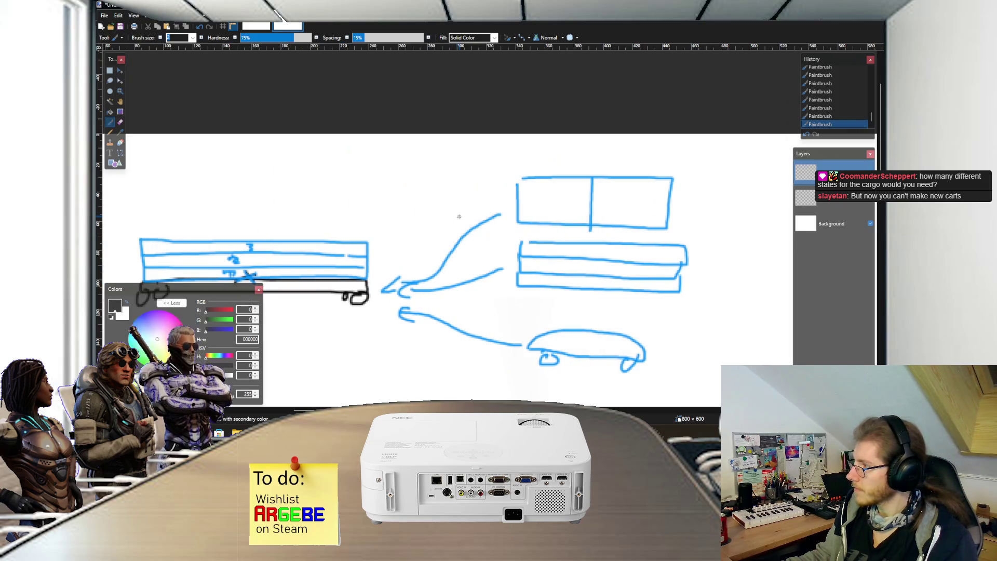
scroll(459, 216, down, 3)
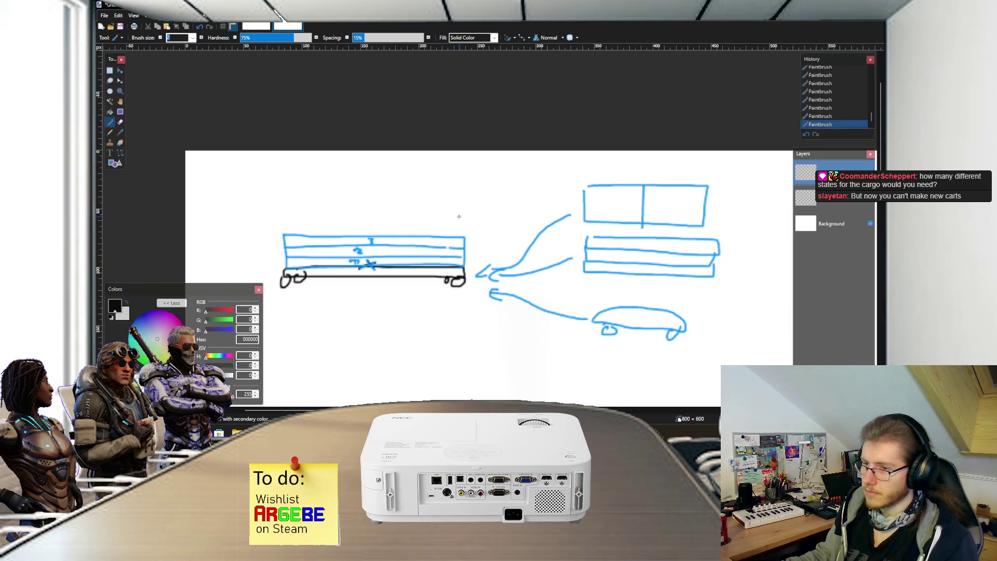
scroll(448, 268, left, 2)
scroll(410, 256, down, 2)
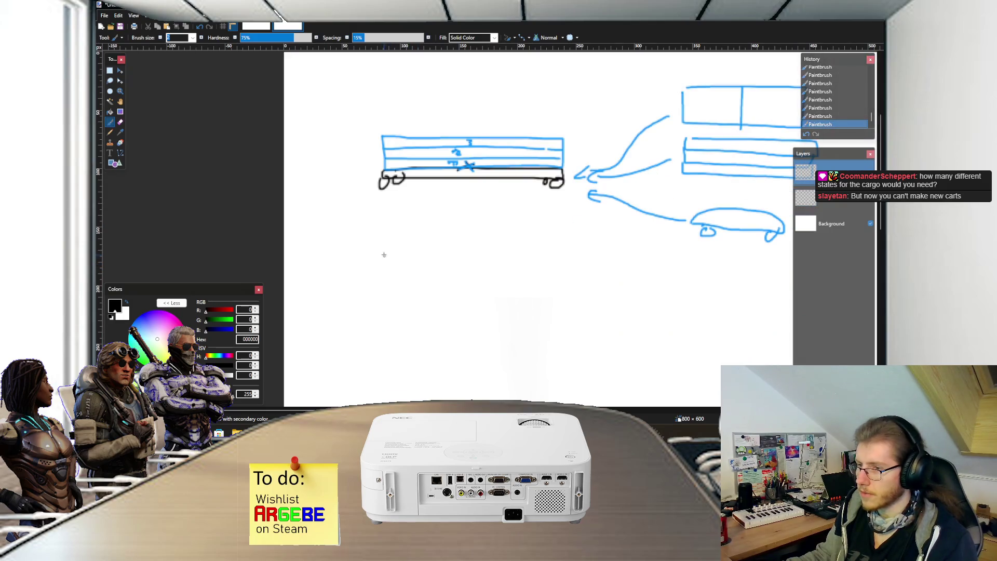
drag(374, 246, 376, 285)
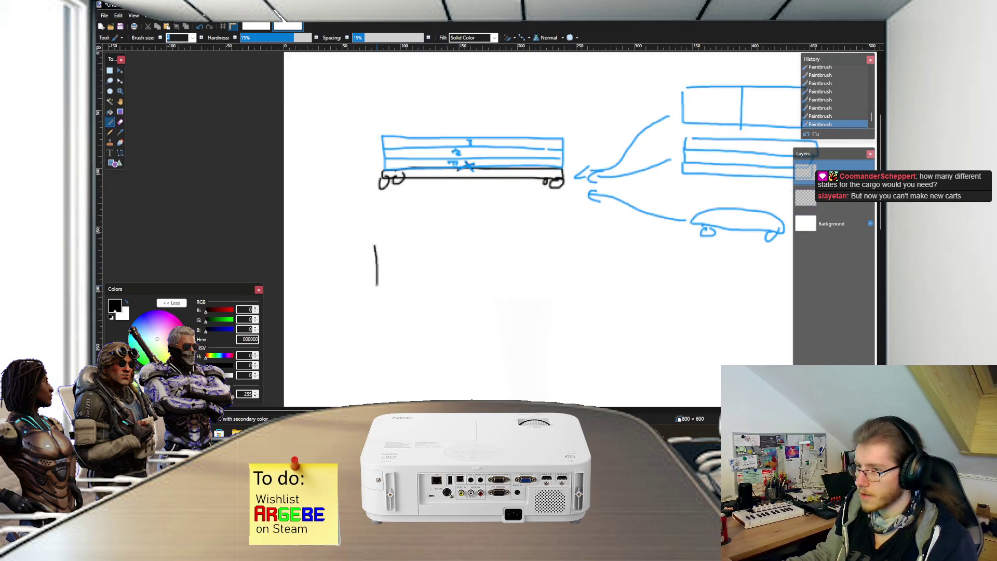
key(ctrl+z)
mouse_move(380, 252)
mouse_down()
mouse_move(373, 286)
mouse_move(506, 301)
mouse_move(538, 246)
mouse_move(387, 250)
mouse_move(617, 278)
mouse_move(650, 321)
mouse_up()
scroll(394, 271, up, 1)
mouse_move(367, 275)
mouse_down()
mouse_move(353, 258)
mouse_move(362, 262)
mouse_up()
mouse_move(363, 310)
mouse_down()
mouse_move(353, 305)
mouse_move(358, 295)
mouse_up()
drag(603, 322, 635, 347)
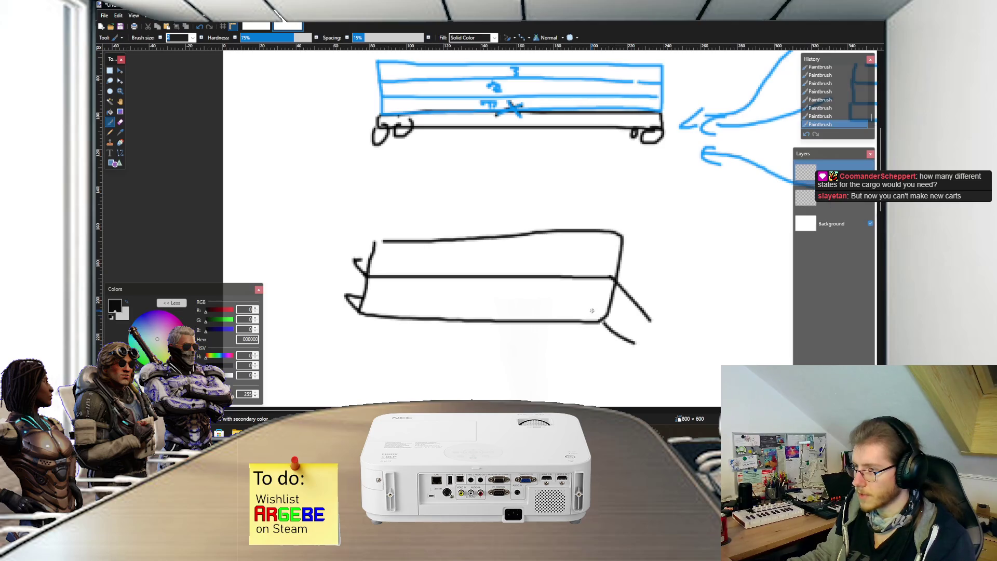
scroll(635, 347, down, 2)
Step: In blue, arrow the car cargo to the new wagon and cross out its flatbed arrow
ctrl+click(613, 236)
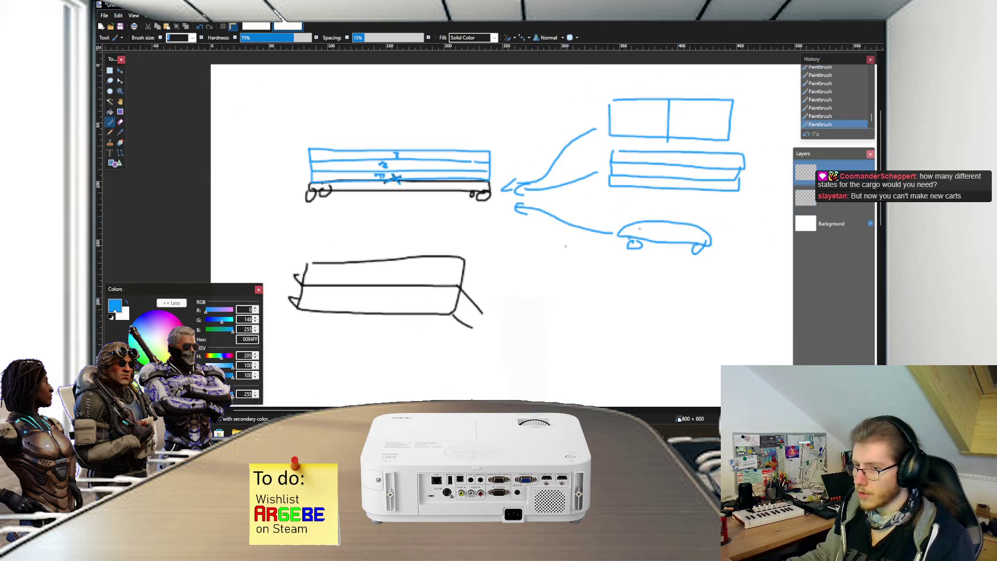
mouse_move(613, 239)
mouse_down()
mouse_move(559, 245)
mouse_move(503, 282)
mouse_move(513, 291)
mouse_up()
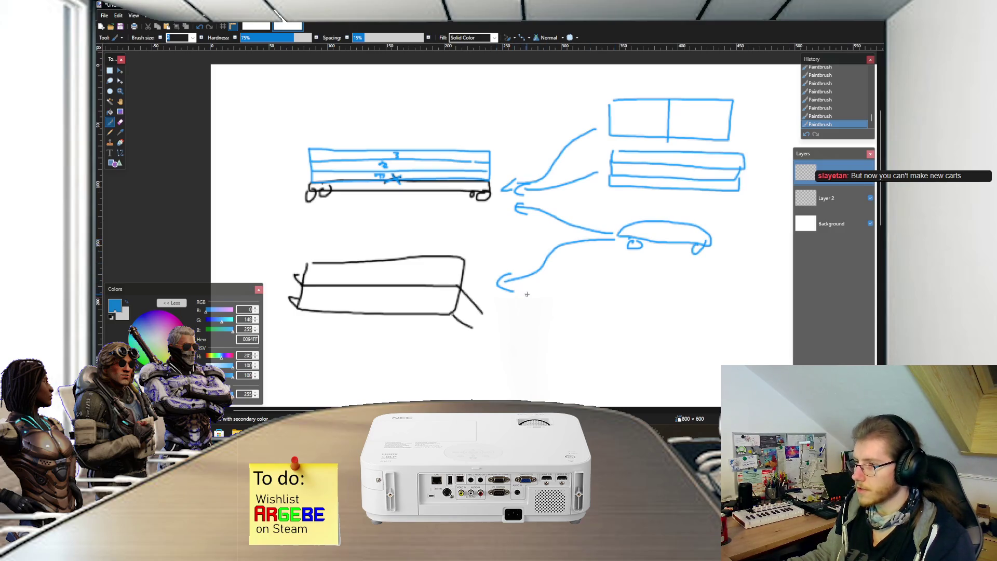
scroll(594, 238, up, 1)
mouse_move(517, 186)
mouse_down()
mouse_move(536, 224)
mouse_move(496, 223)
mouse_up()
scroll(524, 257, down, 2)
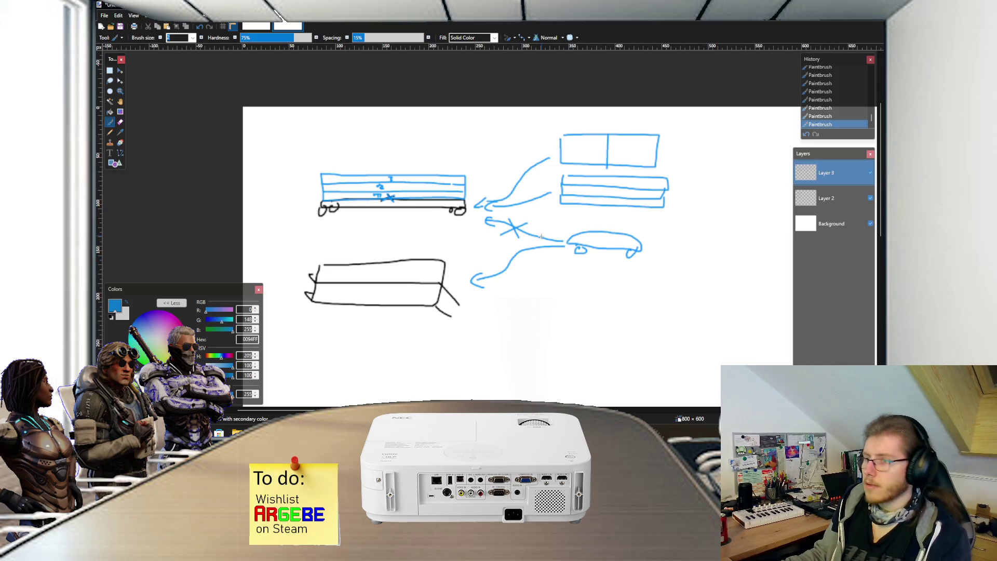
Step: Review the finished cargo-loading sketch and make Layer 2 the active drawing layer
scroll(528, 226, up, 1)
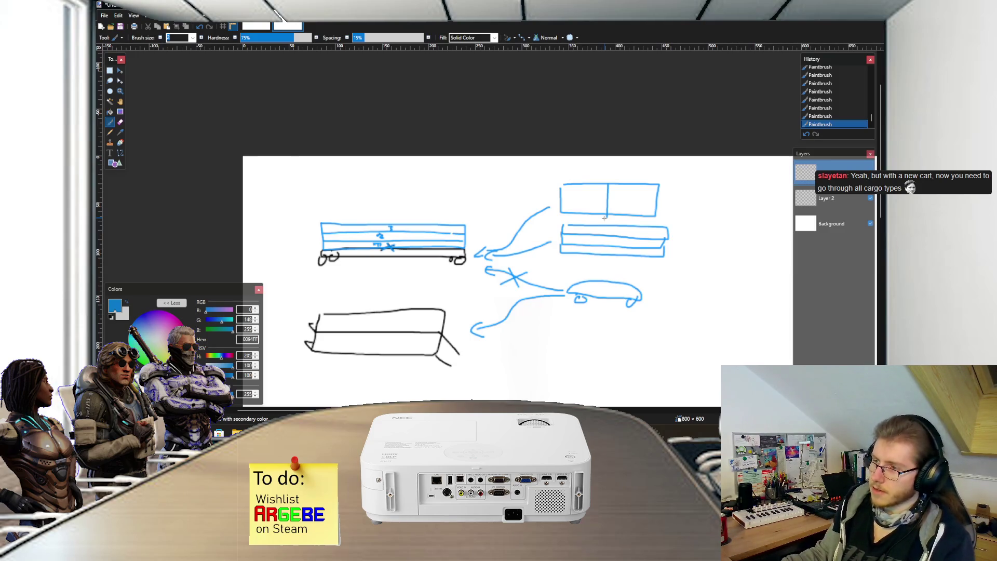
scroll(573, 213, right, 2)
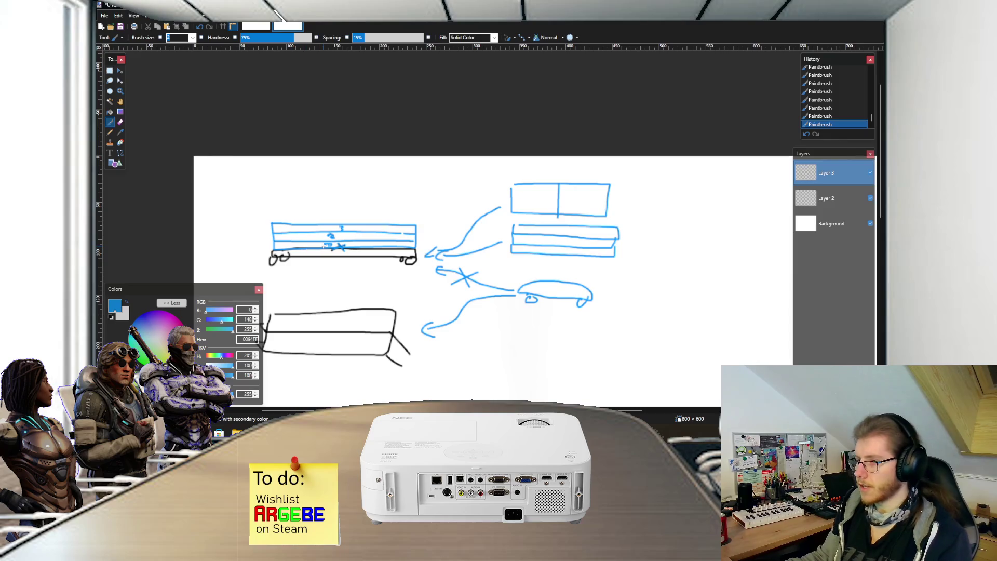
scroll(327, 251, left, 2)
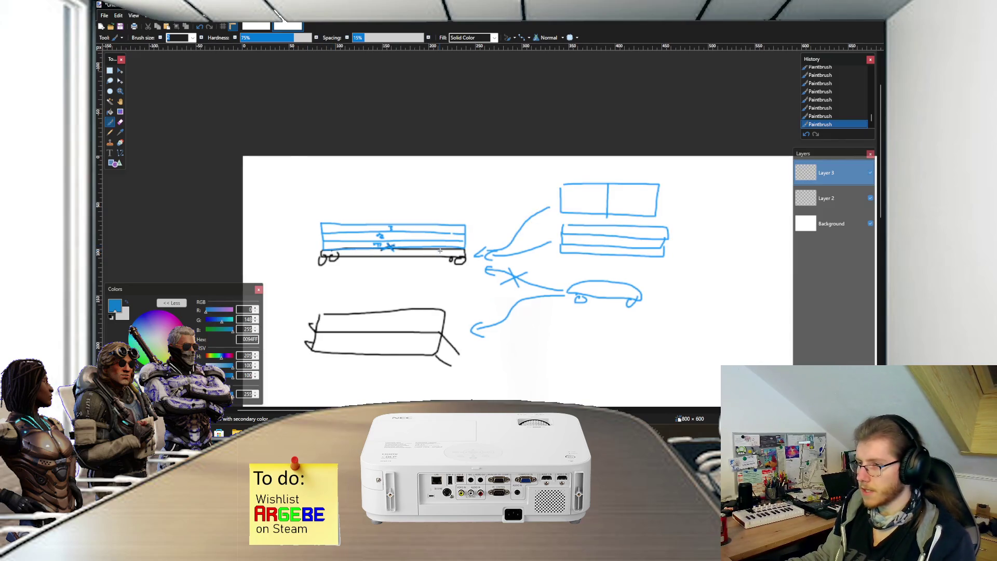
scroll(459, 251, down, 4)
scroll(459, 251, right, 4)
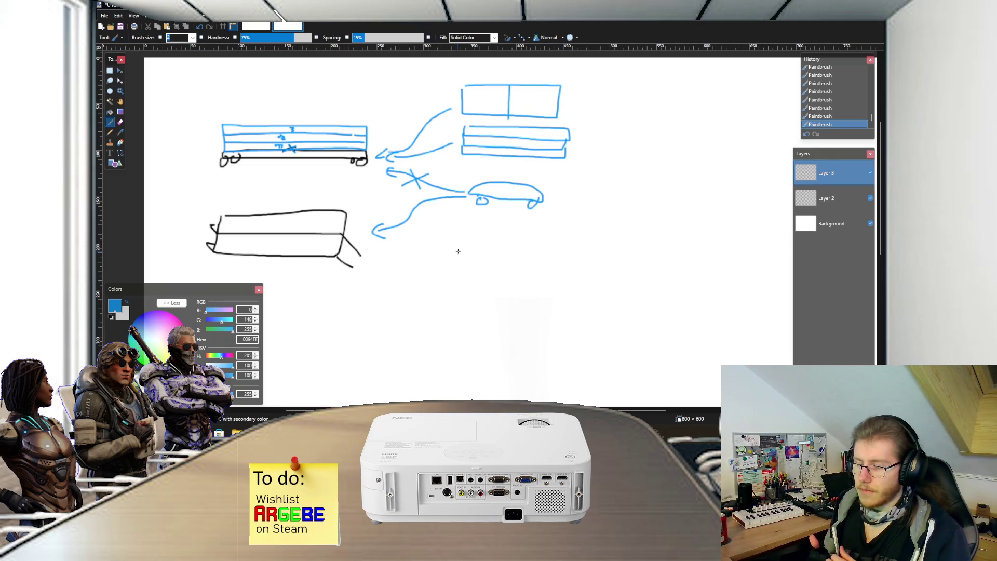
click(826, 198)
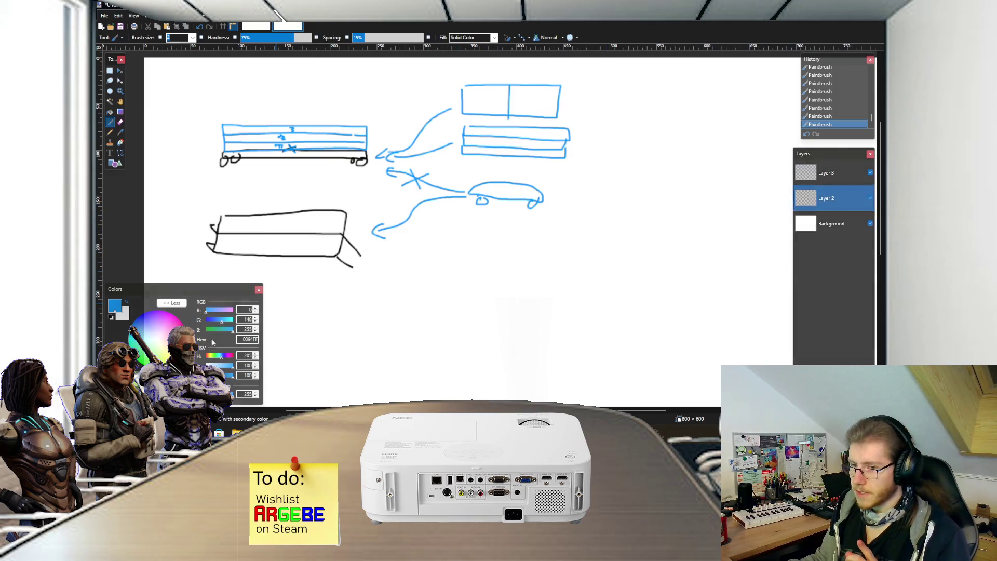
Step: Draw a black outline of a second wagon with a corner wheel on Layer 2
click(111, 317)
scroll(407, 238, right, 5)
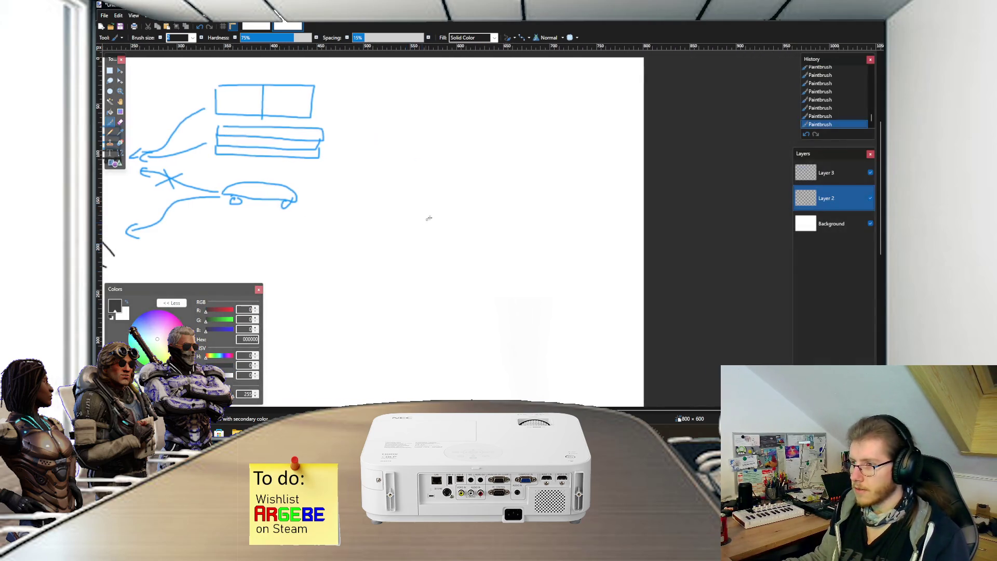
mouse_move(460, 152)
mouse_down()
mouse_move(466, 166)
mouse_move(587, 199)
mouse_move(617, 156)
mouse_move(465, 152)
mouse_up()
drag(592, 200, 593, 209)
Step: On Layer 3, draw blue cloud, fish and scribble cargo icons
click(831, 175)
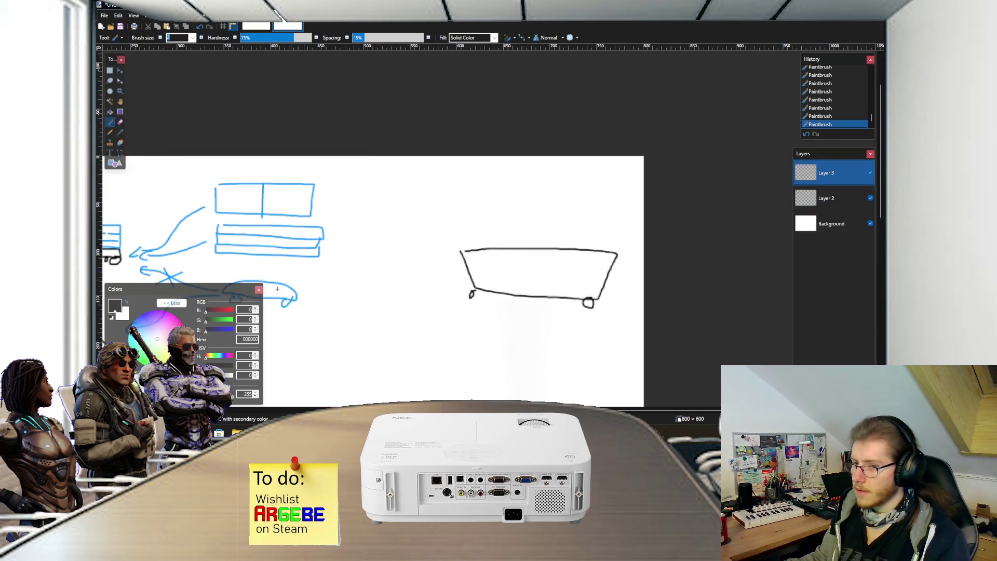
scroll(370, 228, up, 3)
click(155, 420)
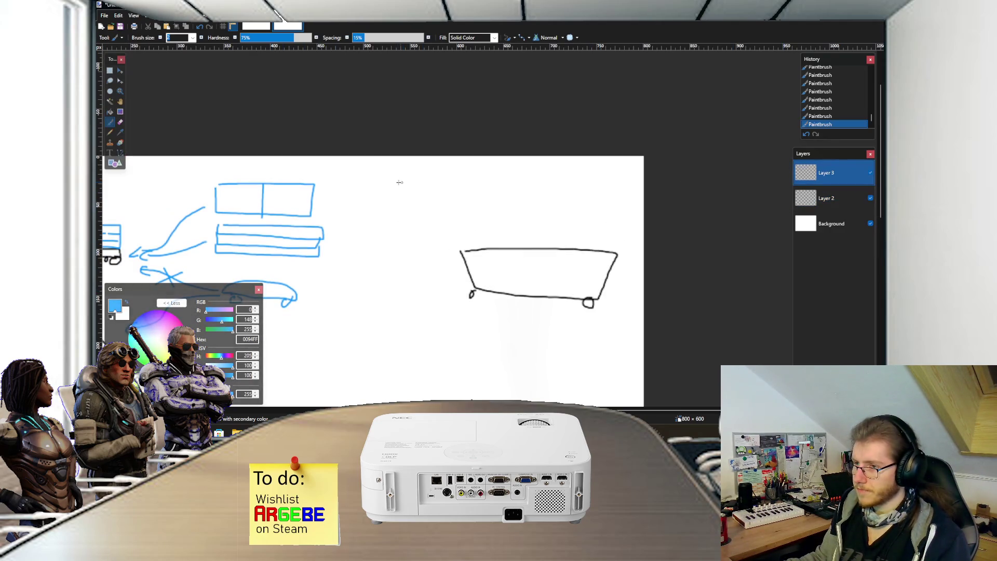
mouse_move(393, 180)
mouse_down()
mouse_move(431, 180)
mouse_move(403, 177)
mouse_move(412, 192)
mouse_up()
mouse_move(373, 249)
mouse_down()
mouse_move(381, 228)
mouse_move(416, 242)
mouse_move(367, 248)
mouse_move(408, 241)
mouse_up()
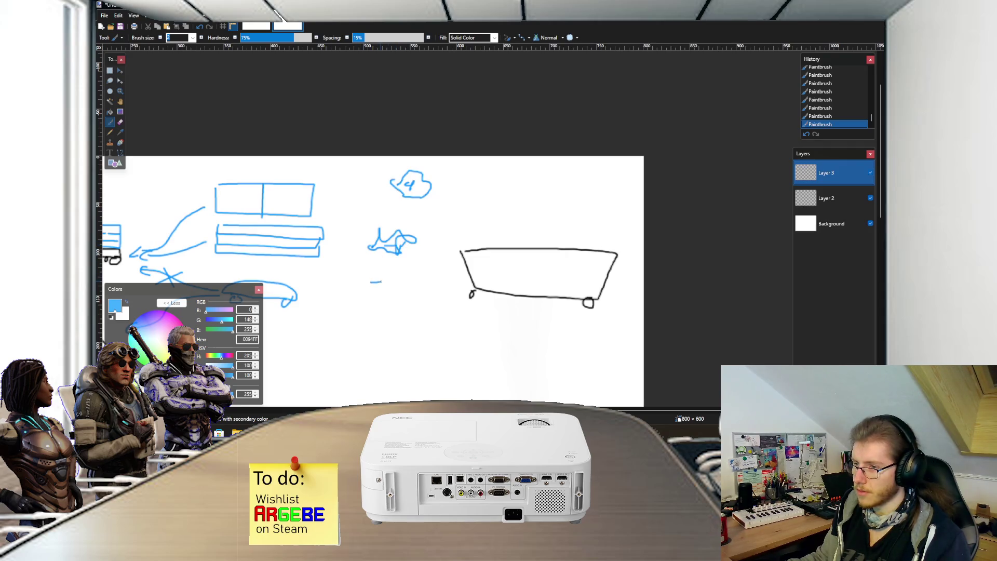
mouse_move(384, 285)
mouse_down()
mouse_move(396, 295)
mouse_move(374, 291)
mouse_up()
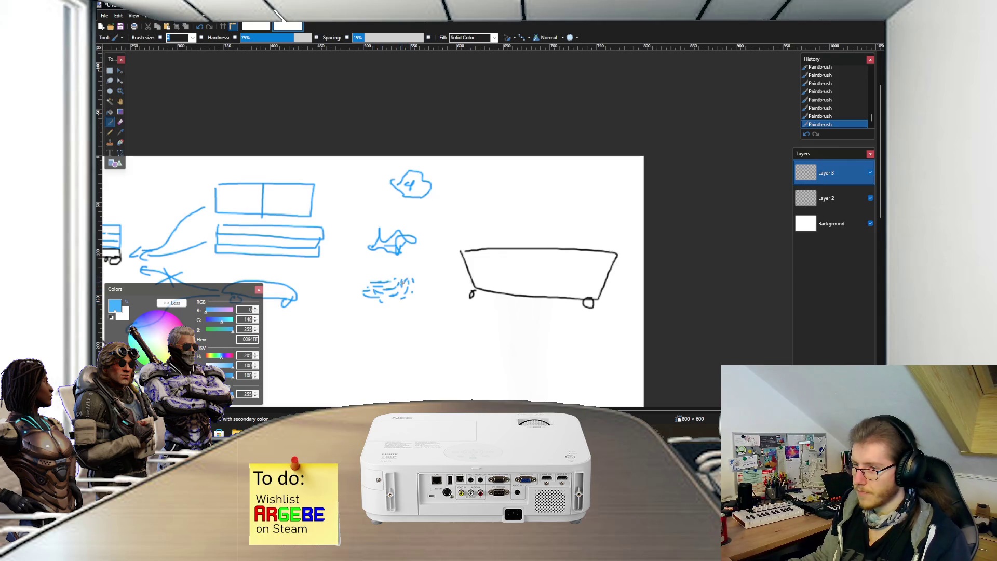
scroll(402, 282, left, 3)
scroll(516, 268, right, 3)
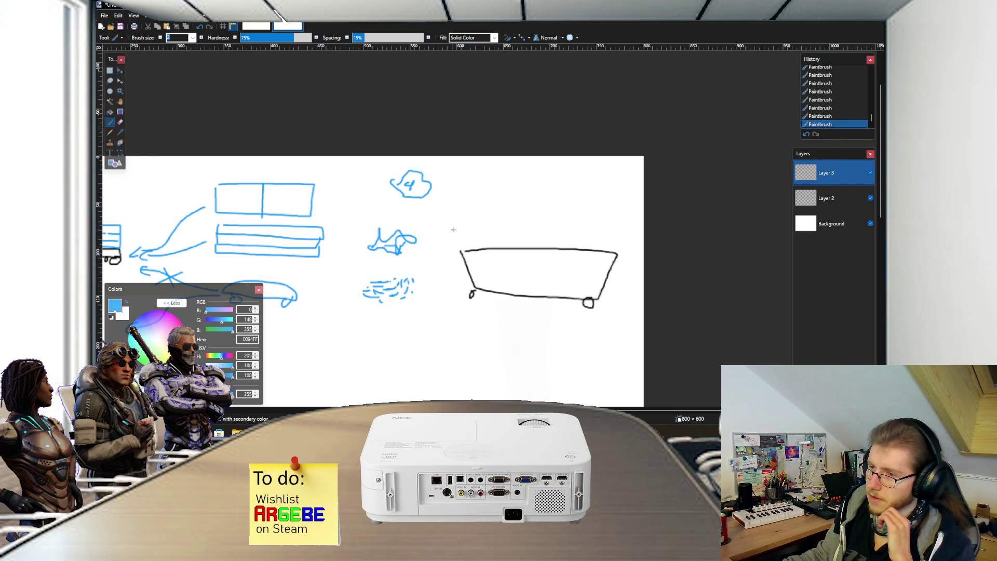
Step: Draw arrows from the cloud, fish and scribble icons toward the wagon
drag(437, 197, 477, 223)
mouse_move(419, 244)
mouse_down()
mouse_move(447, 244)
mouse_move(438, 253)
mouse_up()
drag(417, 278, 439, 280)
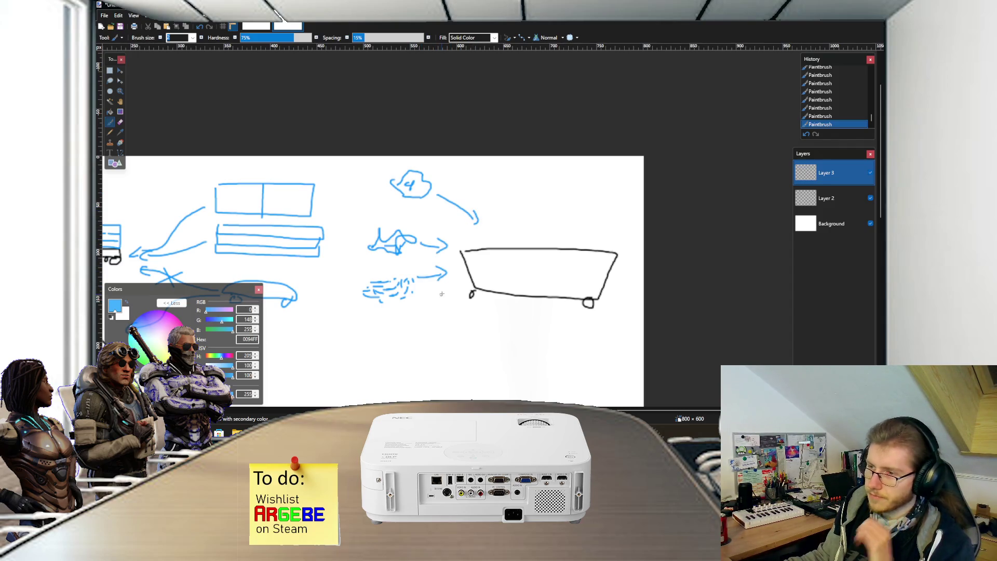
Step: Circle the scribble icon and its arrow, then cross it out
scroll(441, 295, left, 5)
scroll(475, 285, down, 1)
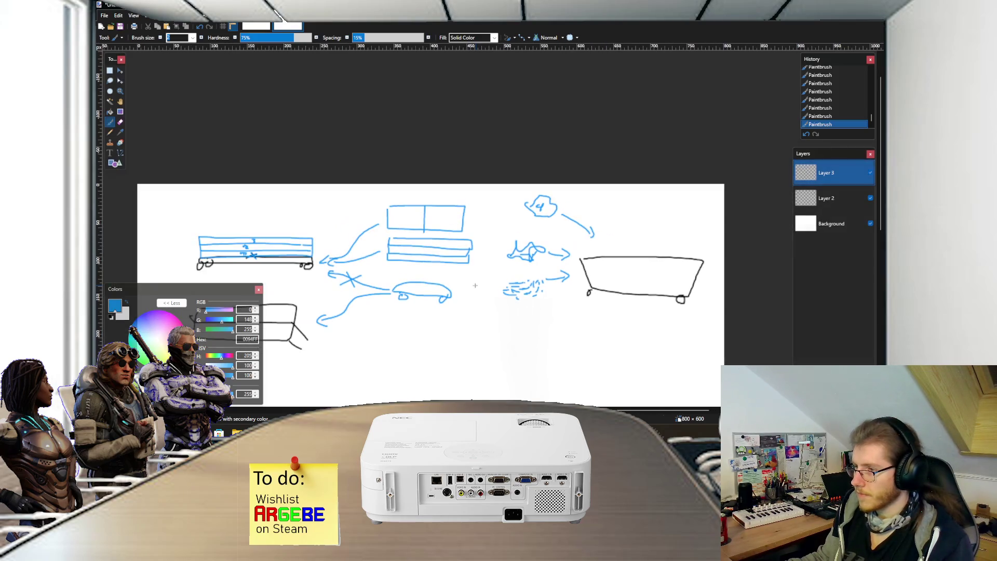
scroll(474, 285, right, 2)
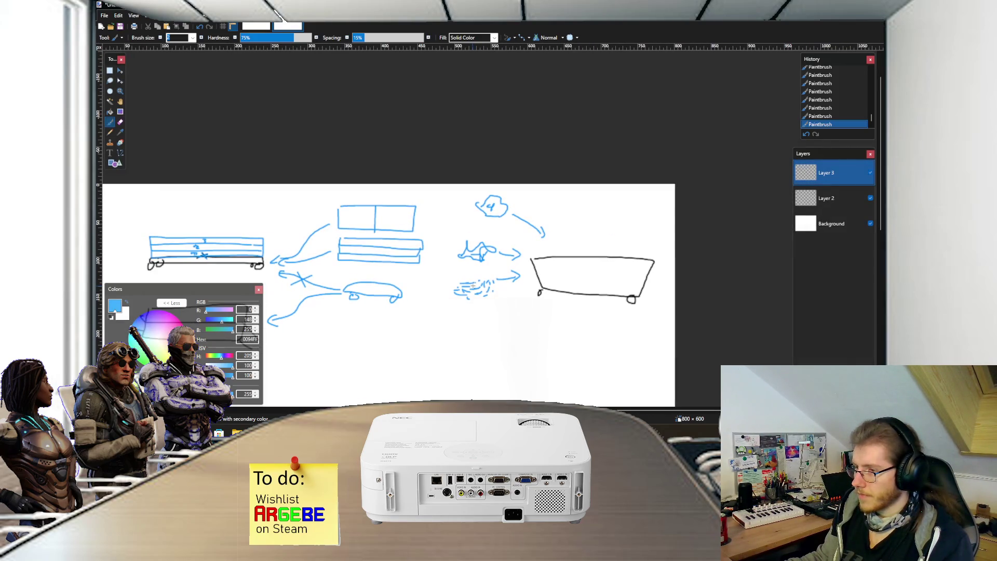
scroll(516, 287, up, 2)
mouse_move(421, 264)
mouse_down()
mouse_move(420, 272)
mouse_move(520, 314)
mouse_move(421, 261)
mouse_move(519, 330)
mouse_up()
drag(522, 276, 409, 312)
Step: Return to Unity and select CargoRoot in the Flatbed_Car prefab
scroll(479, 311, right, 4)
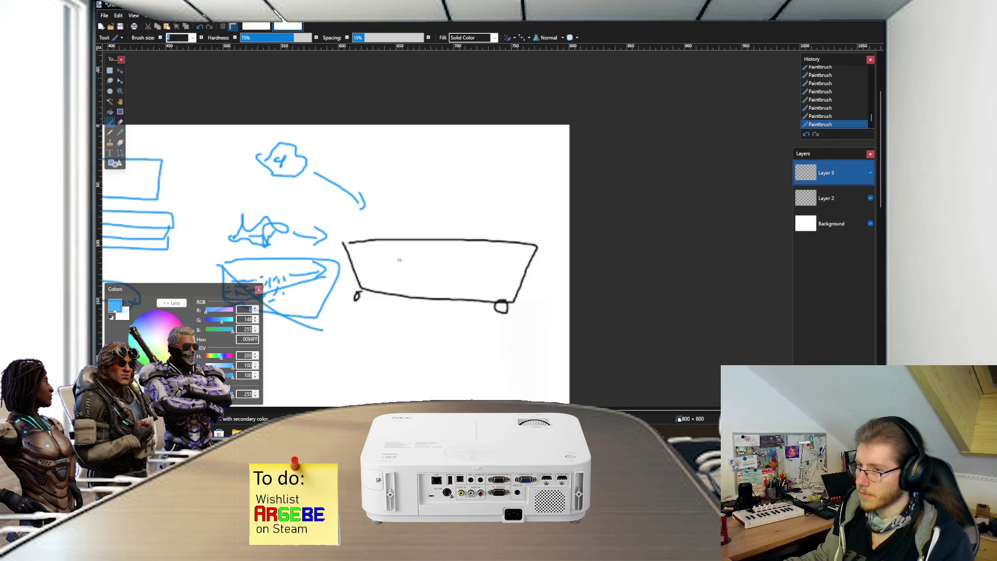
scroll(398, 258, left, 2)
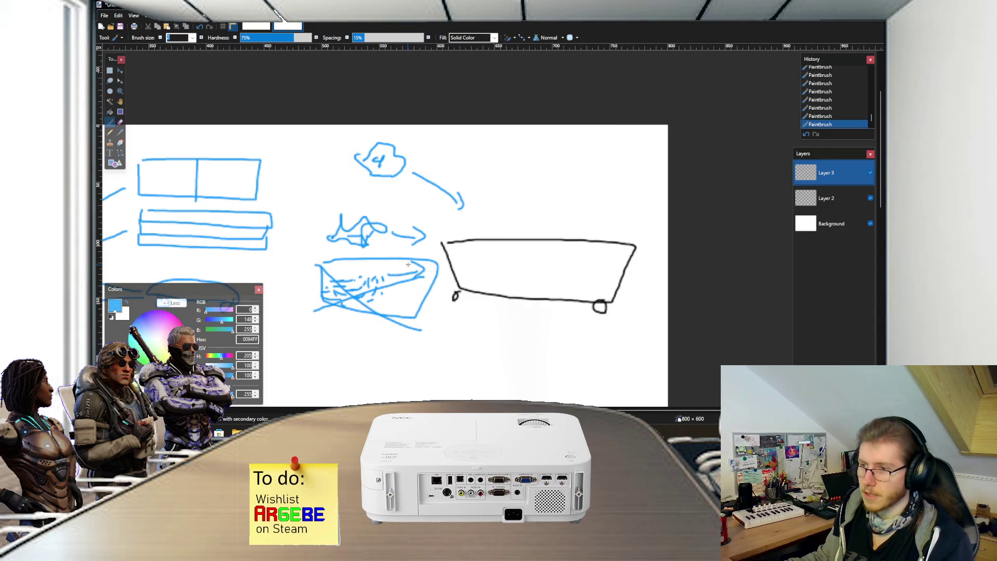
scroll(417, 270, left, 2)
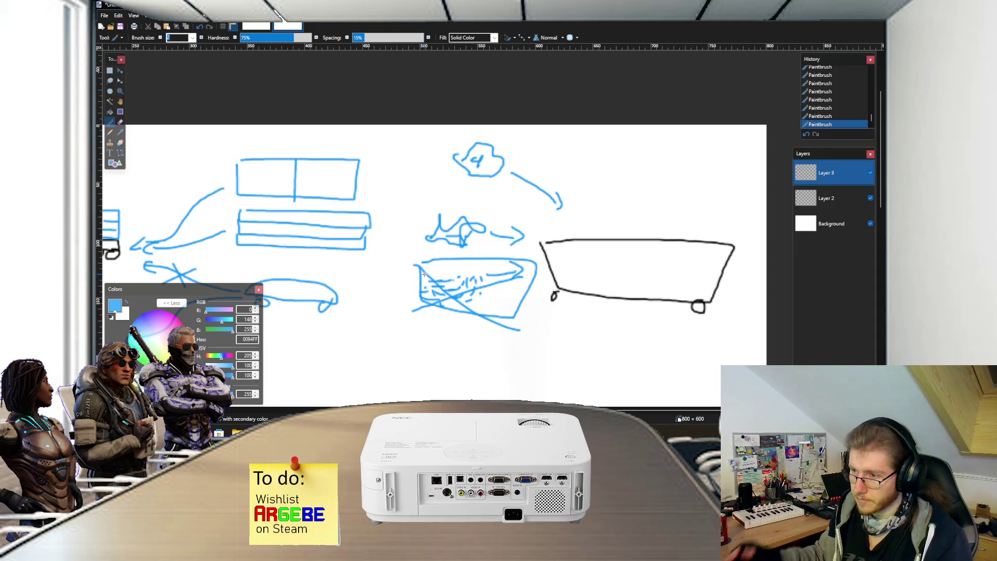
scroll(425, 273, down, 2)
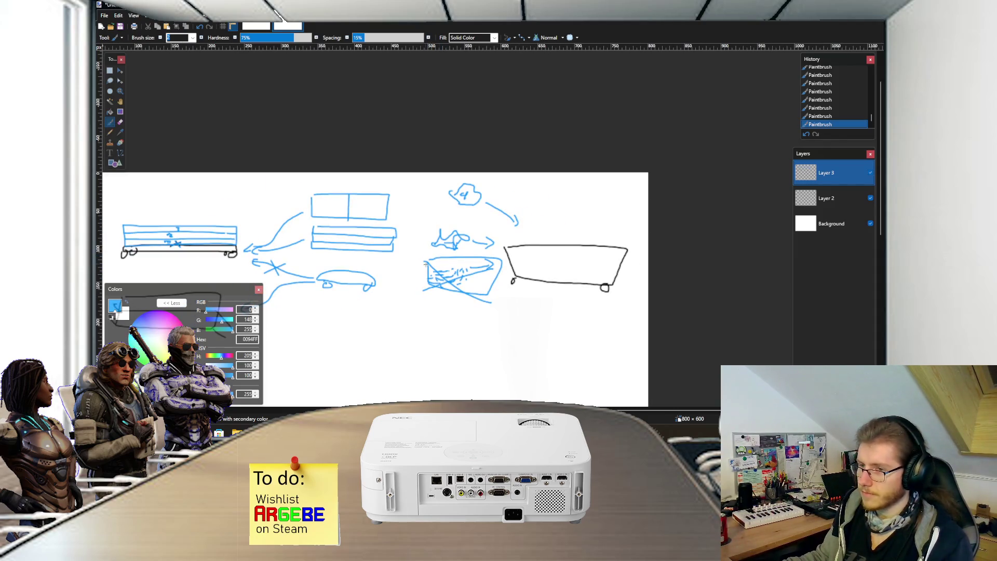
scroll(425, 264, left, 2)
scroll(431, 270, down, 1)
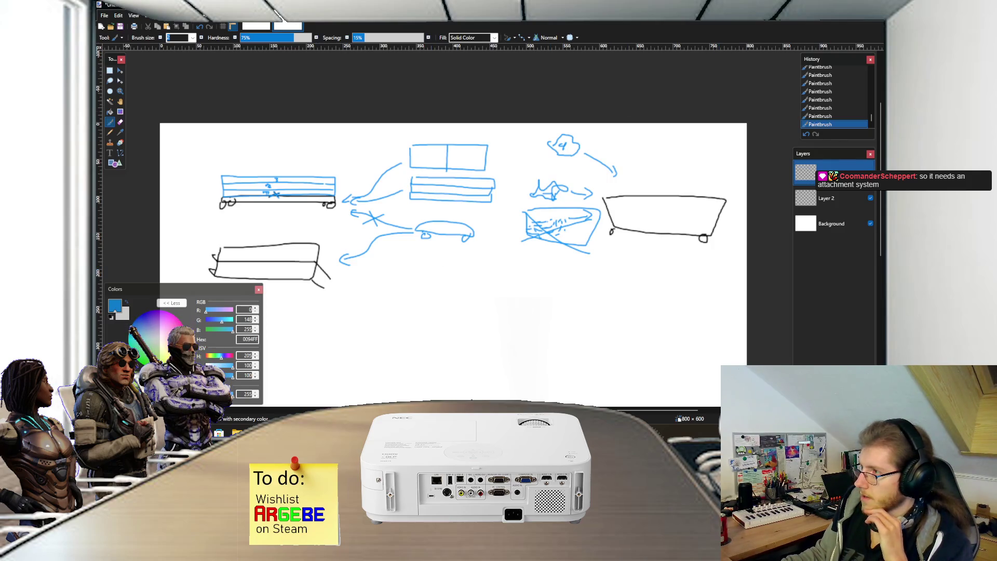
key(alt+Tab)
click(182, 116)
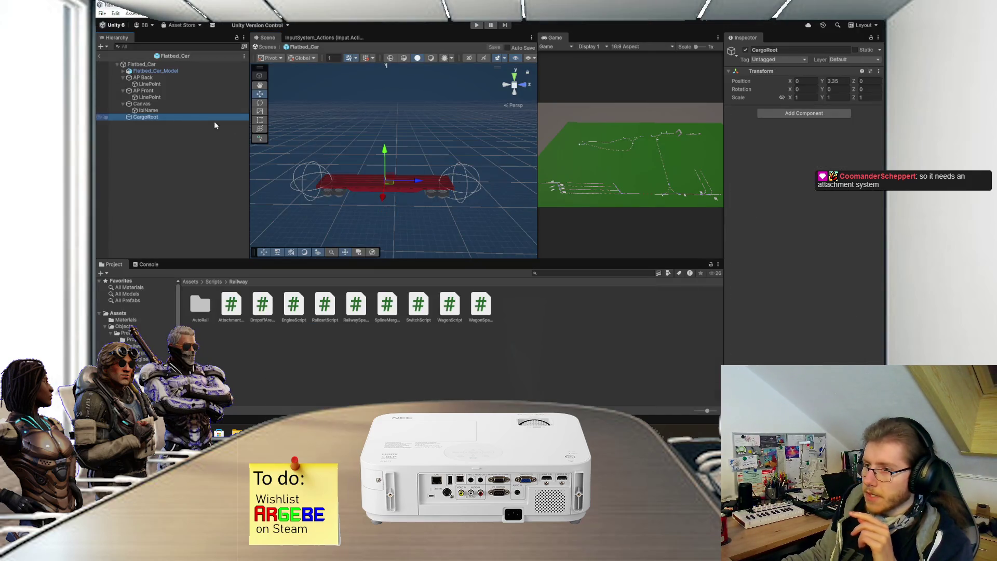
Step: Add the Container prefab from Assets/Objects/Prefabs/Railway/Cargo as a child of CargoRoot
click(213, 281)
click(190, 282)
double_click(231, 303)
double_click(200, 304)
double_click(229, 306)
double_click(207, 308)
drag(206, 308, 146, 119)
mouse_move(385, 155)
mouse_down()
mouse_move(413, 169)
mouse_move(403, 139)
mouse_move(387, 145)
mouse_up()
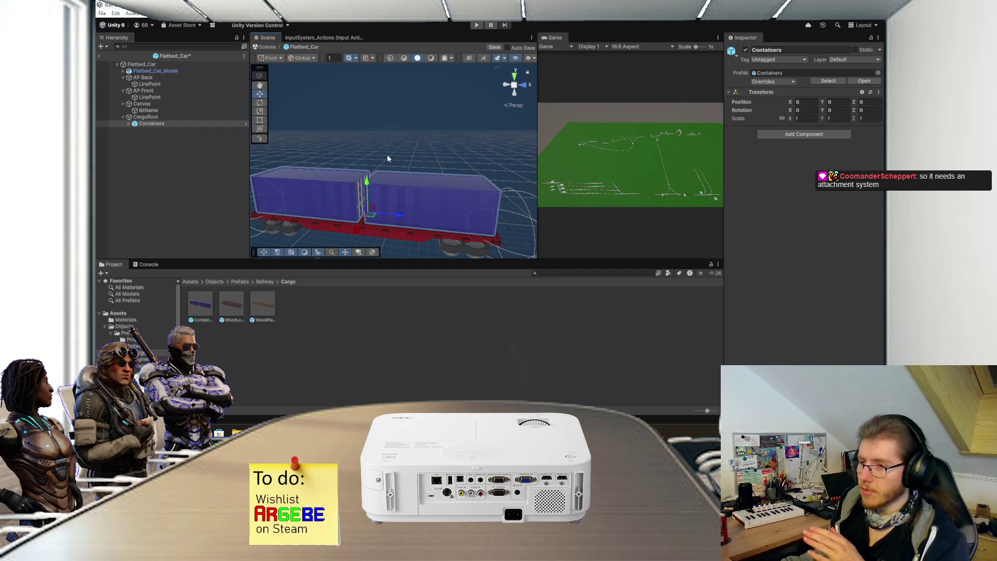
Step: Frame the loaded wagon's containers in the Scene view and return to the Assets root
scroll(387, 155, down, 2)
mouse_move(388, 140)
mouse_down()
mouse_move(384, 153)
mouse_move(278, 133)
mouse_up()
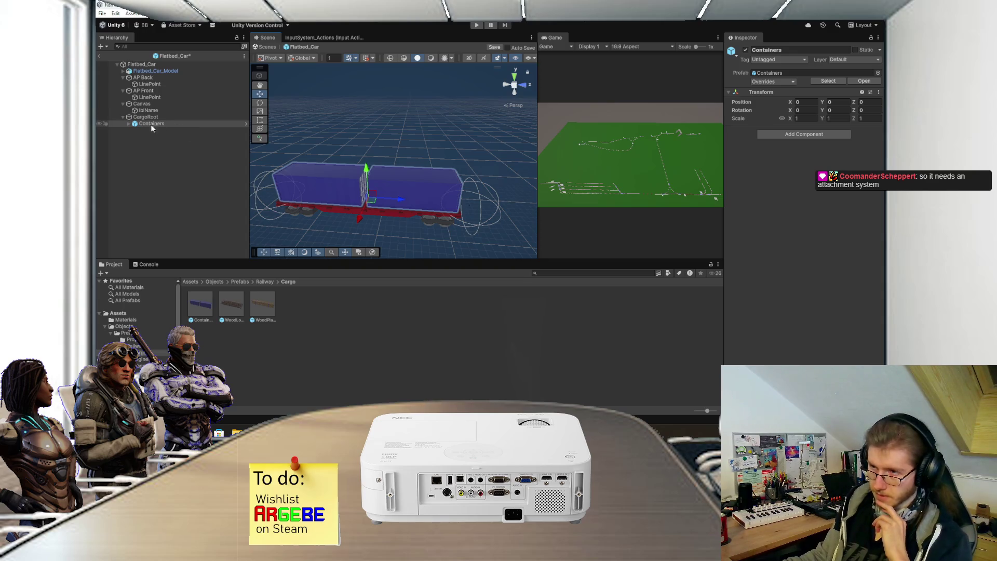
key(f)
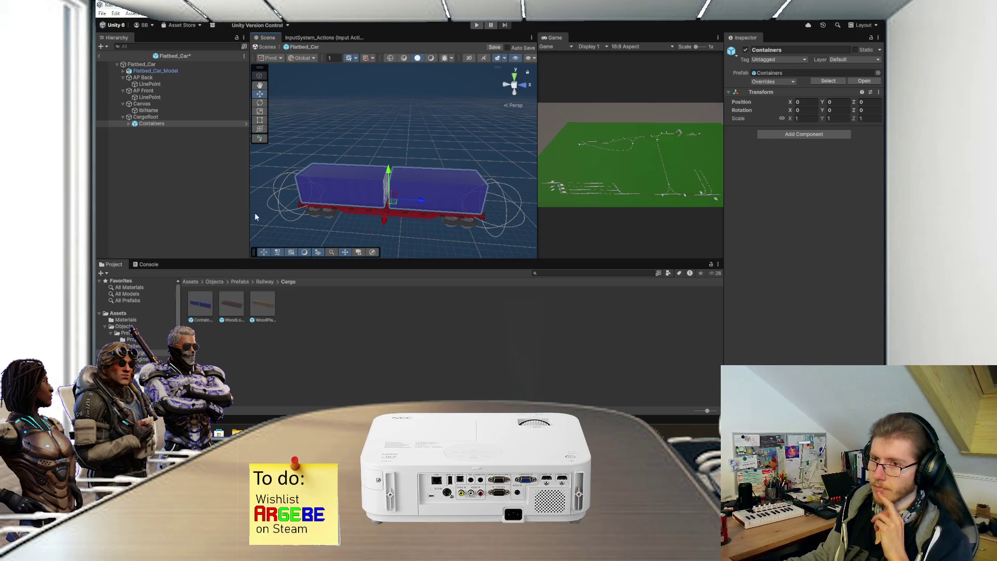
click(199, 282)
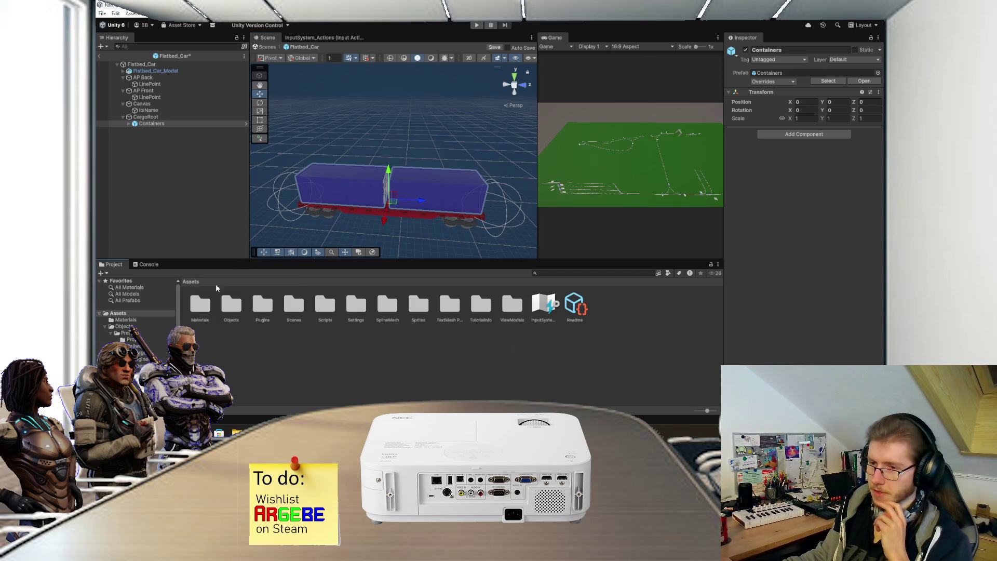
Step: Create a new folder named Props inside Assets/Scripts
double_click(325, 307)
click(207, 307)
click(229, 308)
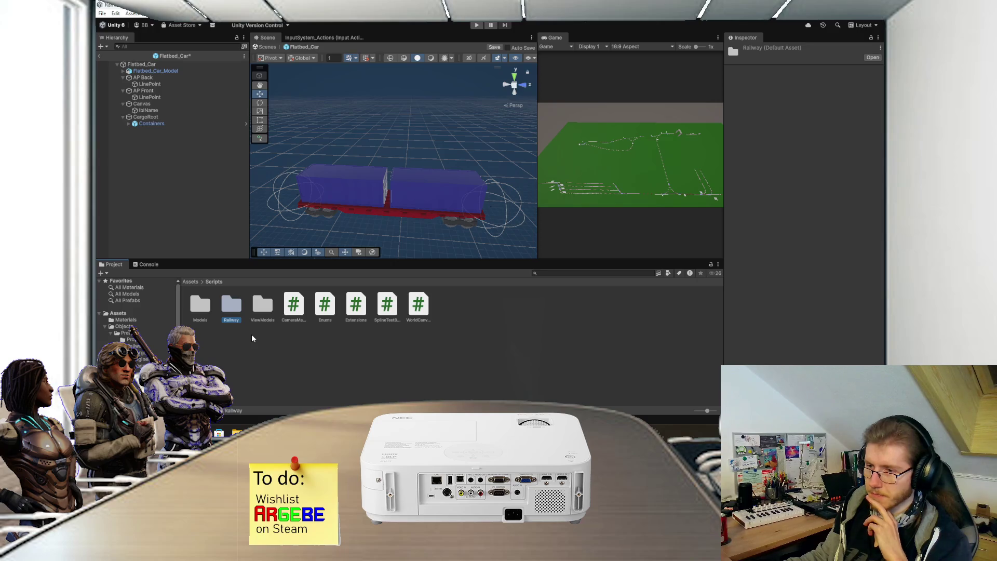
click(265, 343)
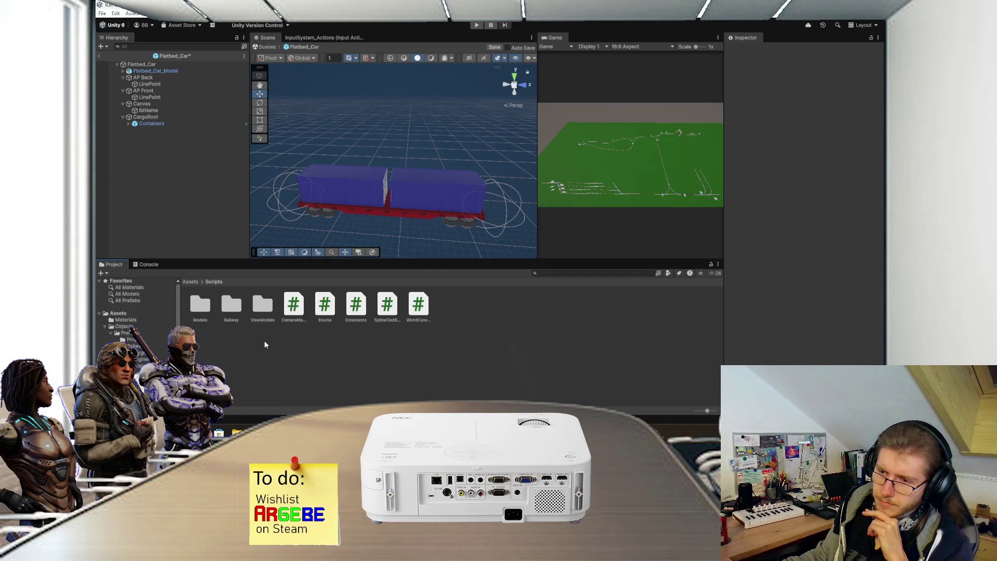
right_click(264, 341)
mouse_move(340, 109)
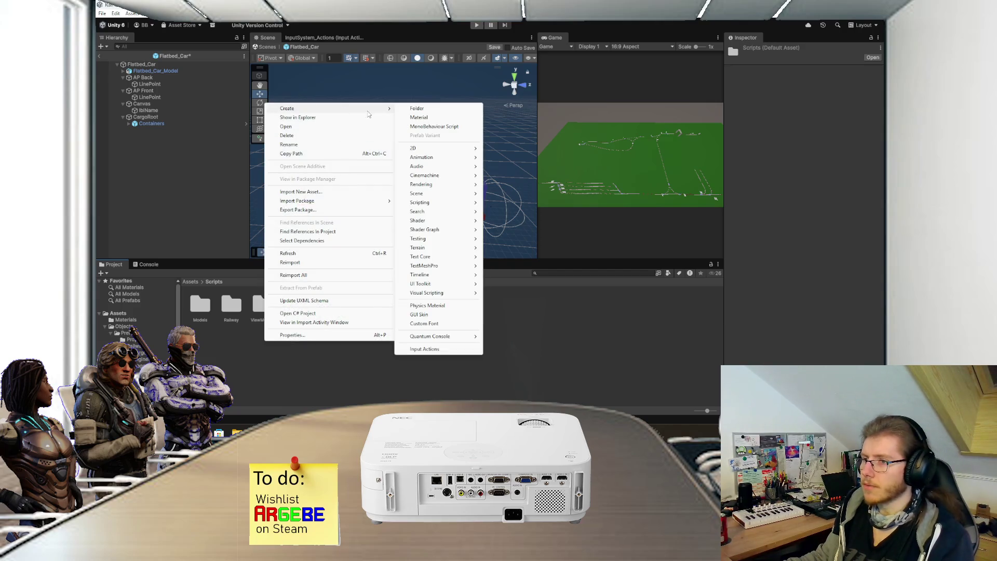
click(416, 109)
text(Props)
key(Return)
key(Return)
Step: Create a MonoBehaviour script named CargoScript in Props and open it in Visual Studio
right_click(266, 314)
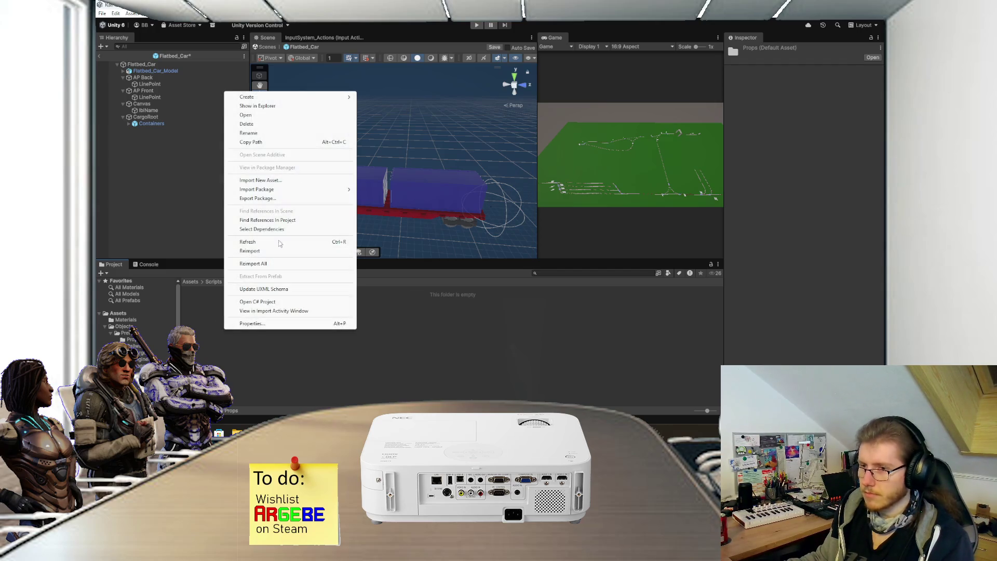
mouse_move(320, 99)
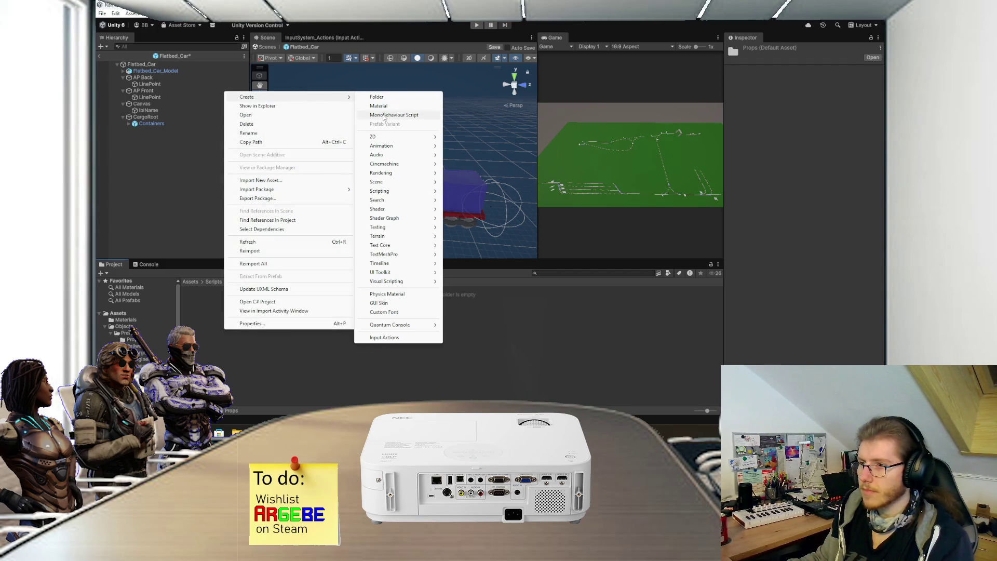
click(392, 114)
text(CargoScript)
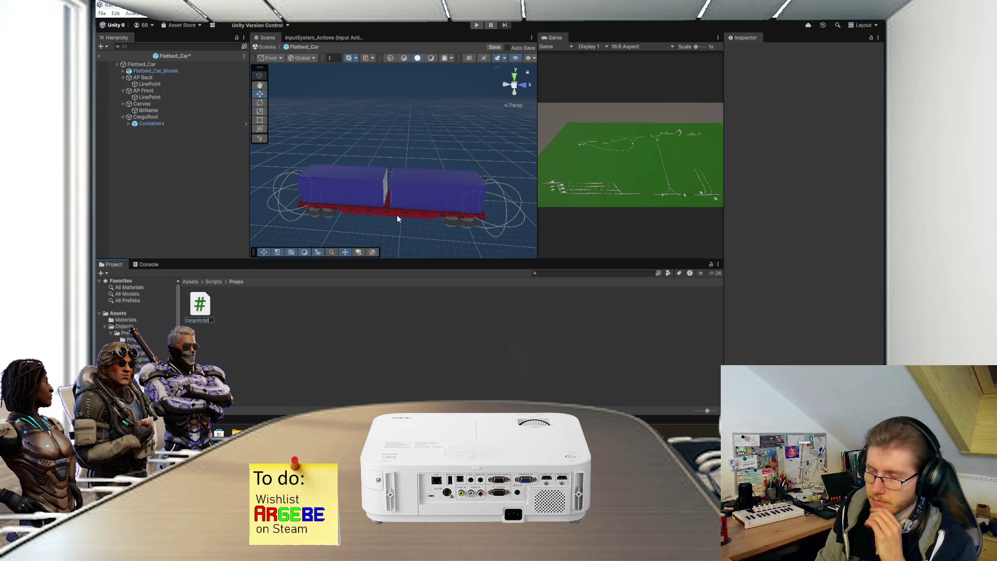
key(Return)
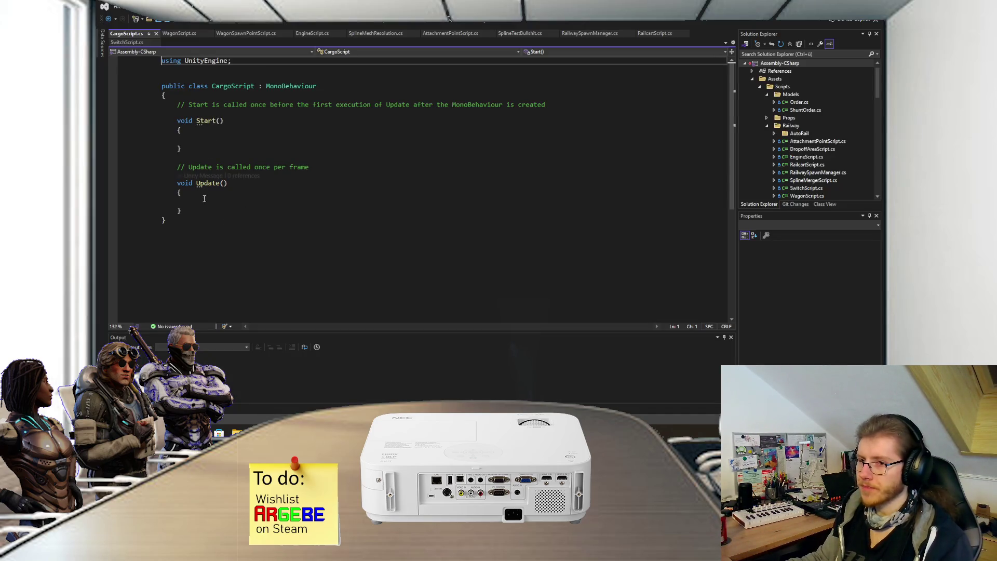
click(195, 209)
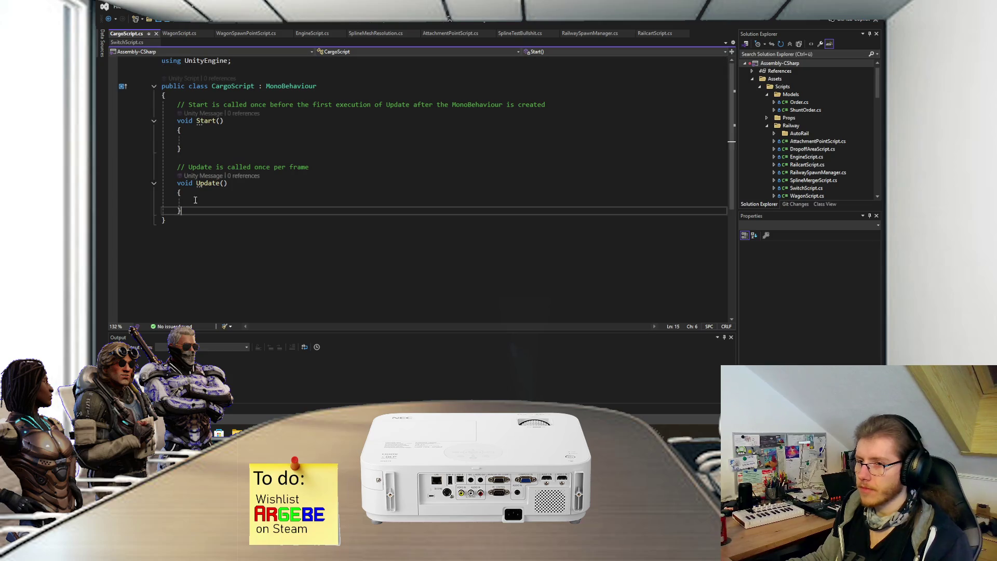
Step: Replace the template Start and Update methods with a [SerializeField] private string _key field
drag(195, 210, 196, 99)
key(Delete)
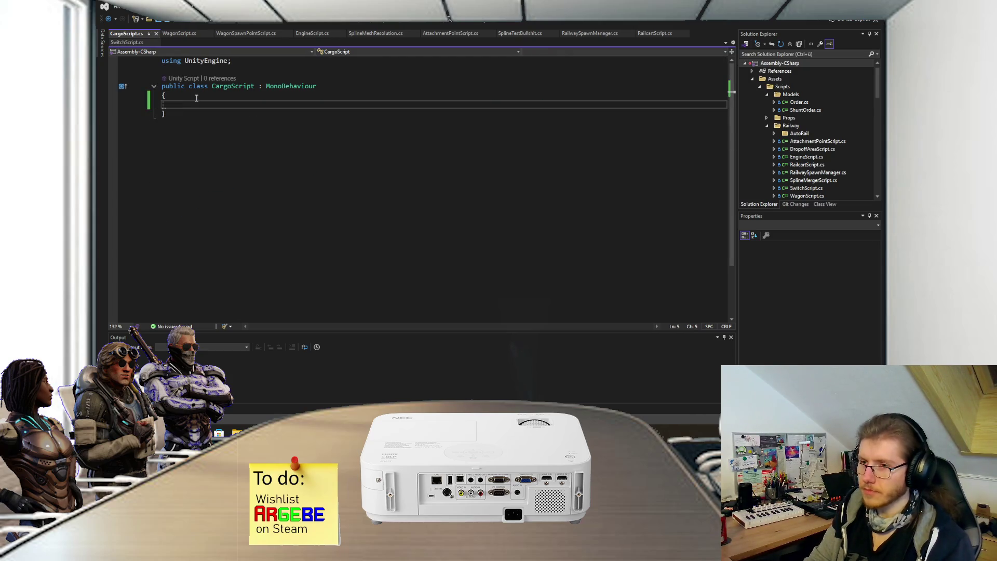
text([Seria)
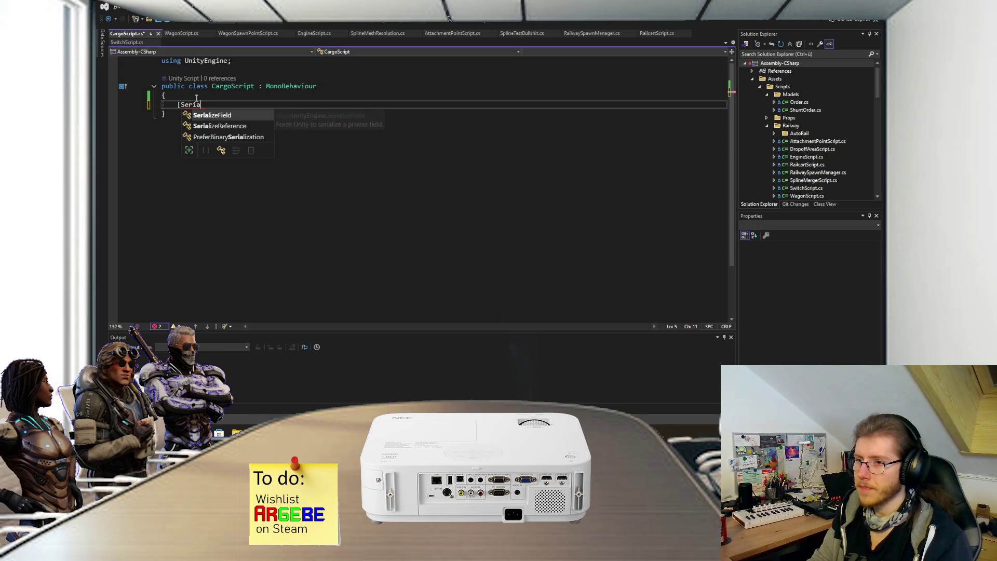
text(lizeField] private)
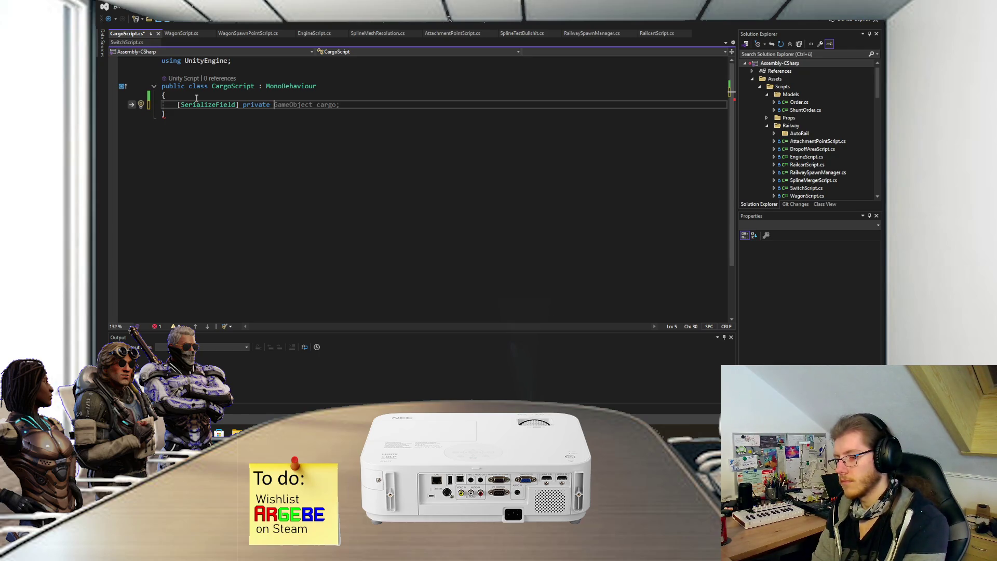
text(string Key )
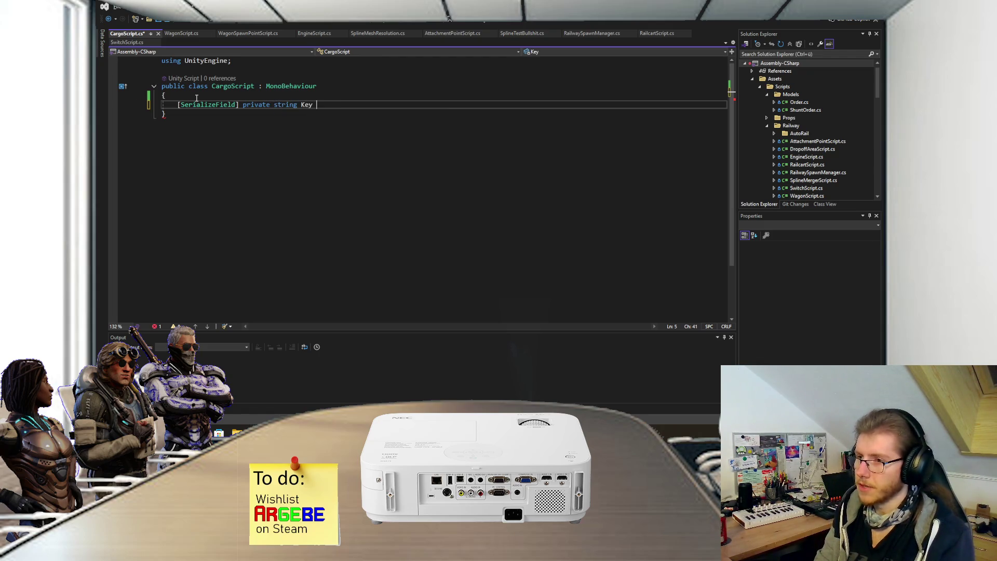
text({ g)
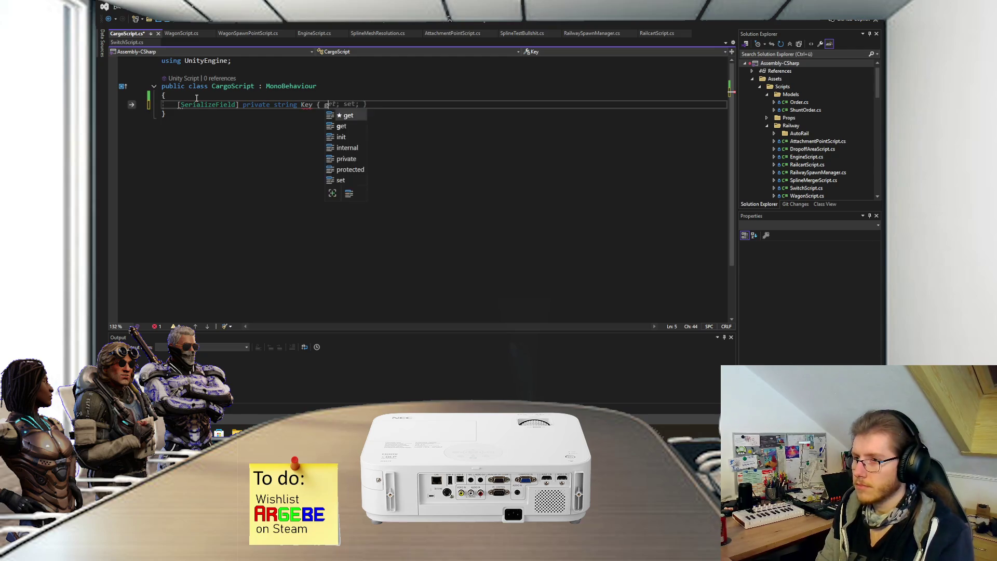
text(et; priv)
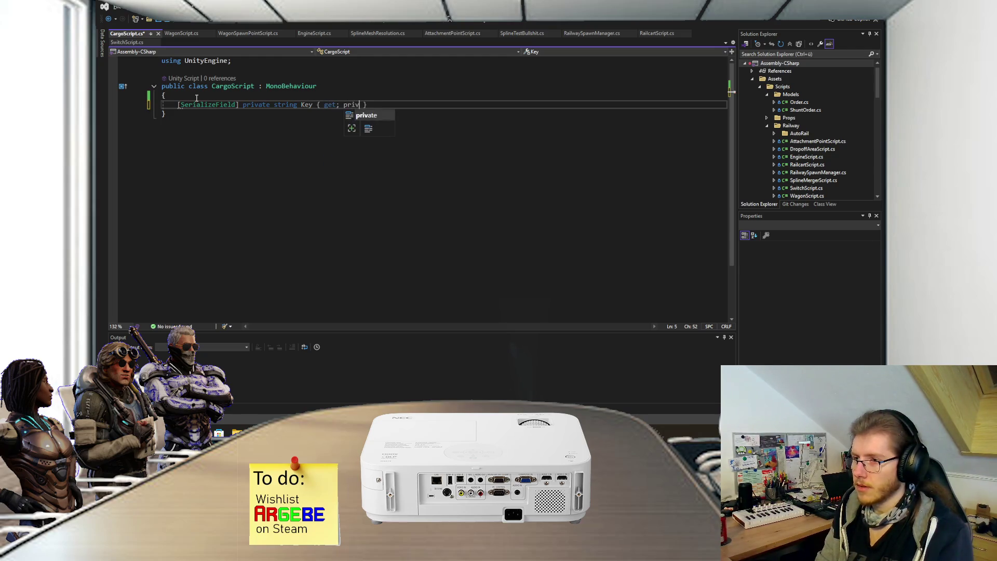
key(BackSpace)
key(BackSpace)
key(BackSpace)
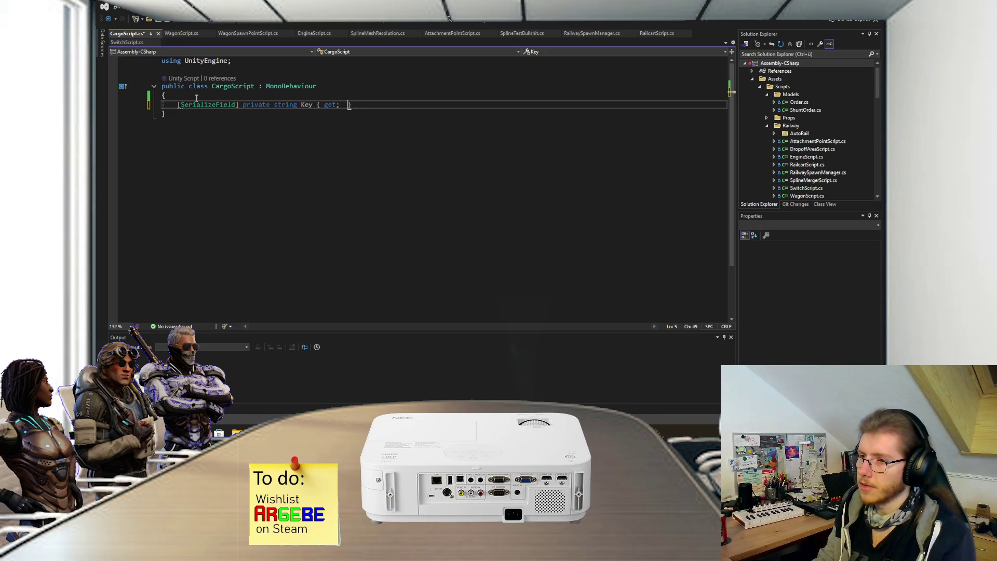
key(BackSpace)
key(BackSpace)
key(BackSpace)
text(key;)
Step: Add a public string Key => _key property above the field and save
key(ctrl+Return)
key(ctrl+Return)
text(public string Key )
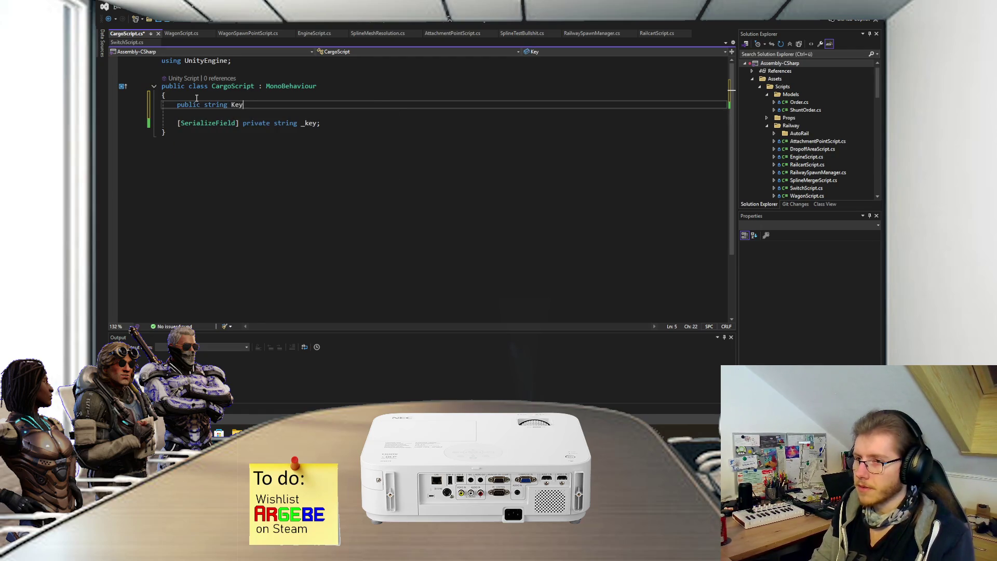
text(=> _)
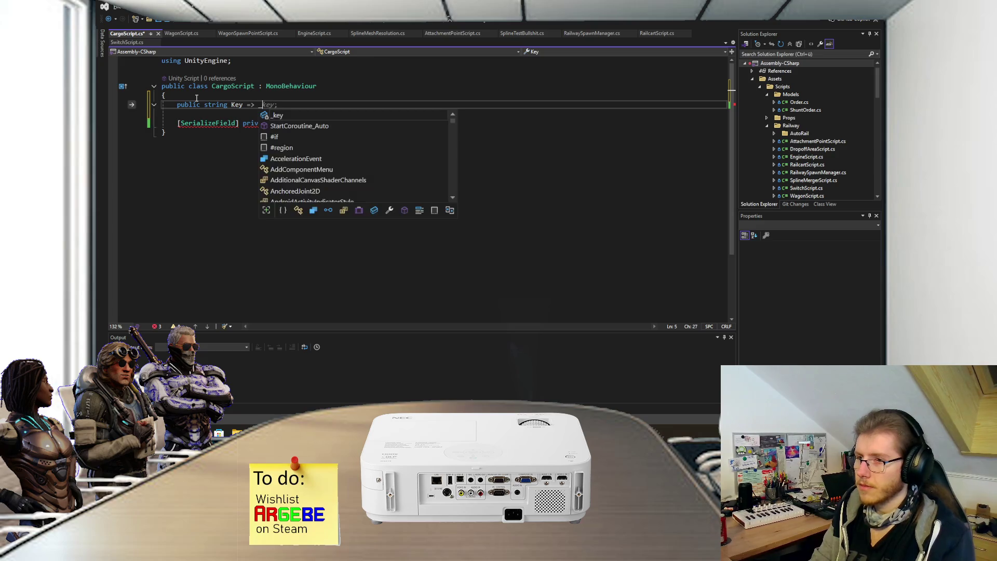
text(key;)
key(ctrl+s)
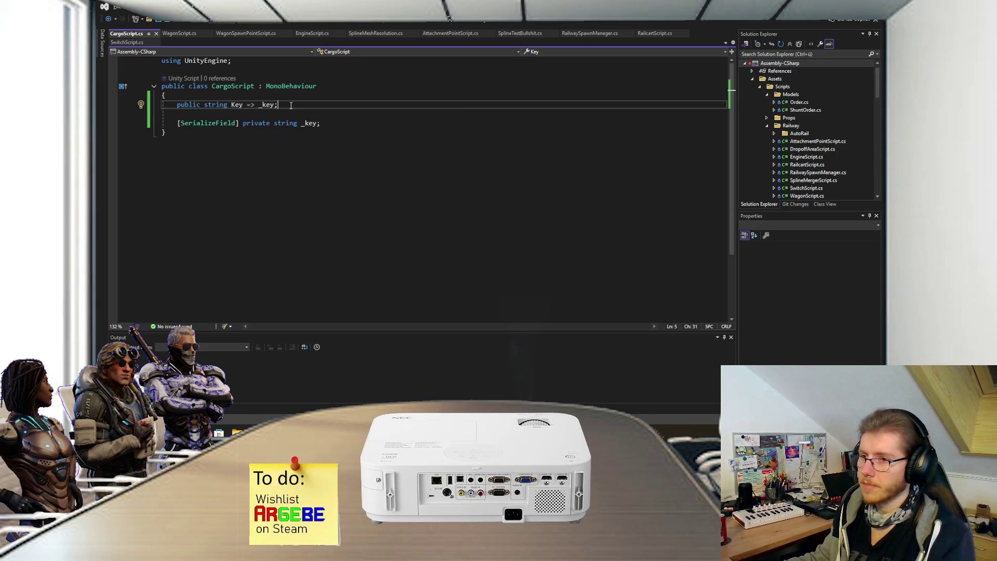
click(336, 130)
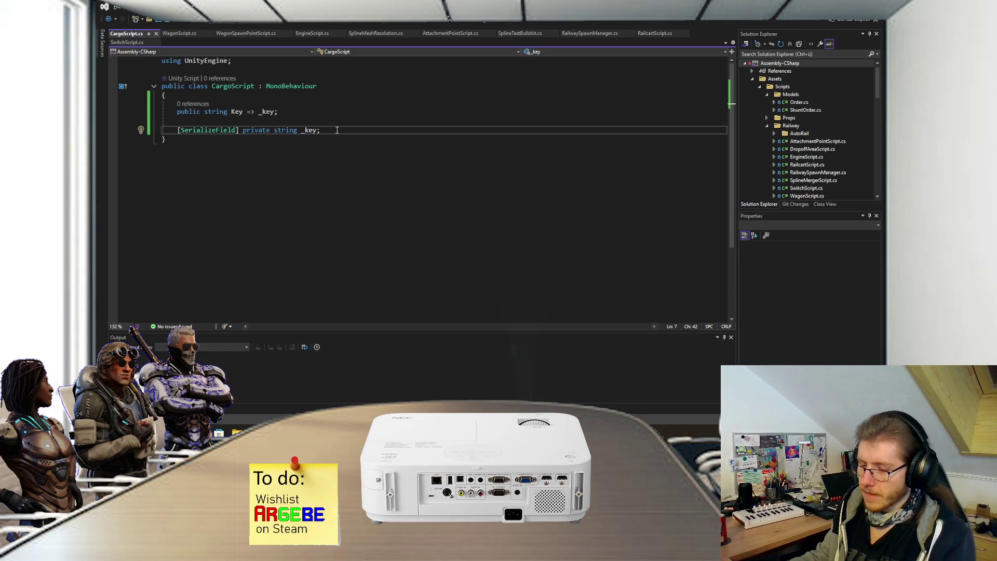
Step: Add a serialized List<GameObject> _cargoModels field, replacing the NUnit import with System.Collections.Generic
key(Return)
text([SerializeField] private List<>)
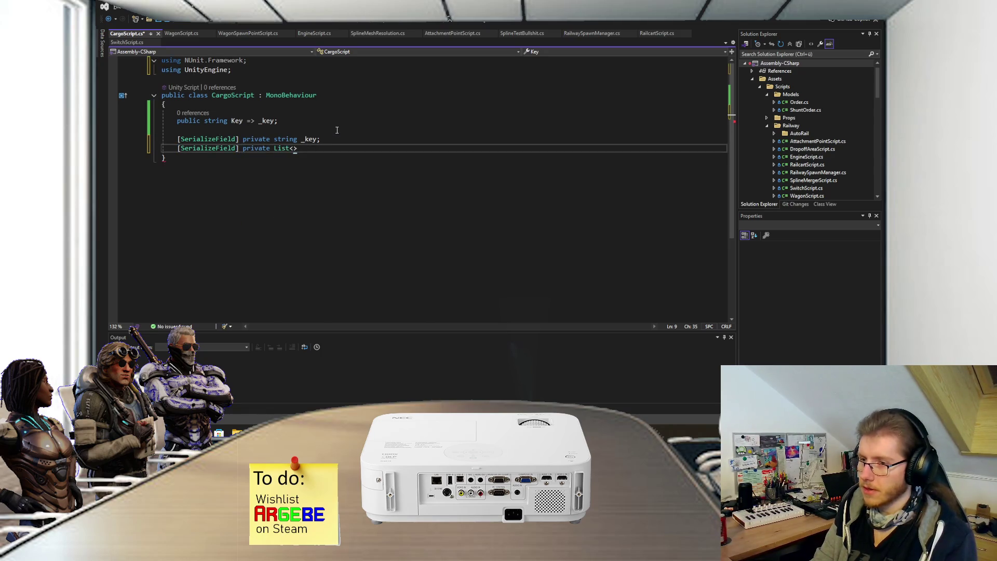
text(GameObject> )
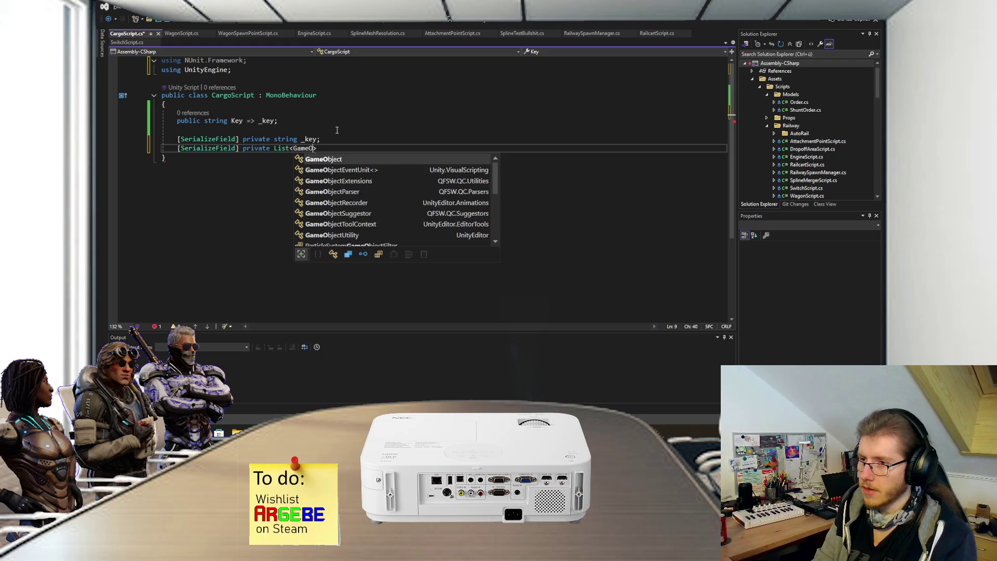
text(_)
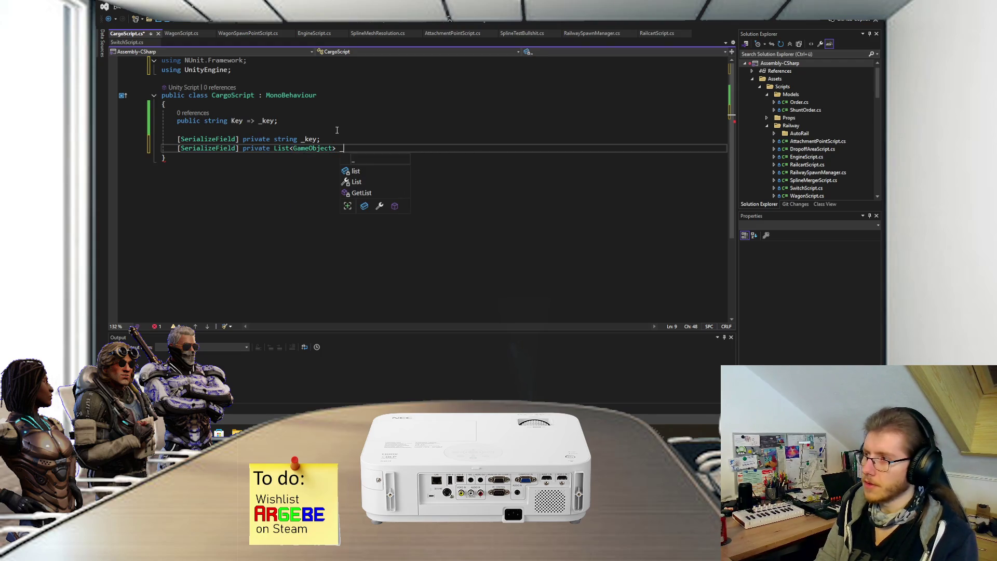
text(cargoModels;)
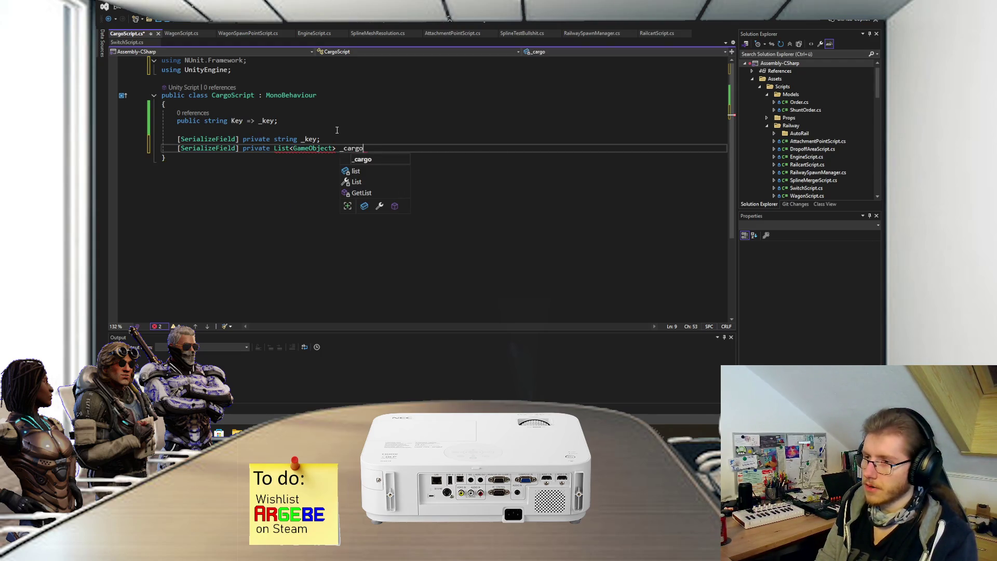
key(ctrl+s)
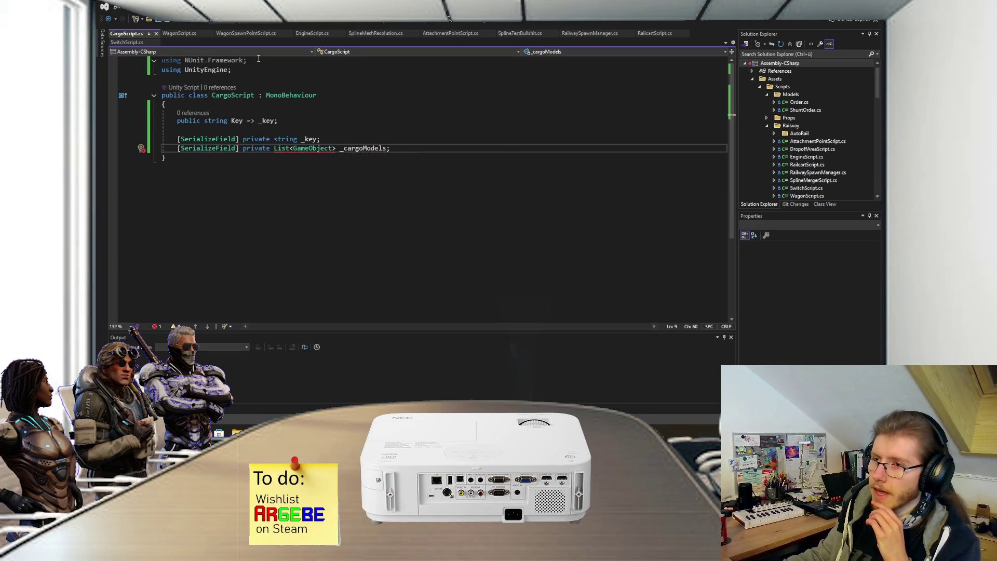
drag(247, 60, 138, 55)
key(Delete)
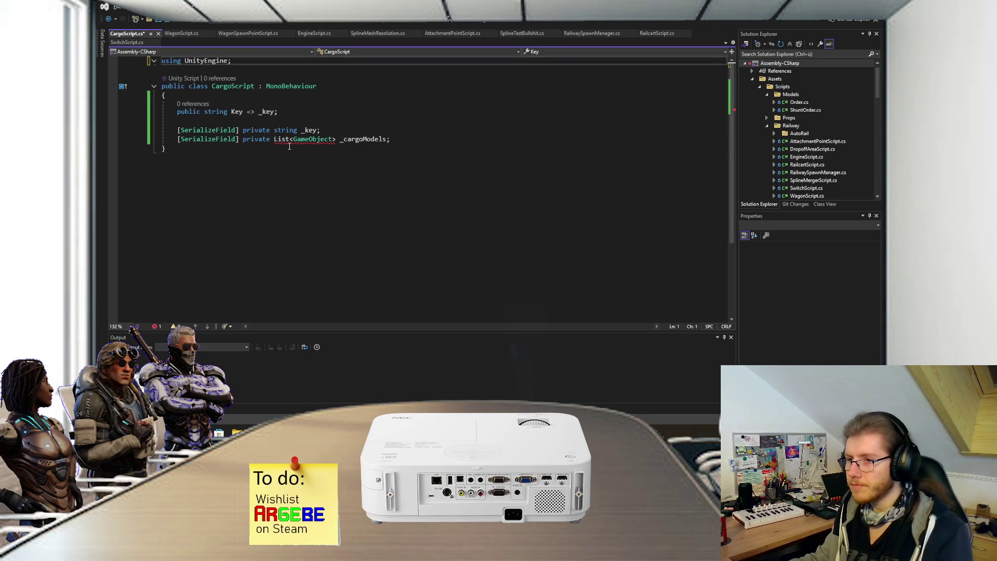
click(288, 139)
key(ctrl+period)
key(Return)
click(401, 149)
key(ctrl+s)
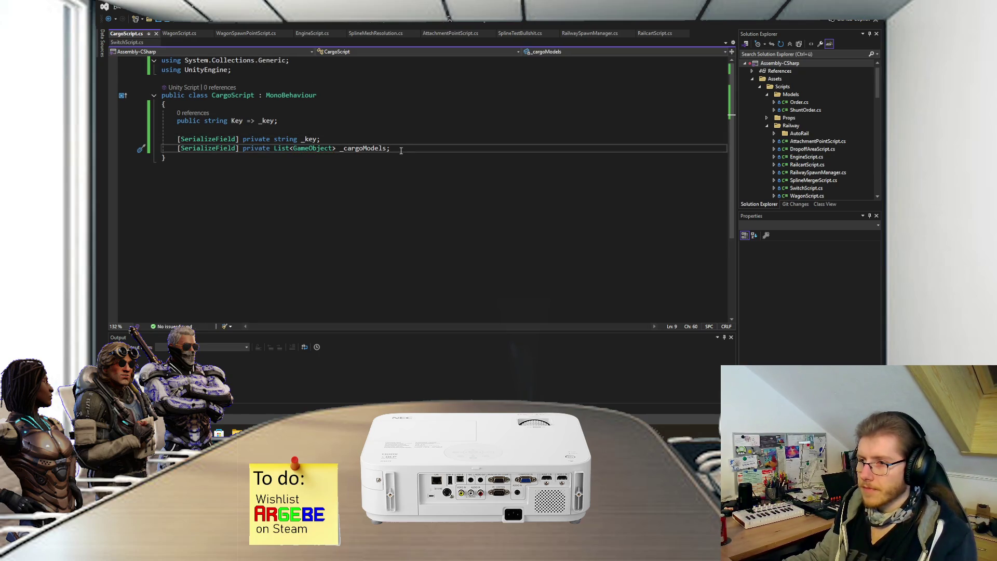
Step: Add a [SerializeField] private bool _loadSequential field and save
key(Return)
text([Seri)
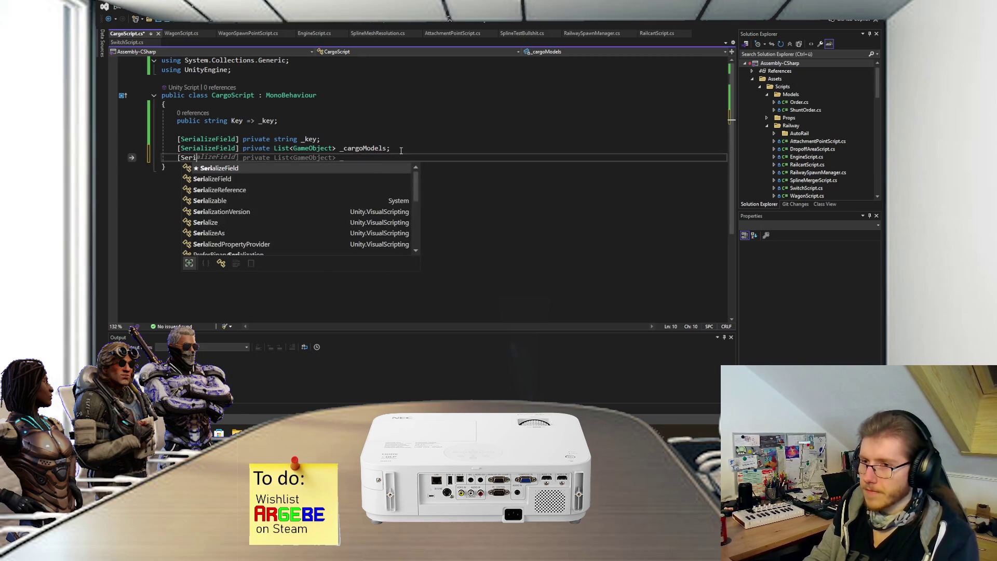
key(Tab)
text(private)
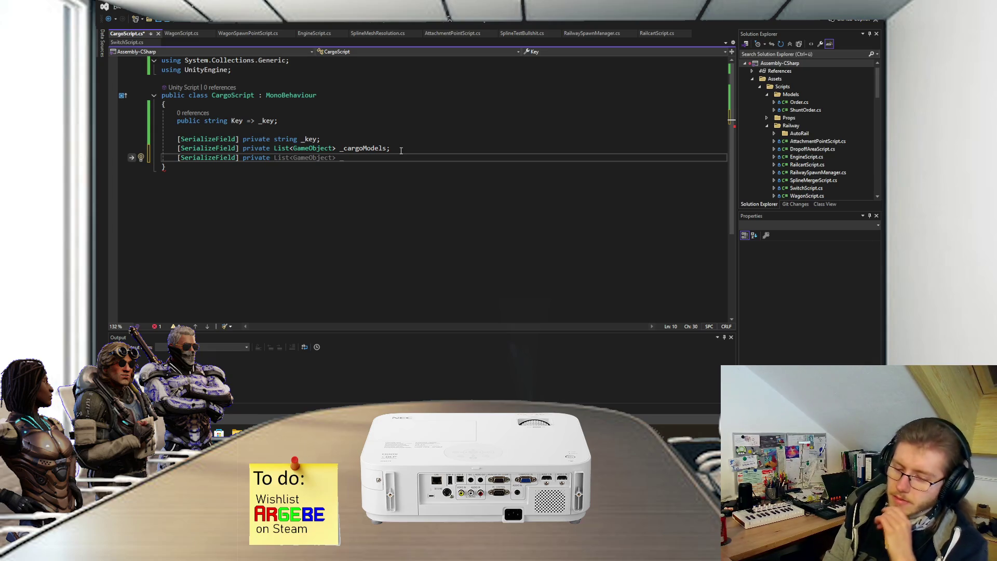
text(bool _lo)
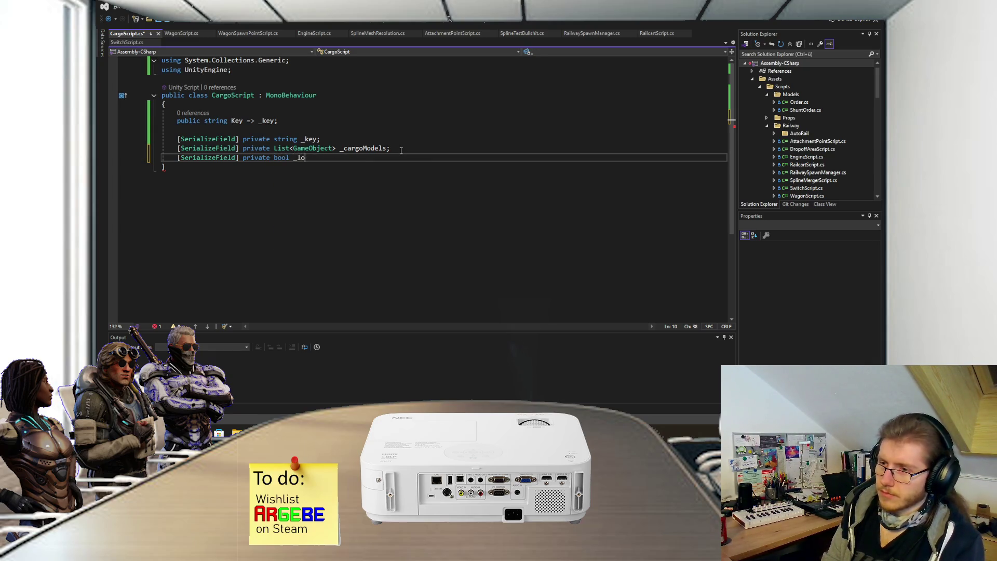
text(adSequen)
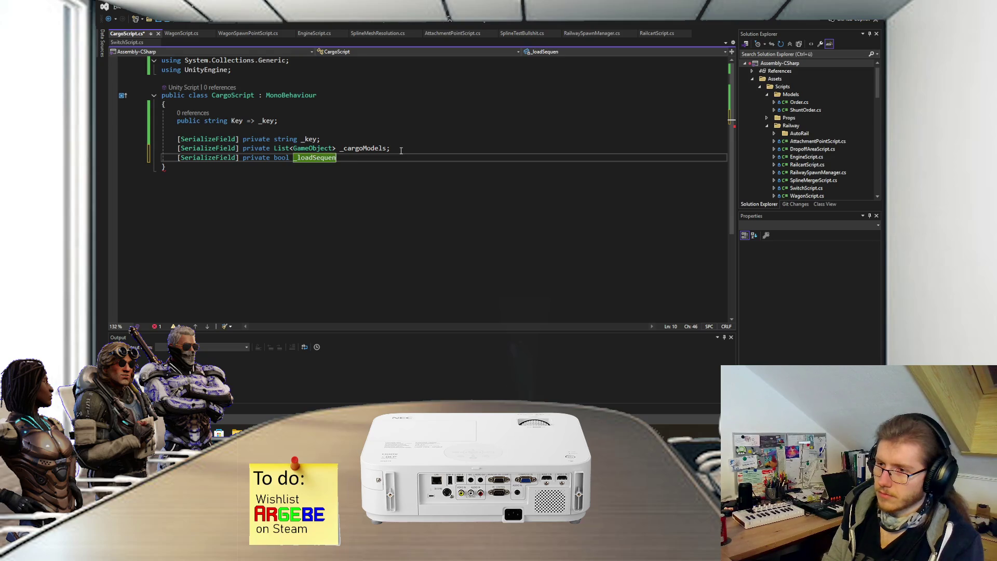
text(tial;)
key(ctrl+s)
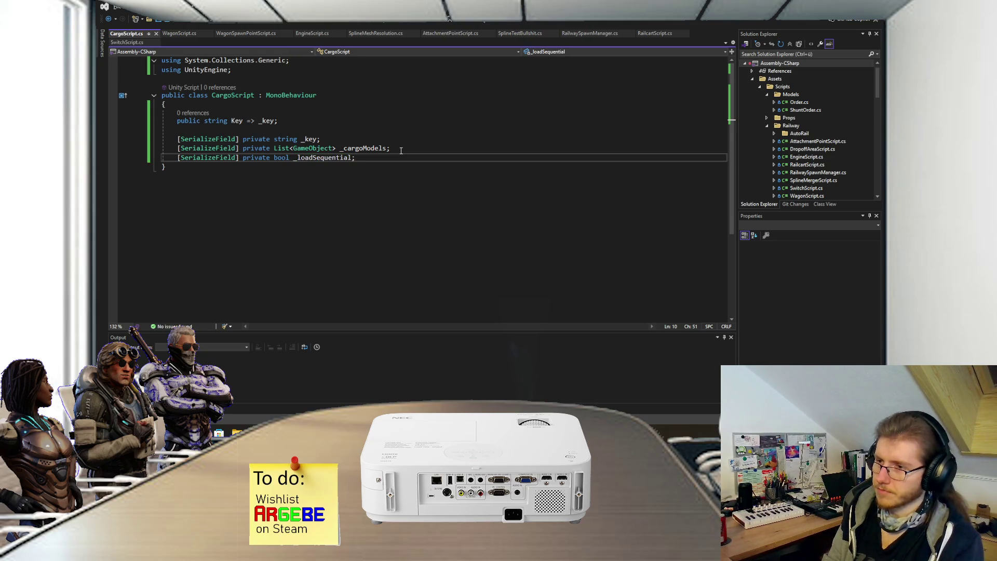
Step: Rename the bool field to _loadSequentially
key(BackSpace)
key(ctrl+r)
key(ctrl+r)
text(ly)
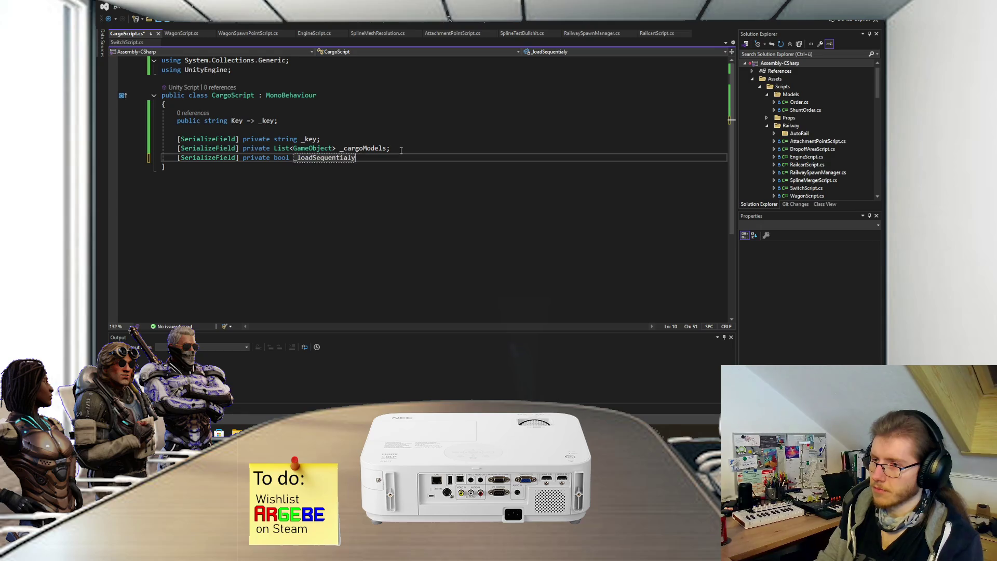
key(Return)
text(;)
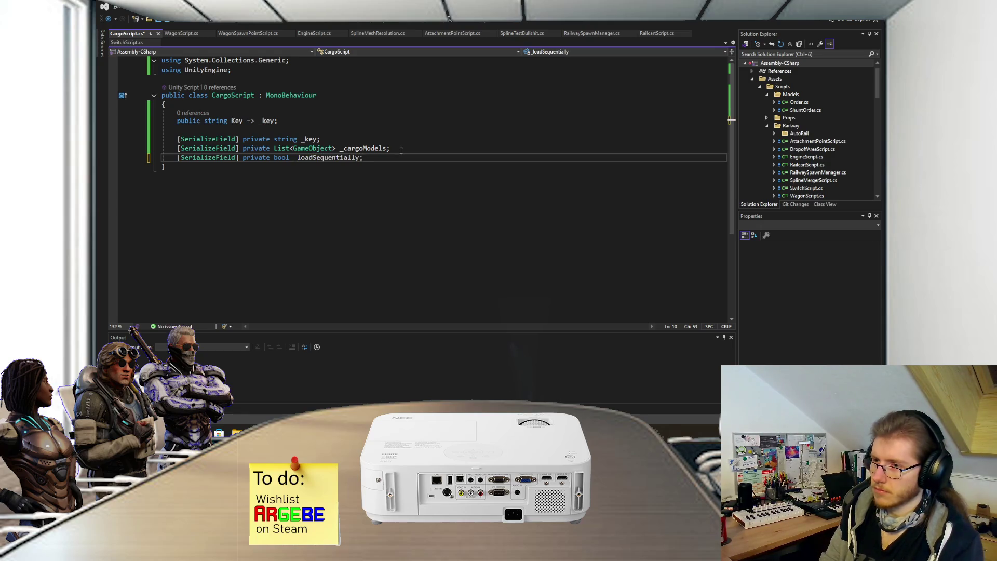
Step: Rename the bool field to _sequentialLoading and save the script
key(ctrl+r)
key(ctrl+r)
key(BackSpace)
key(BackSpace)
key(BackSpace)
text(sque)
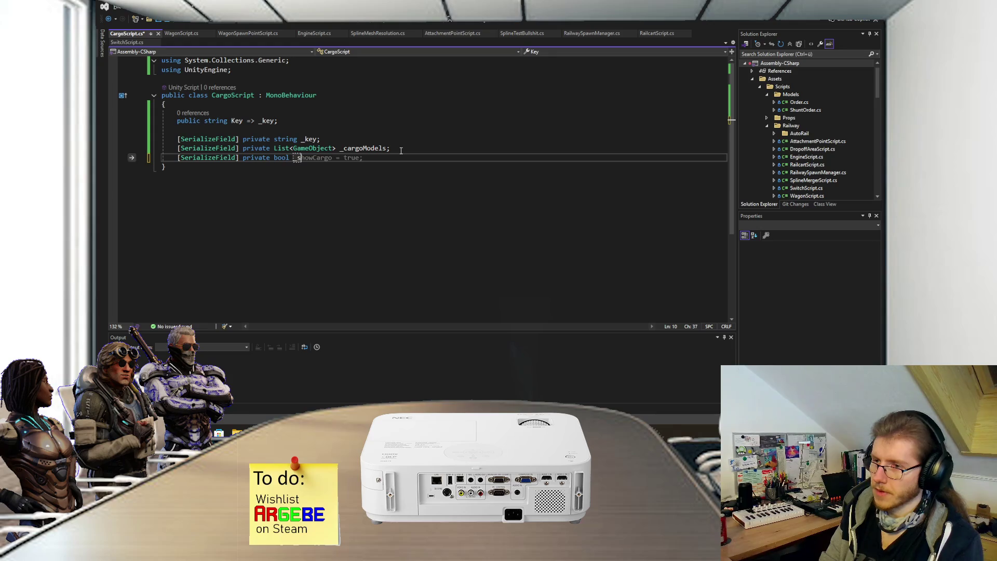
key(BackSpace)
key(BackSpace)
key(BackSpace)
text(equential)
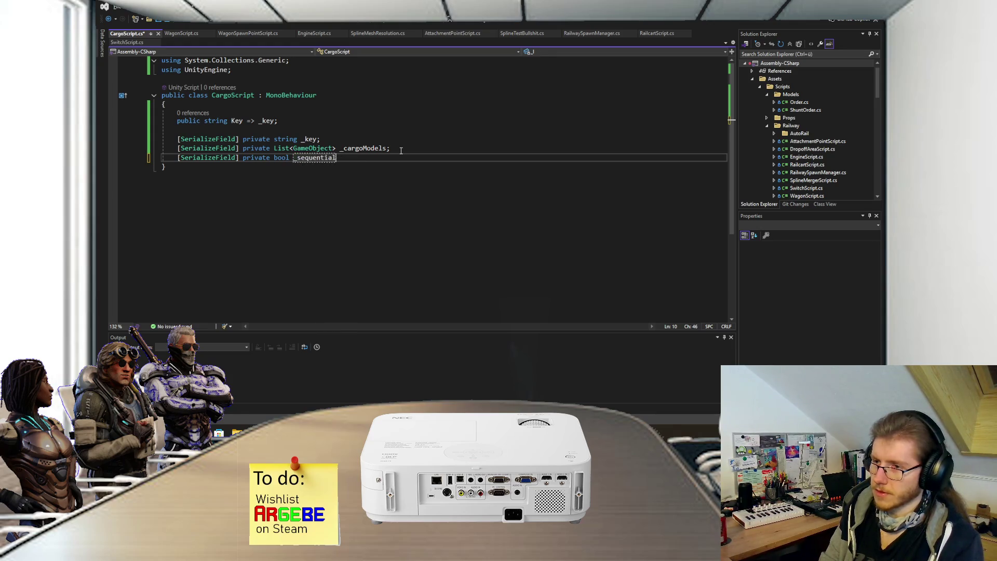
text(Loading)
key(Return)
text(;)
key(ctrl+s)
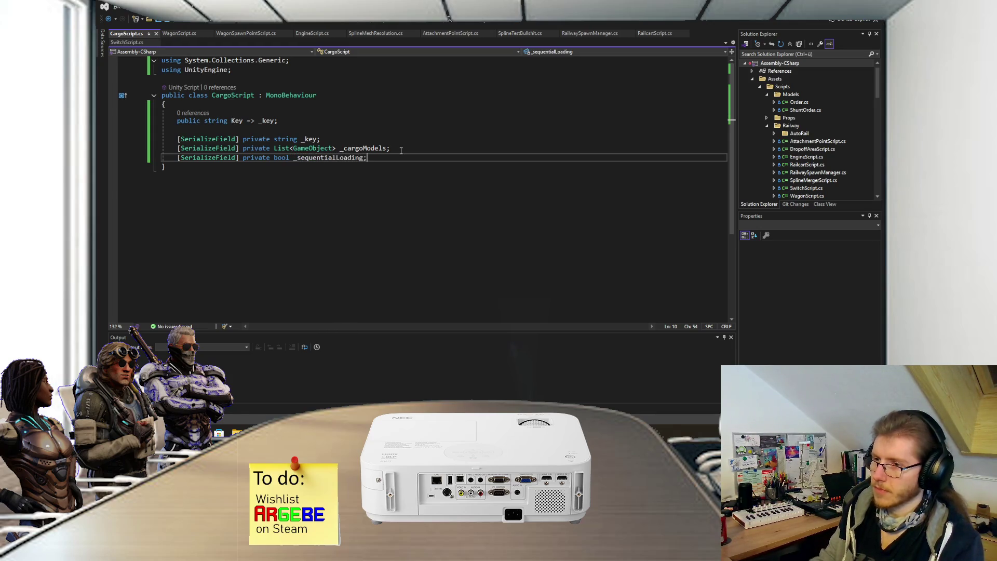
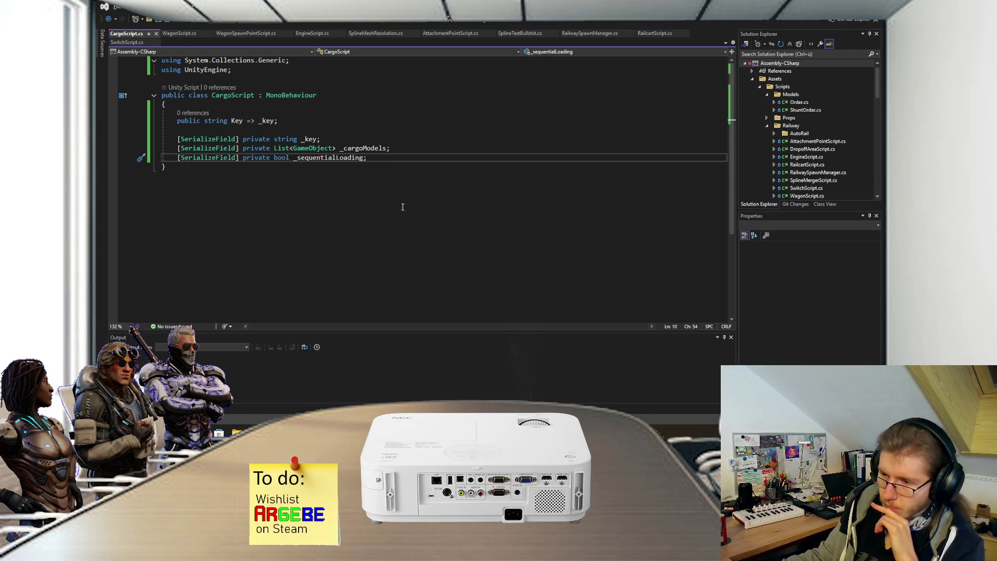
Step: Open the Containers prefab in isolation, discarding unsaved changes, and drop CargoScript onto it
key(alt+Tab)
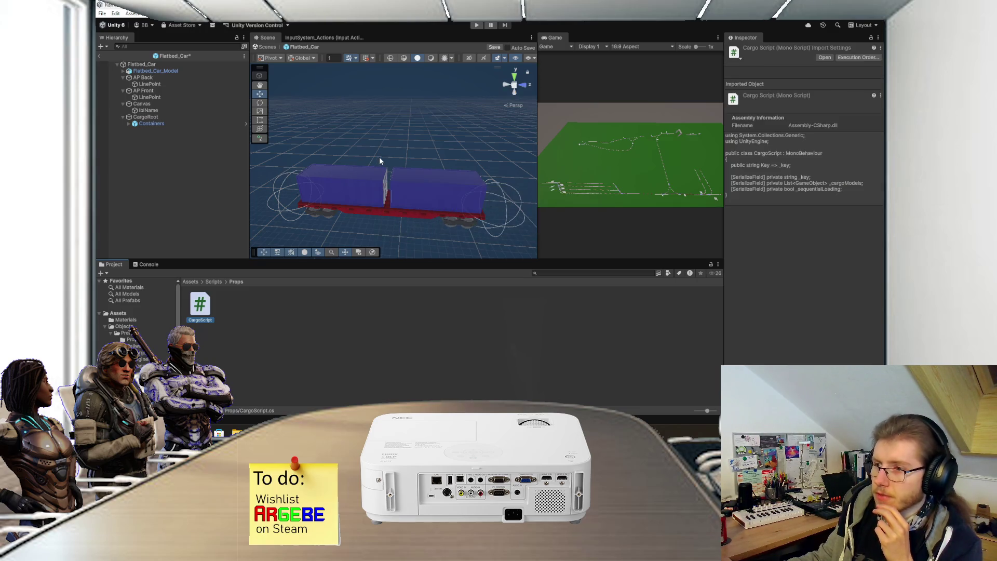
mouse_move(408, 169)
mouse_down()
mouse_move(392, 147)
mouse_move(398, 157)
mouse_move(404, 136)
mouse_move(391, 151)
mouse_up()
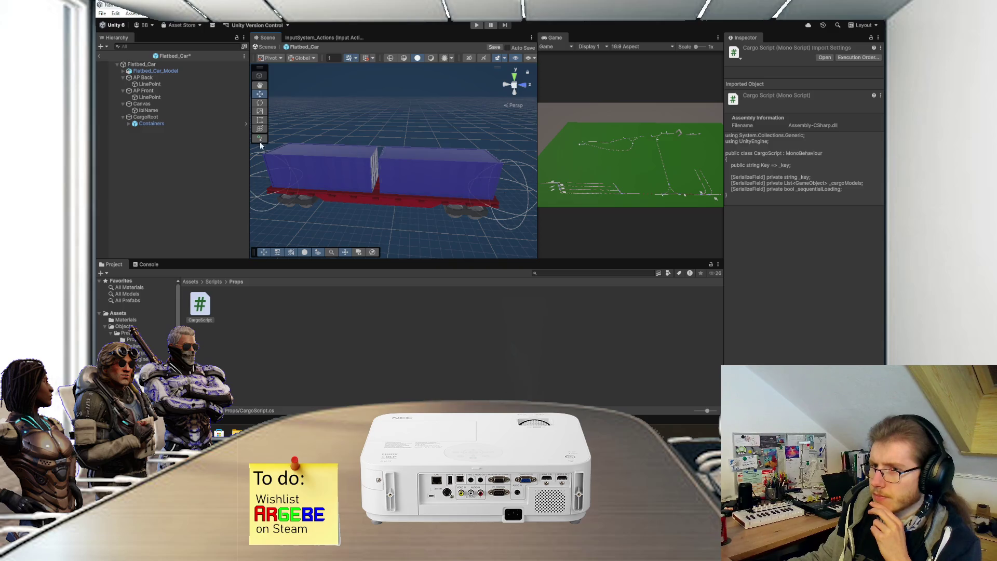
click(183, 125)
click(856, 81)
click(505, 232)
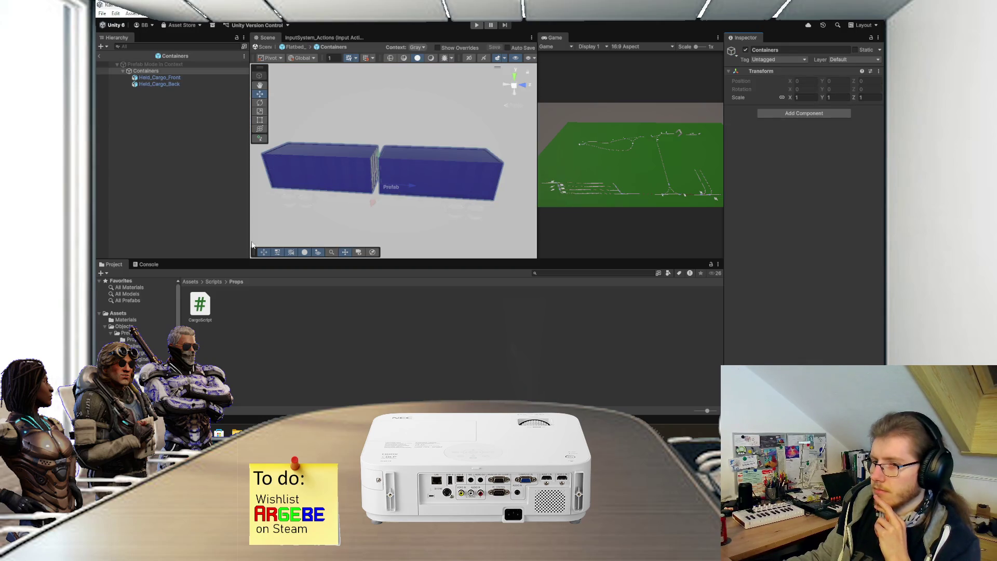
mouse_move(200, 304)
mouse_down()
mouse_move(808, 213)
mouse_move(793, 191)
mouse_up()
Step: Set the CargoScript Key to Containers, add Held_Cargo_Front and Held_Cargo_Back as Cargo Models, then save
click(798, 125)
text(Containers)
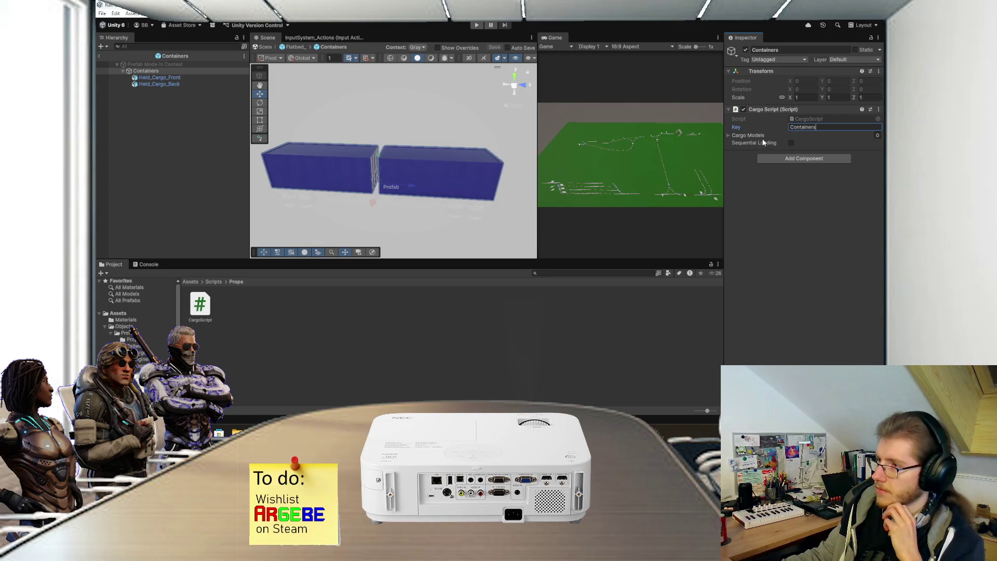
click(730, 135)
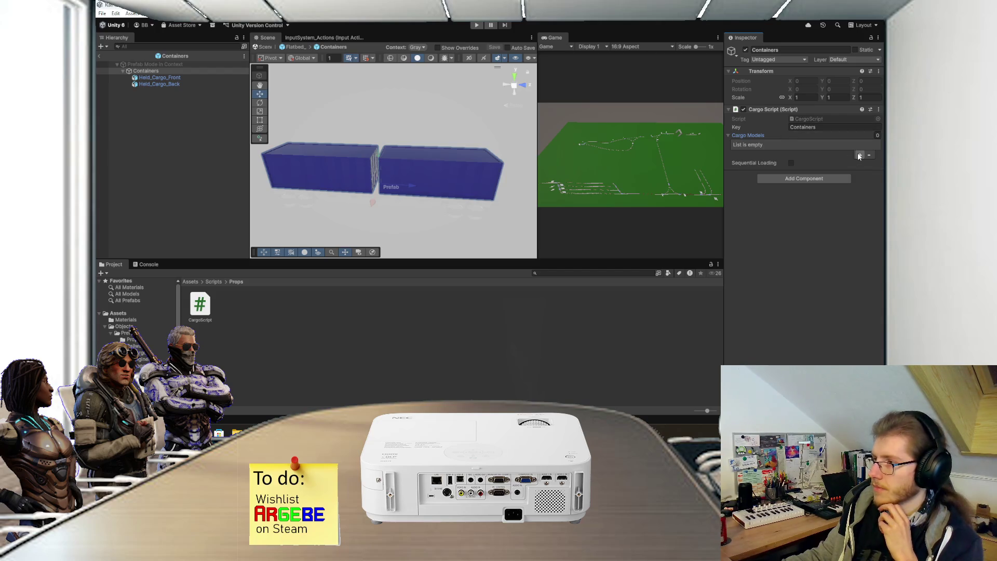
click(859, 155)
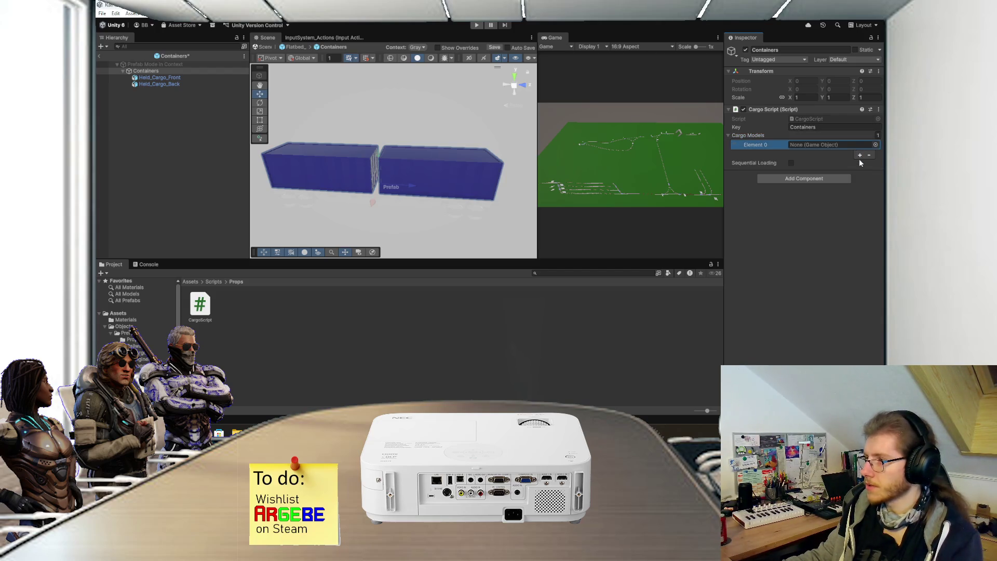
click(860, 155)
mouse_move(159, 78)
mouse_down()
mouse_move(570, 128)
mouse_move(830, 145)
mouse_up()
click(152, 85)
drag(153, 85, 831, 153)
key(ctrl+s)
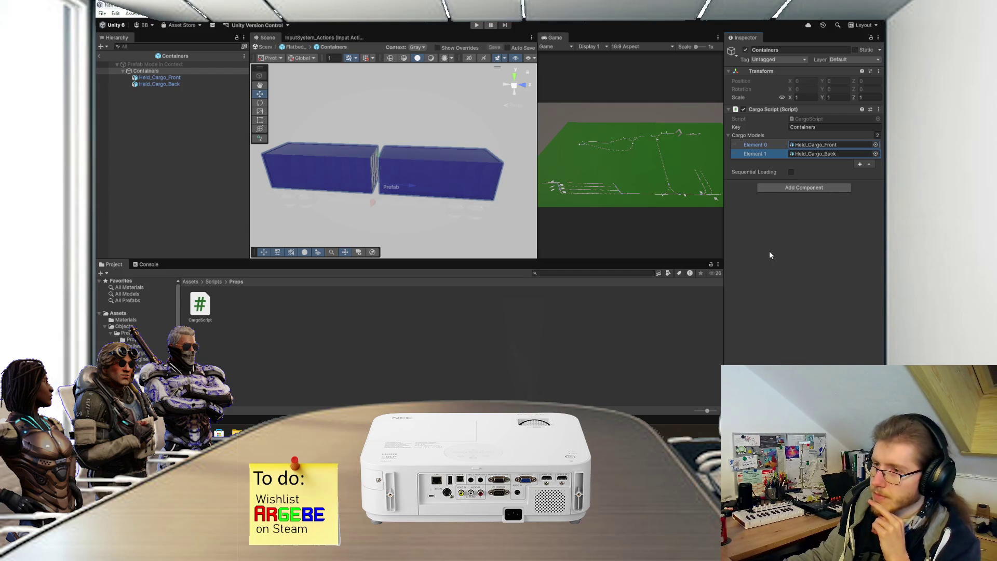
Step: Toggle Held_Cargo_Back's visibility off and on, then reselect Containers and save the prefab
click(190, 83)
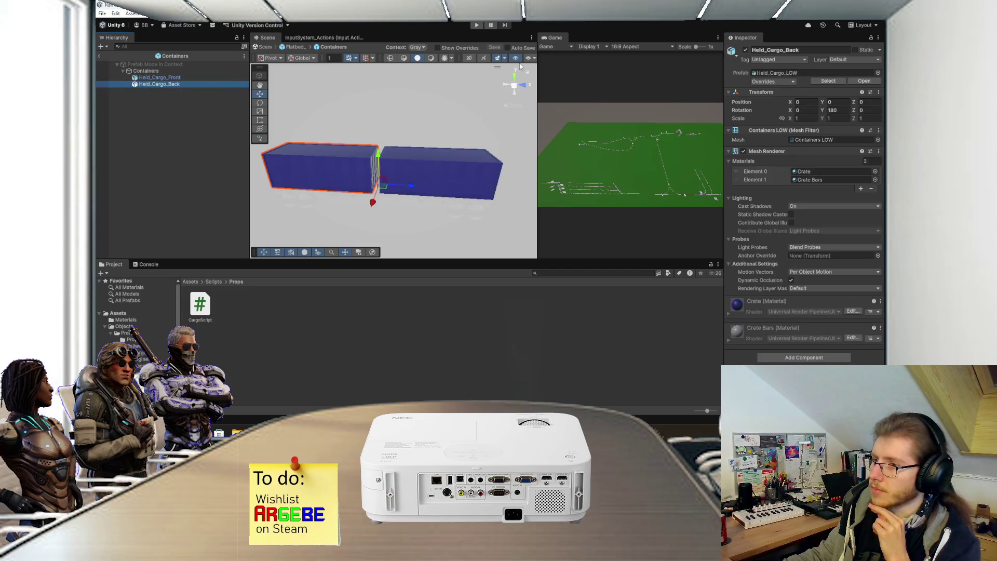
click(746, 50)
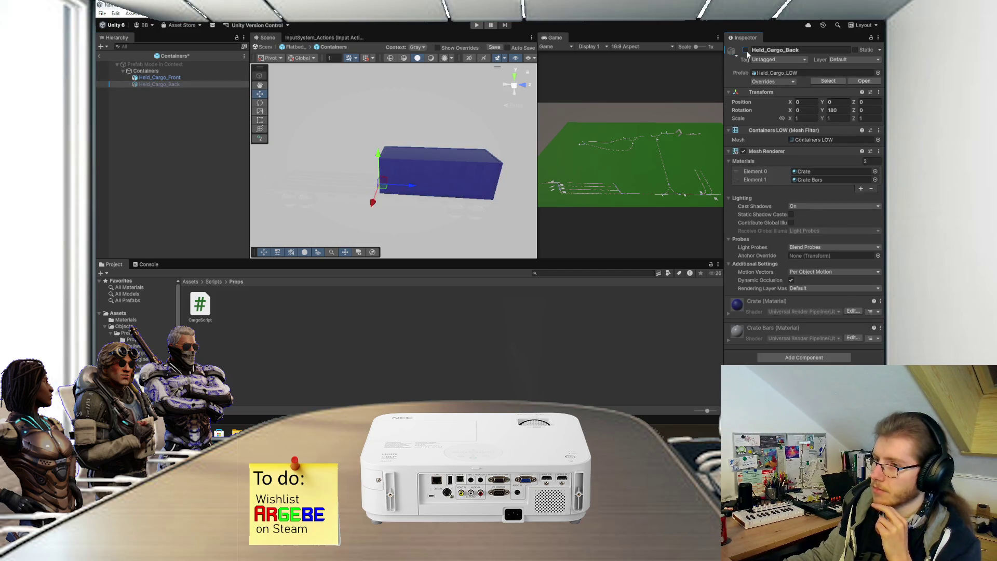
click(745, 50)
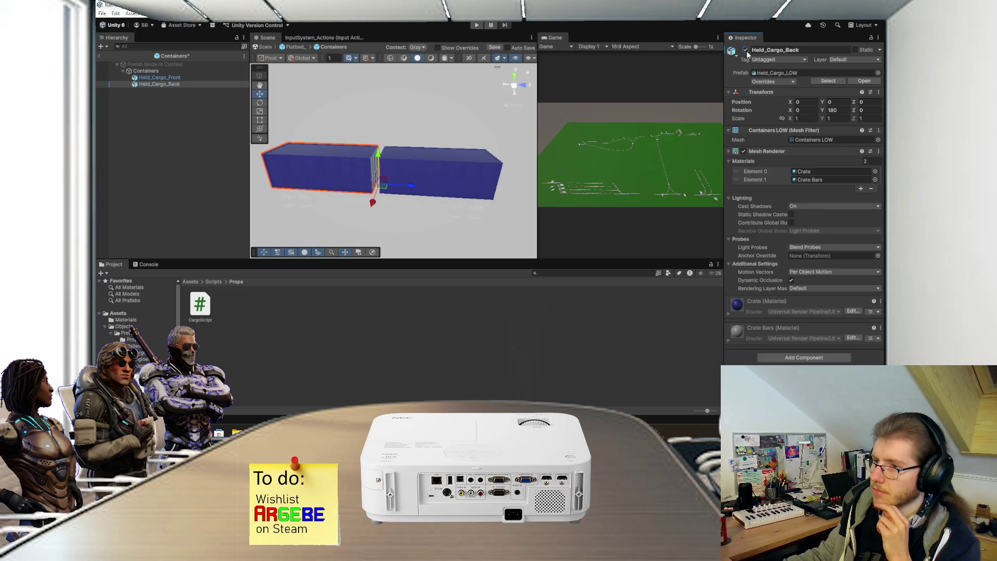
click(185, 72)
key(ctrl+s)
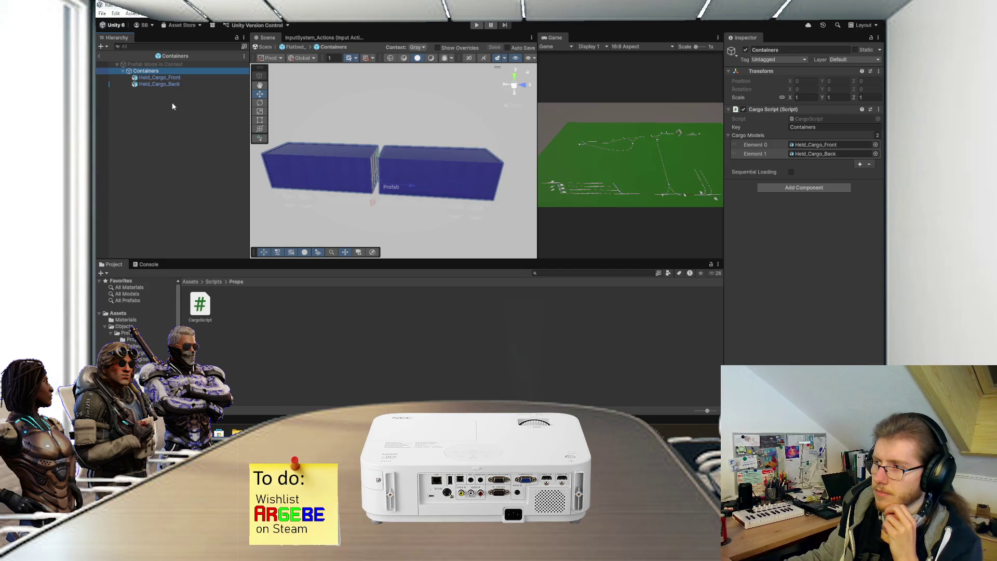
key(alt+Tab)
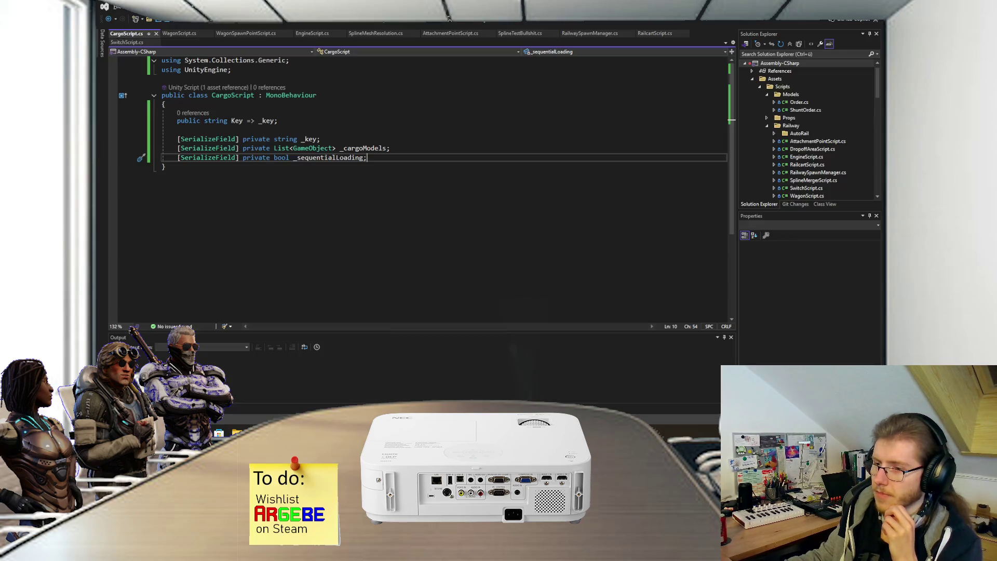
Step: Add public enum CargoLoadingMode { Sequential, Additive } below RailcartType in Enums.cs and save
click(376, 165)
key(ctrl+t)
text(enums)
key(Return)
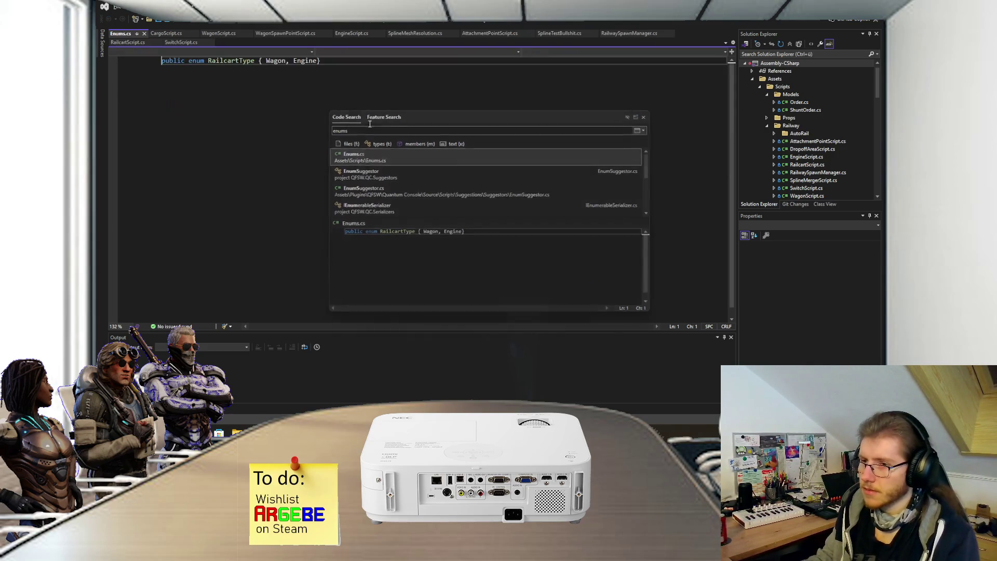
click(370, 90)
key(Return)
text(public)
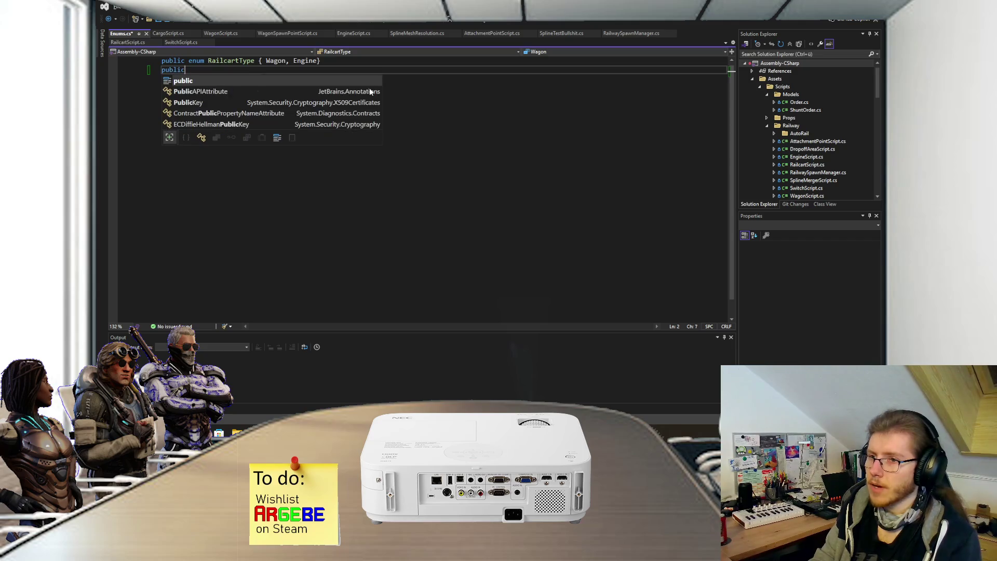
text( enum Lo)
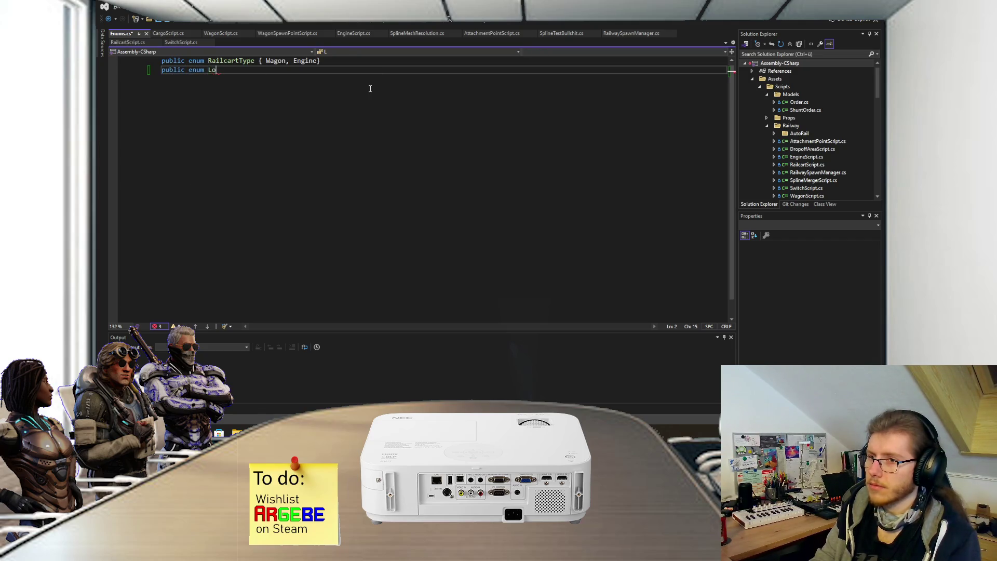
key(BackSpace)
key(BackSpace)
text(CargoLoadingMode { )
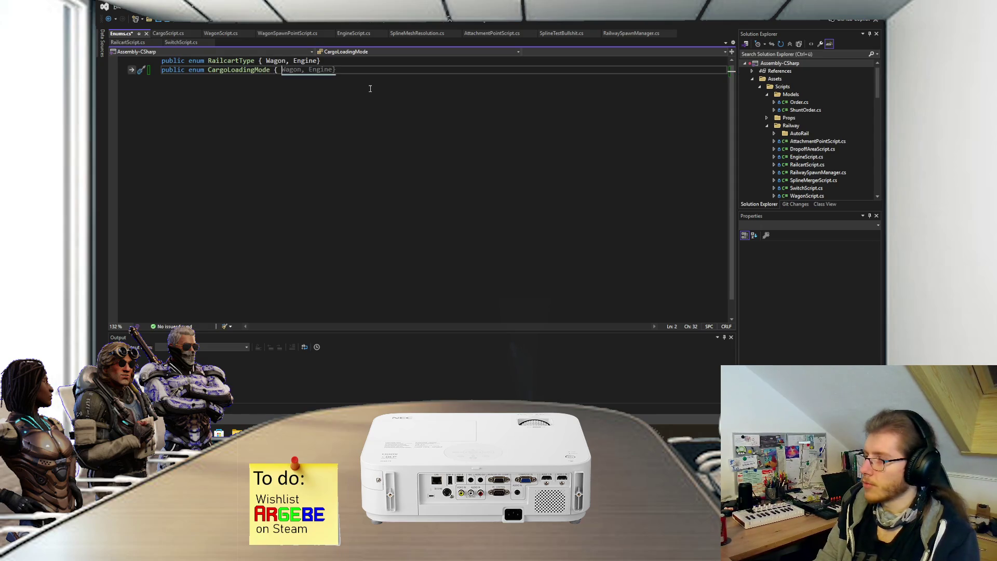
text(Sequential, Additive)
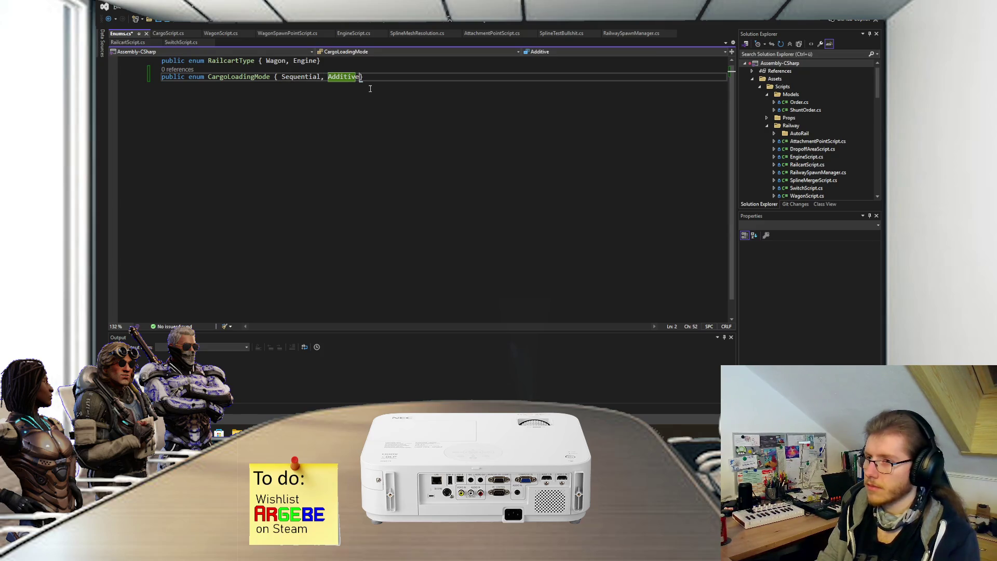
key(ctrl+s)
Step: Replace CargoScript's sequential-loading bool with a CargoLoadingMode _loadingMode field and save
click(175, 36)
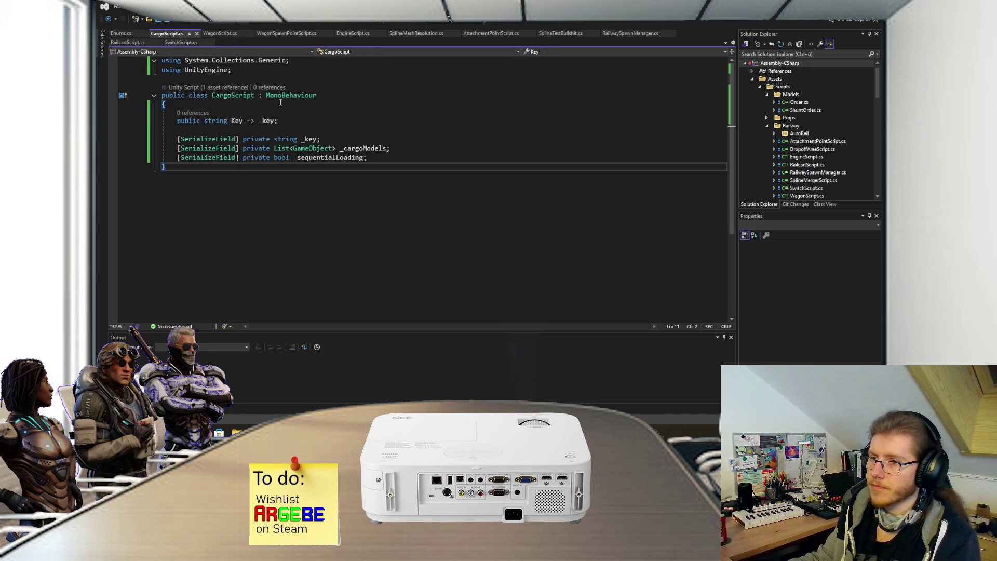
drag(374, 158, 275, 157)
text(Cargo)
key(Tab)
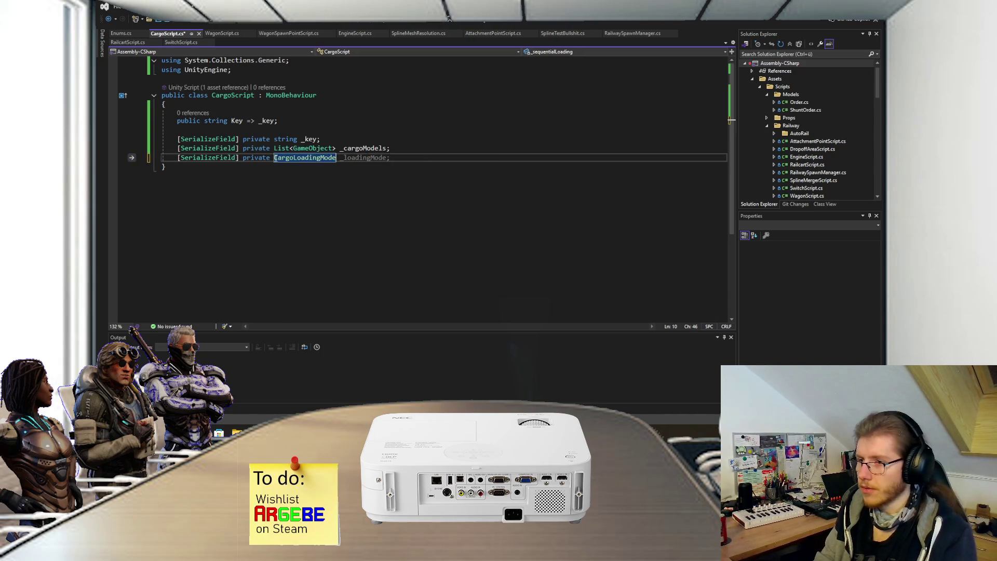
key(Tab)
key(ctrl+s)
key(alt+Tab)
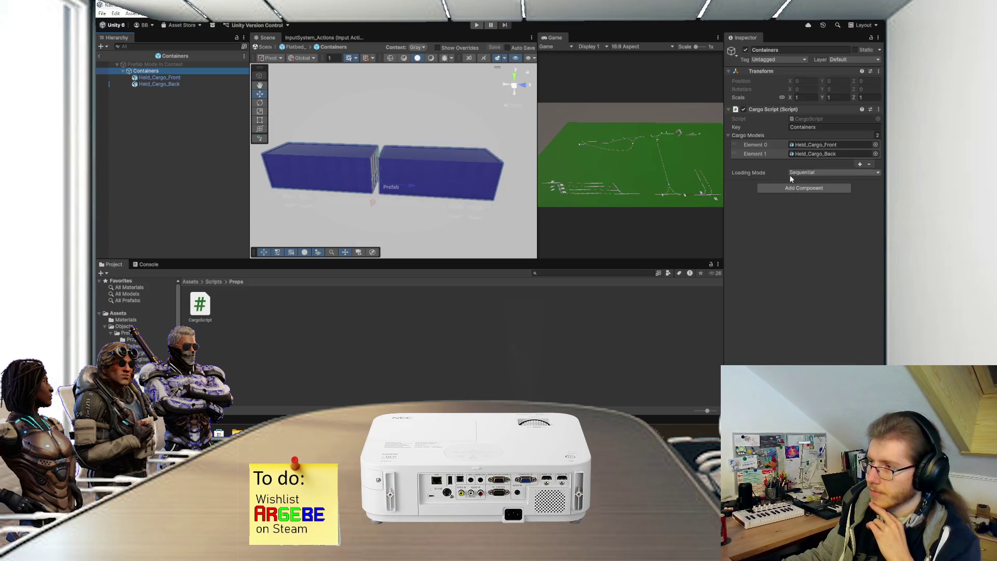
Step: Choose Additive in the Cargo Script's Loading Mode dropdown and save the Containers prefab
click(805, 172)
click(807, 186)
key(ctrl+s)
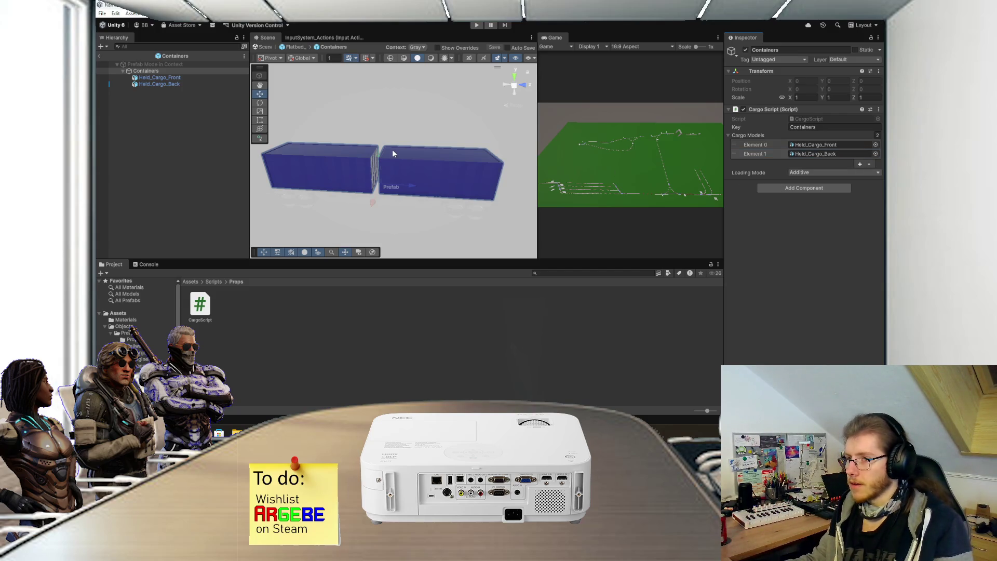
mouse_move(392, 153)
mouse_down()
mouse_move(420, 153)
mouse_move(410, 169)
mouse_up()
click(750, 153)
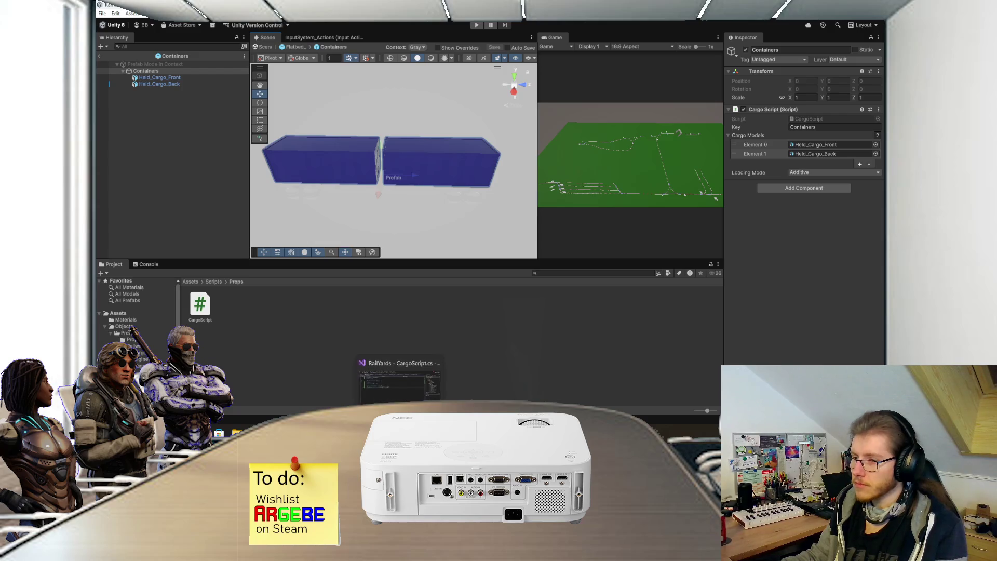
click(399, 432)
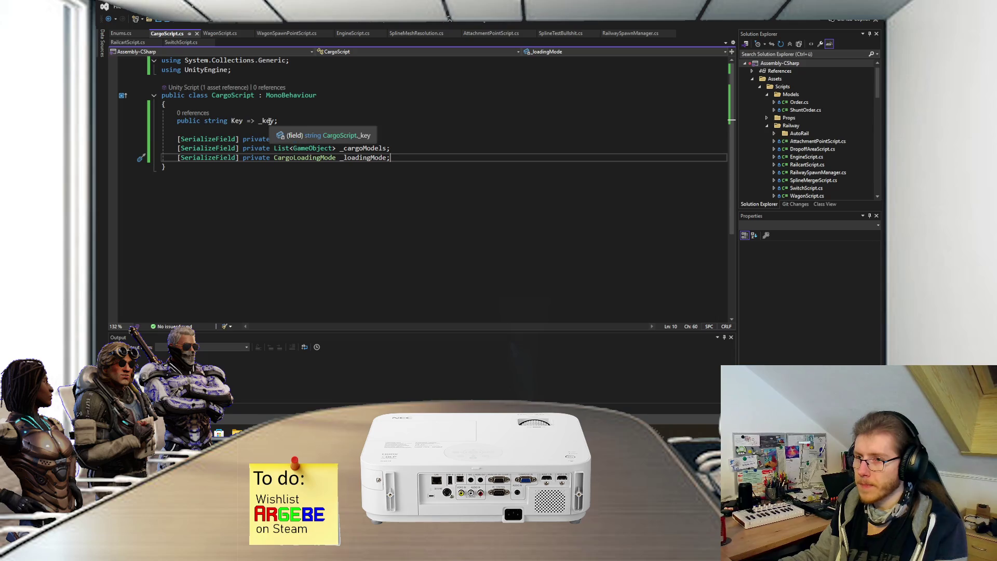
Step: Add public int CargoCapacity => _cargoModels.Count; below the Key property
click(277, 120)
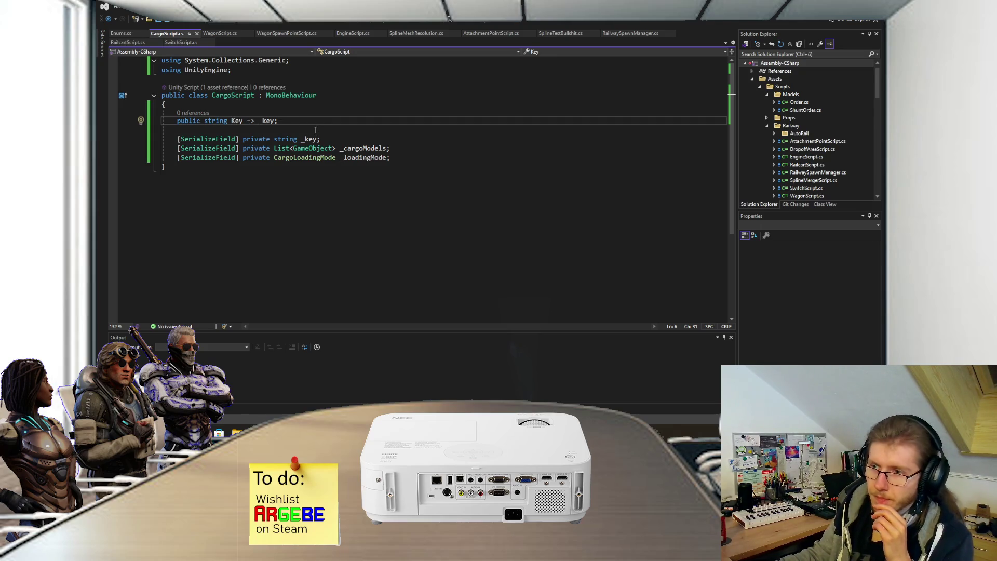
key(Return)
text(public )
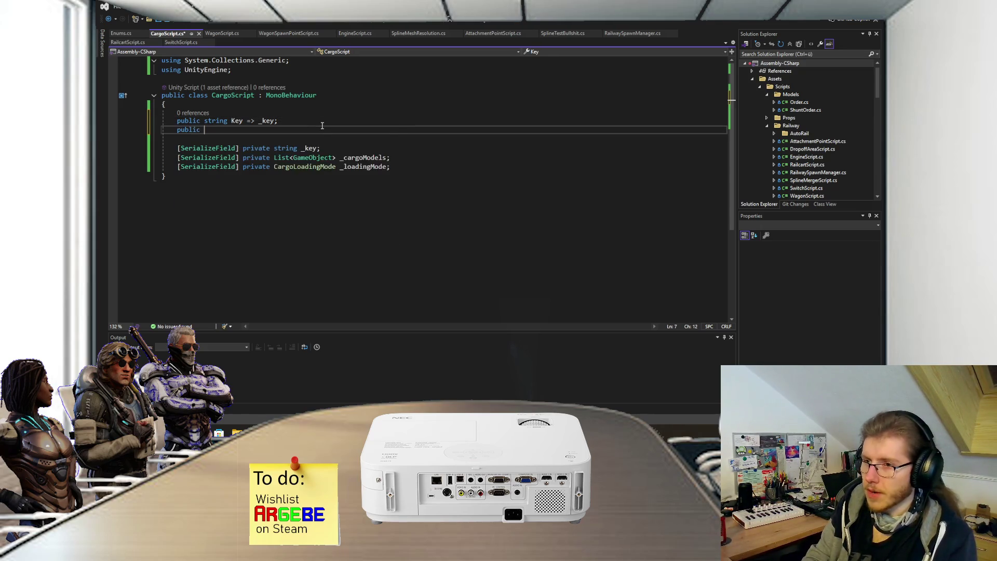
text(int L)
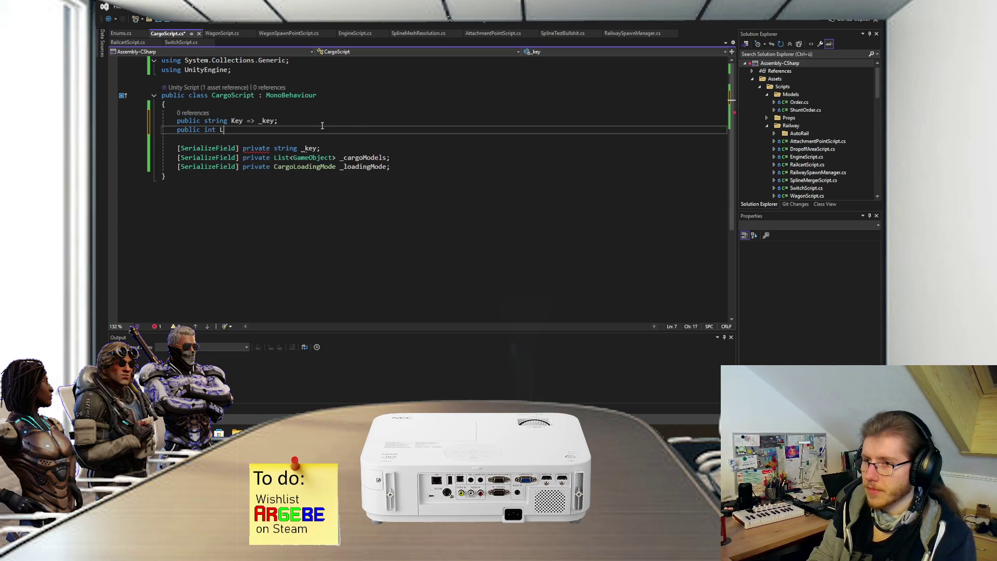
key(BackSpace)
text(C)
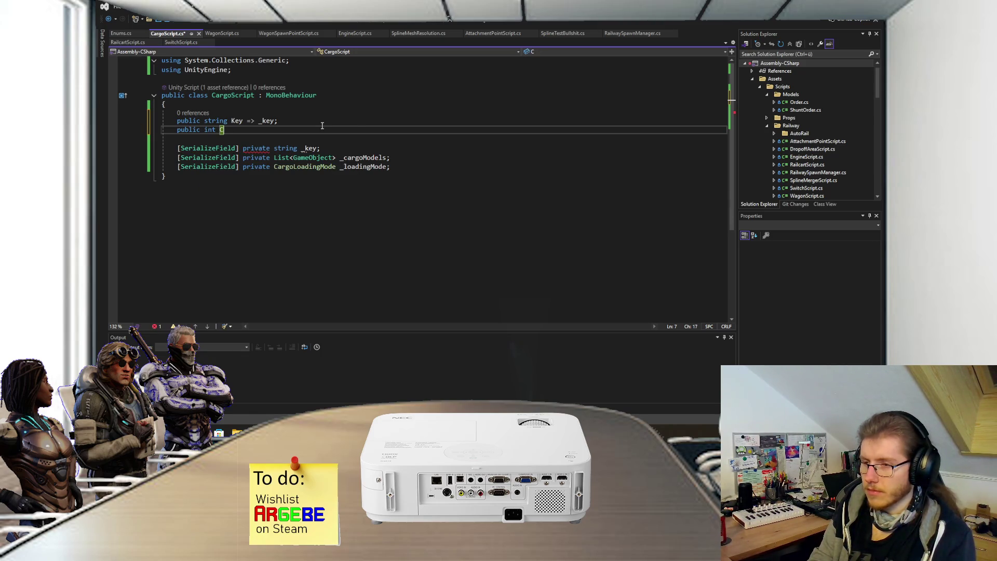
text(ar)
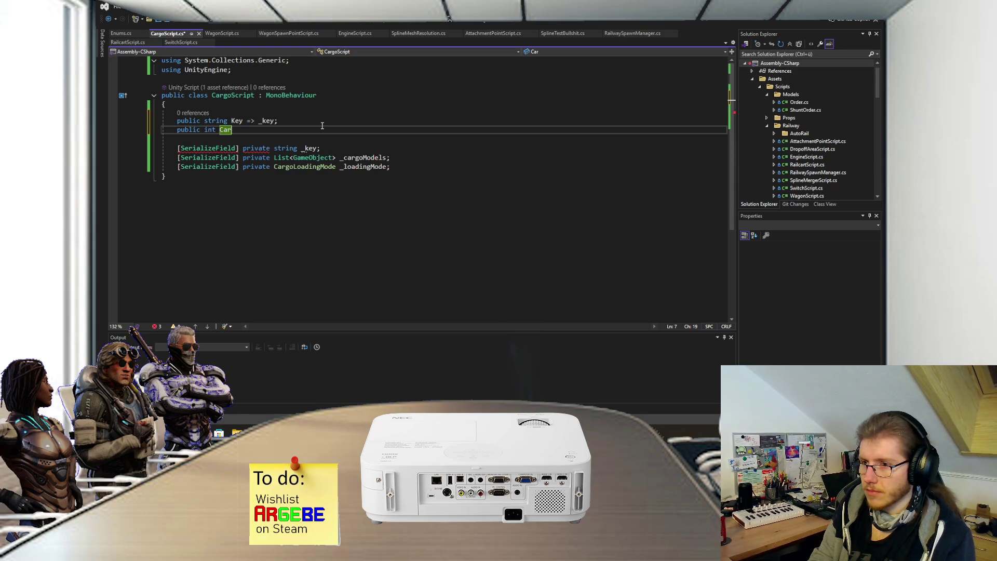
text(goCapacity)
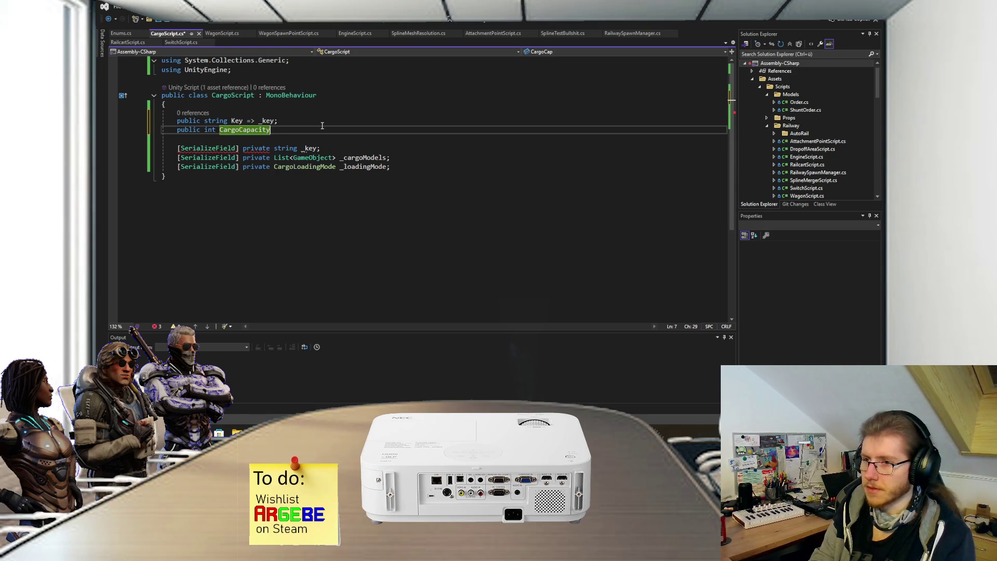
text( => _cargoModels.L)
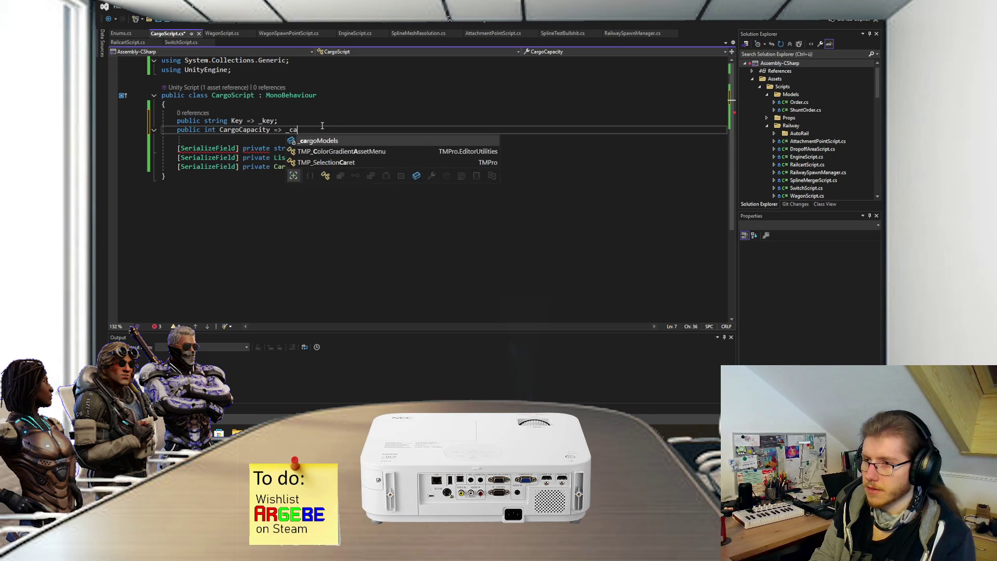
key(BackSpace)
text(Co)
key(Tab)
text(;)
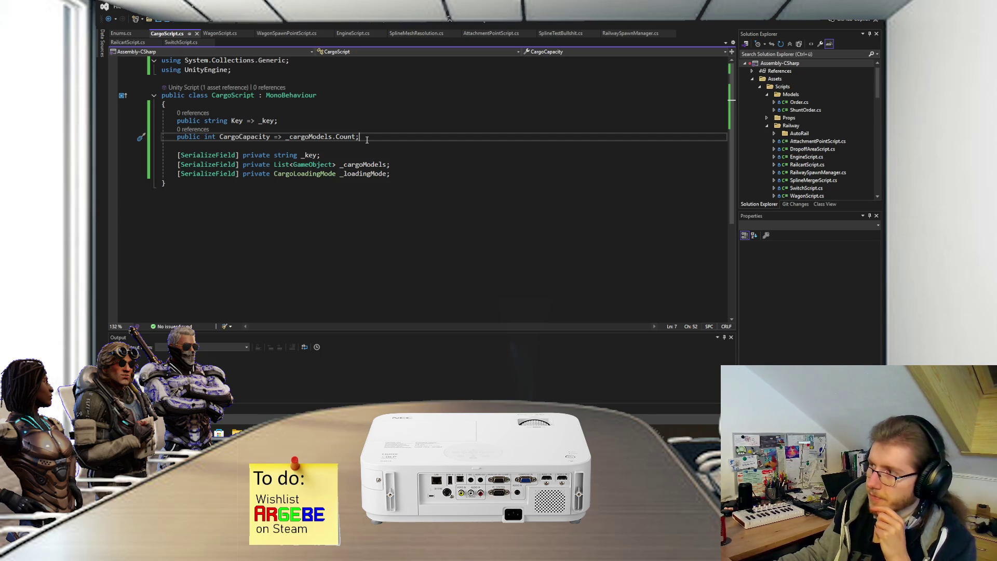
click(410, 433)
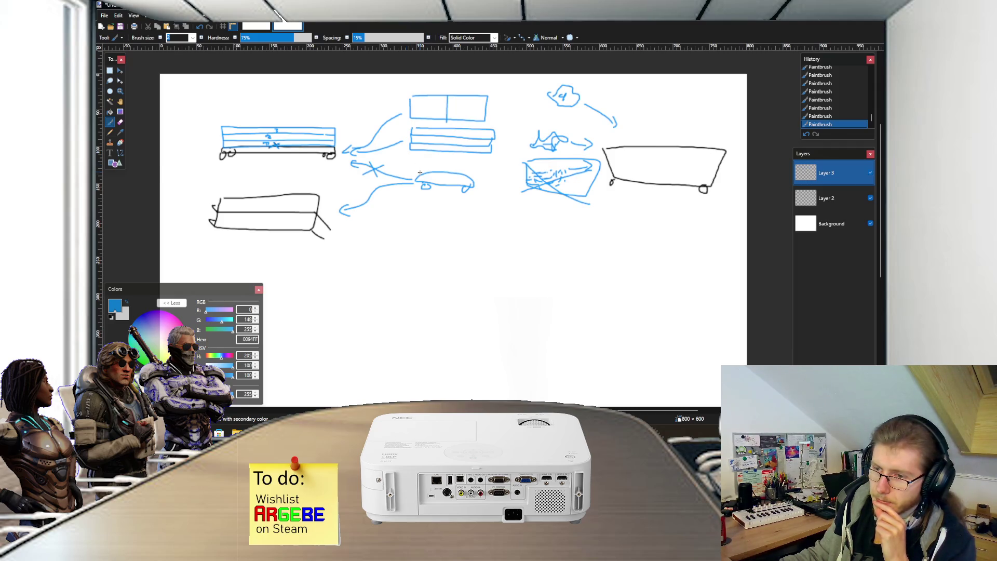
scroll(420, 172, up, 2)
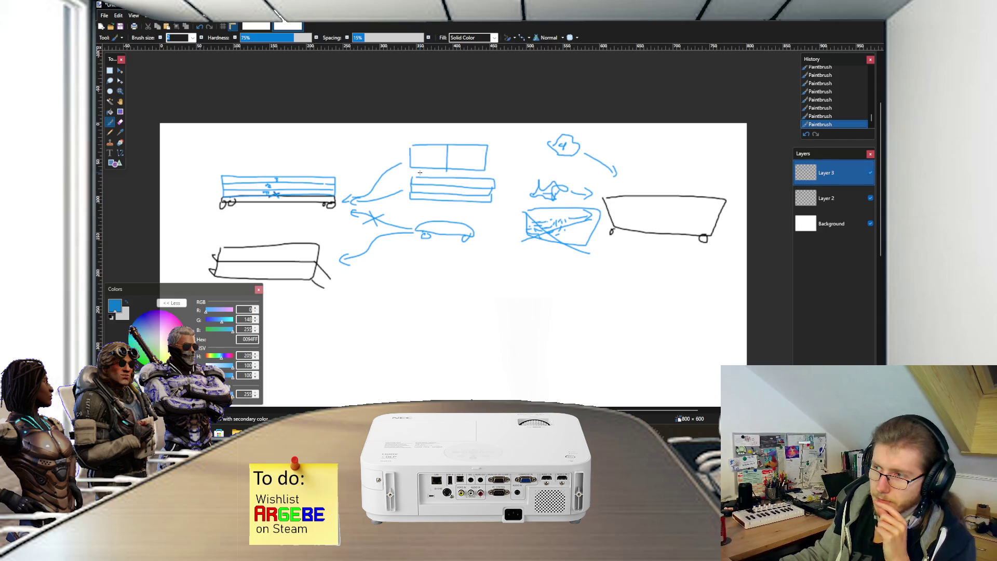
key(alt+Tab)
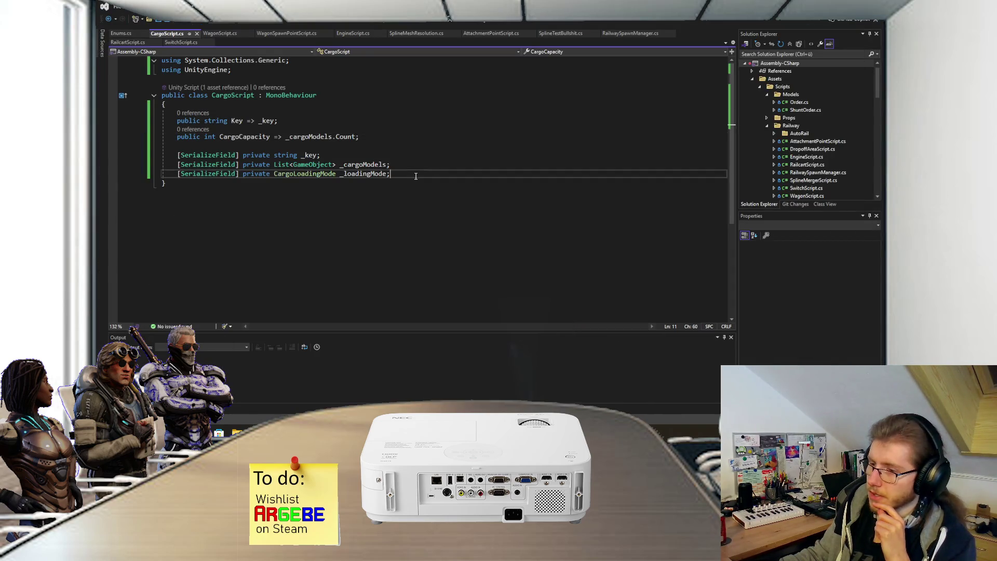
key(alt+Tab)
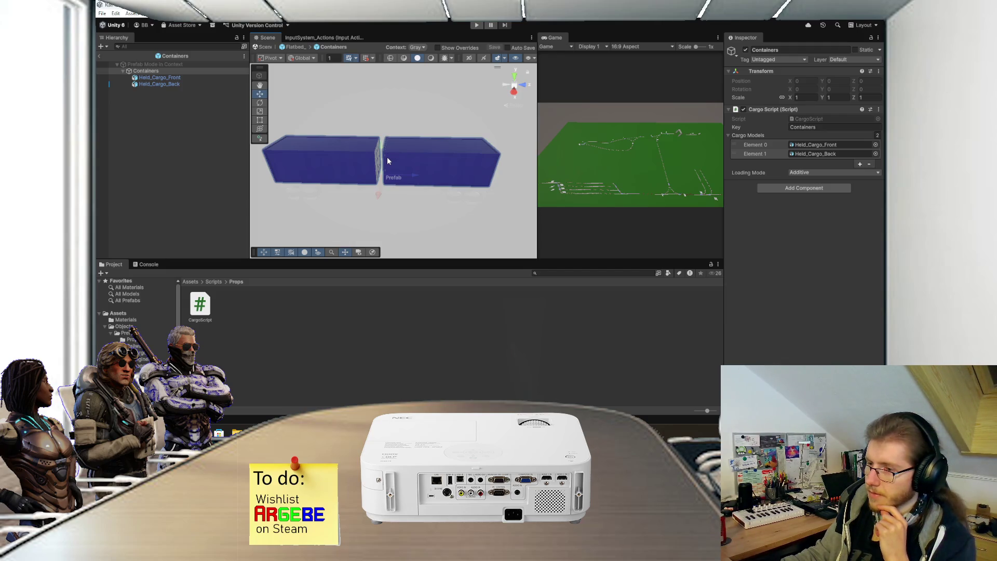
key(alt+Tab)
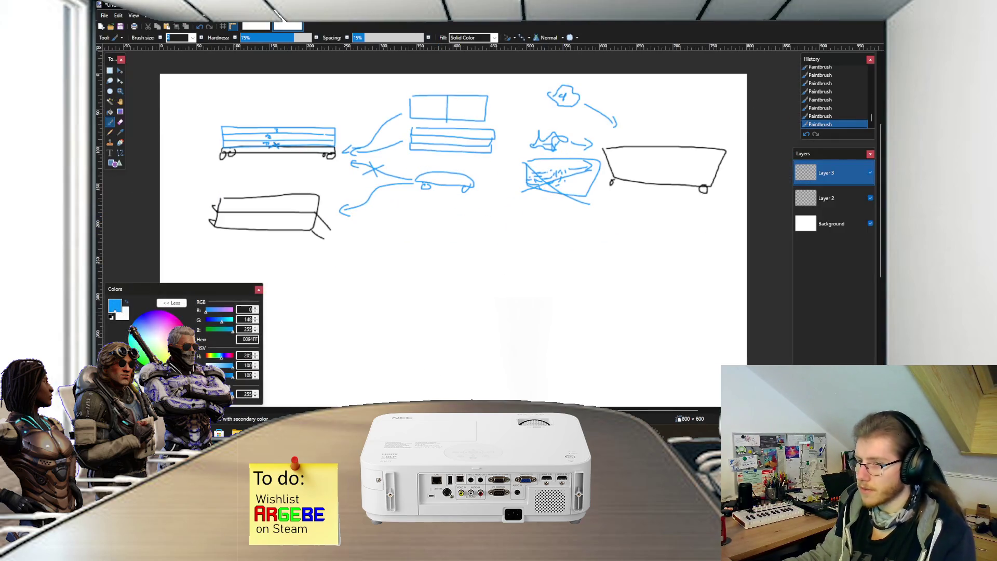
Step: Try black then blue paint, draw a blue line along the box bottom, and undo it
click(111, 316)
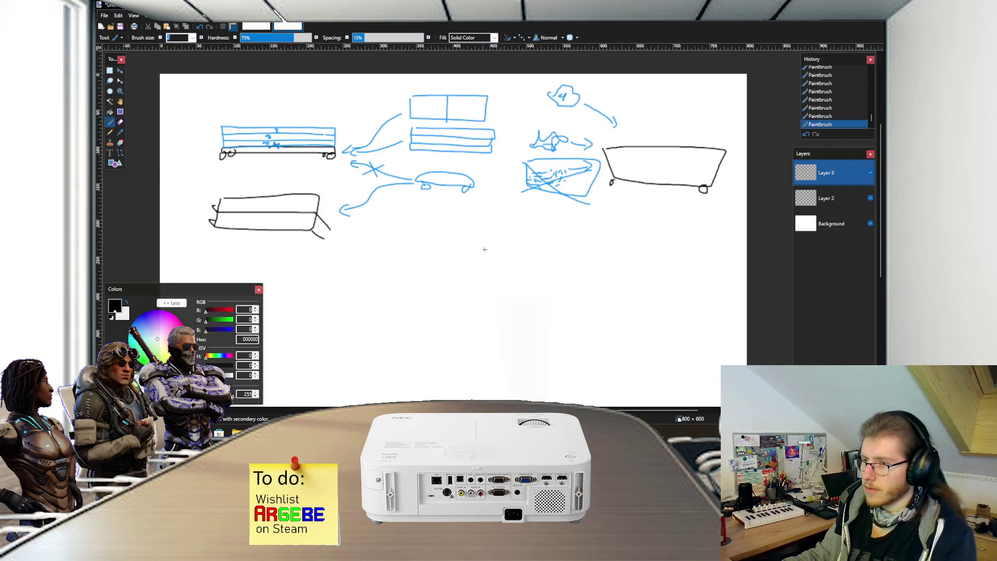
scroll(457, 246, up, 2)
scroll(457, 246, down, 1)
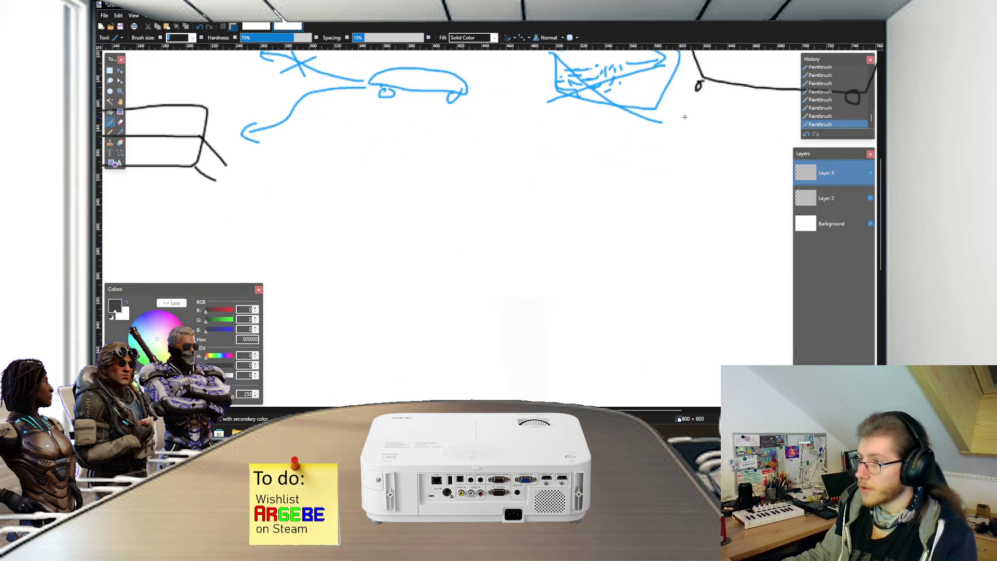
scroll(685, 116, down, 2)
scroll(597, 156, up, 1)
scroll(565, 176, up, 2)
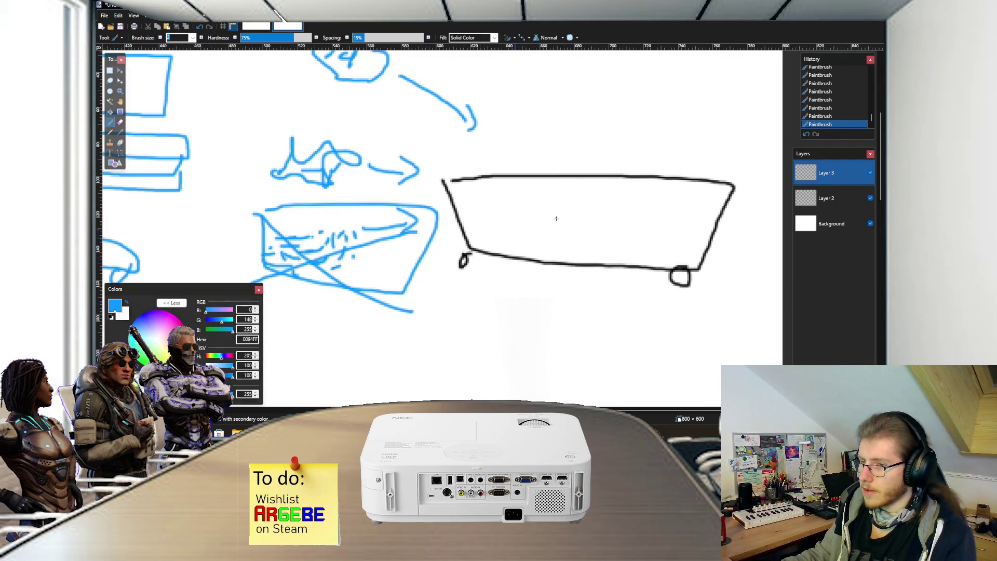
click(829, 198)
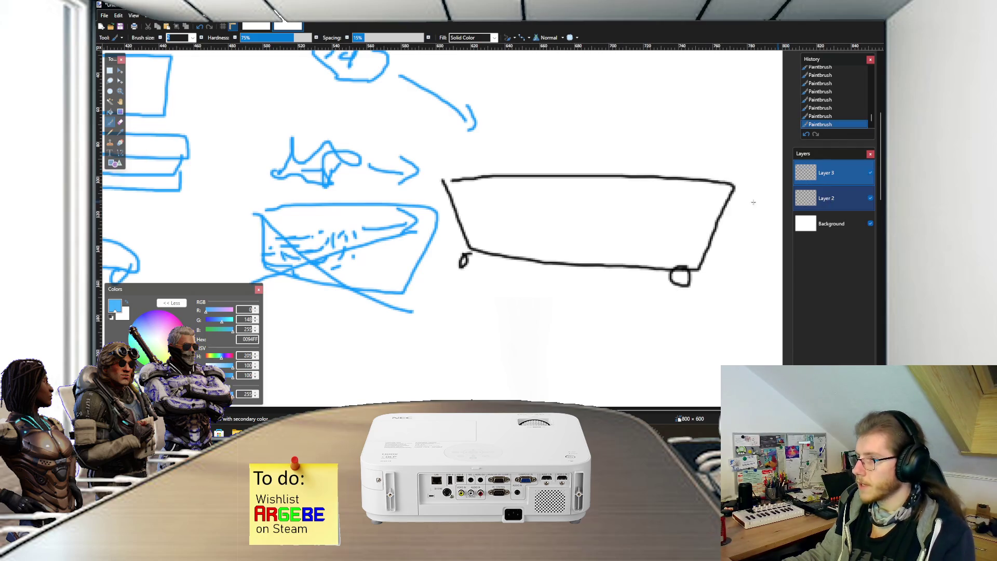
scroll(523, 201, up, 2)
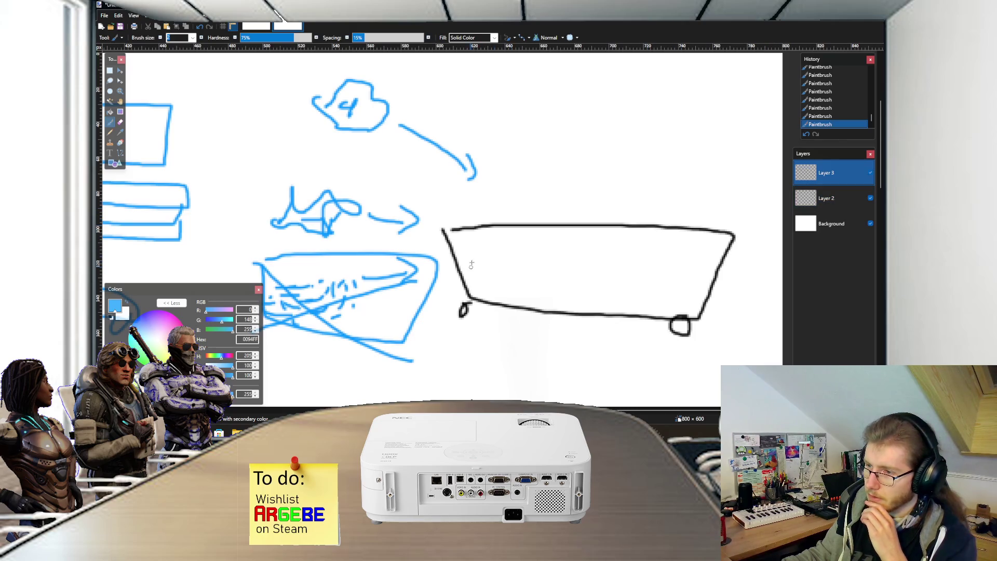
drag(469, 293, 696, 306)
scroll(570, 286, down, 2)
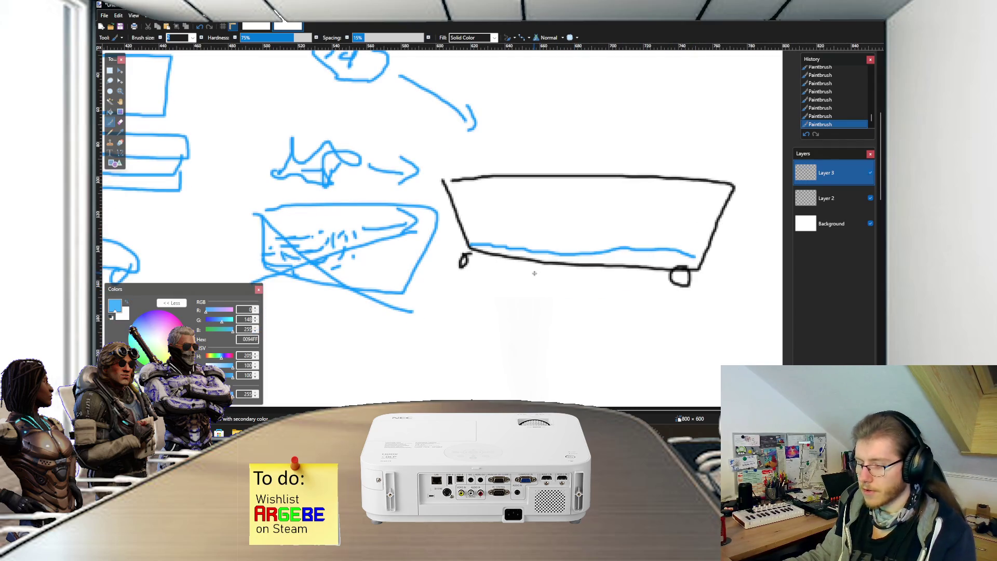
key(ctrl+z)
Step: Write 0 → 7 below the wagon box and draw an upward arrow from its bottom-left corner
drag(482, 315, 525, 323)
mouse_move(515, 317)
mouse_down()
mouse_move(518, 331)
mouse_move(547, 338)
mouse_up()
scroll(523, 324, down, 1)
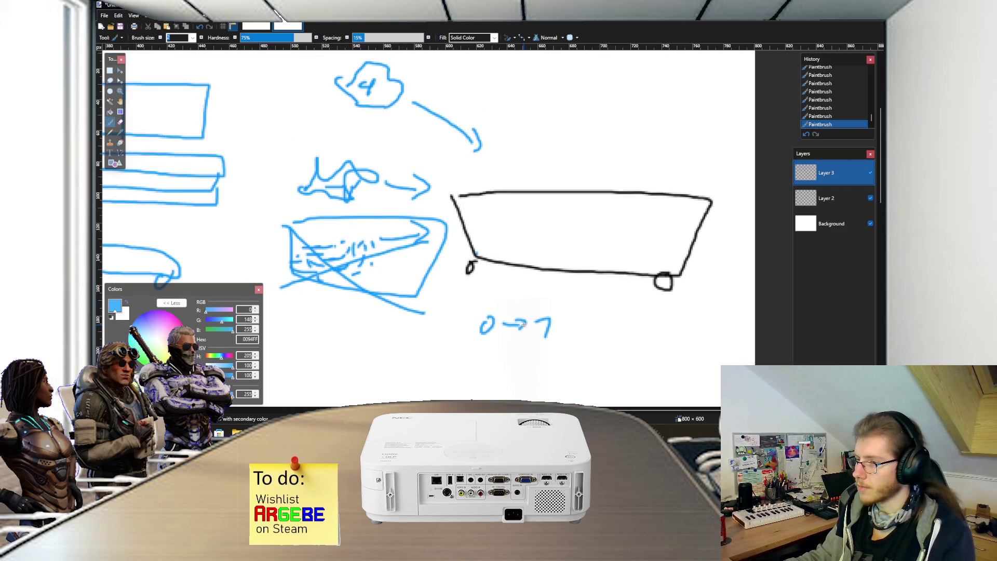
scroll(474, 321, up, 2)
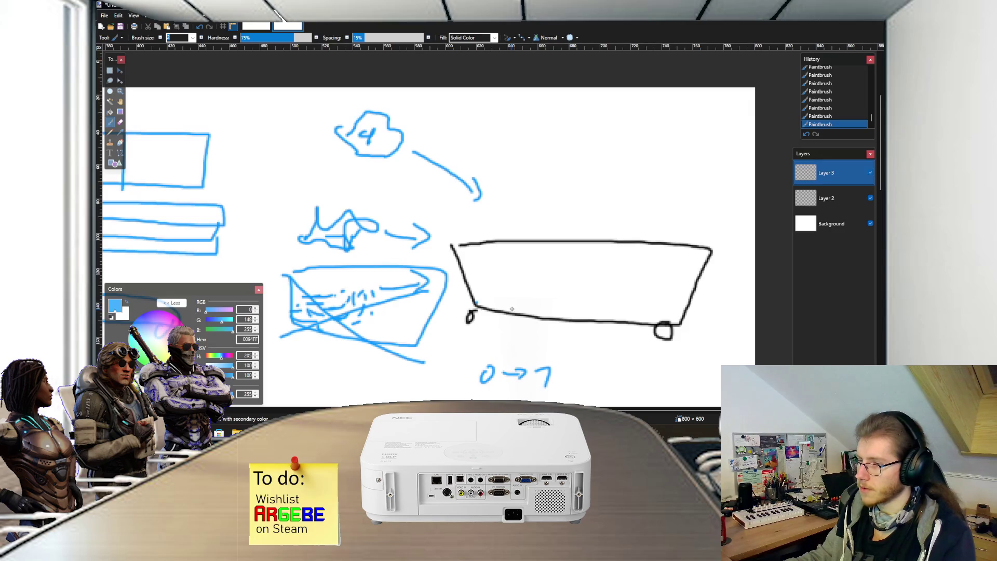
scroll(478, 311, up, 1)
scroll(479, 293, down, 2)
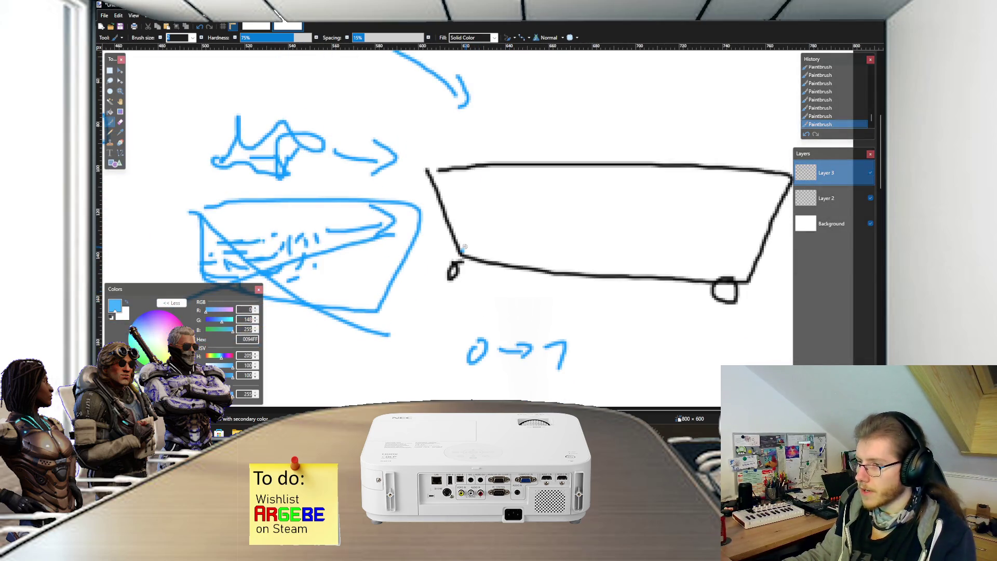
mouse_move(462, 251)
mouse_down()
mouse_move(474, 224)
mouse_move(469, 196)
mouse_move(475, 207)
mouse_move(467, 175)
mouse_move(478, 178)
mouse_up()
scroll(481, 229, down, 3)
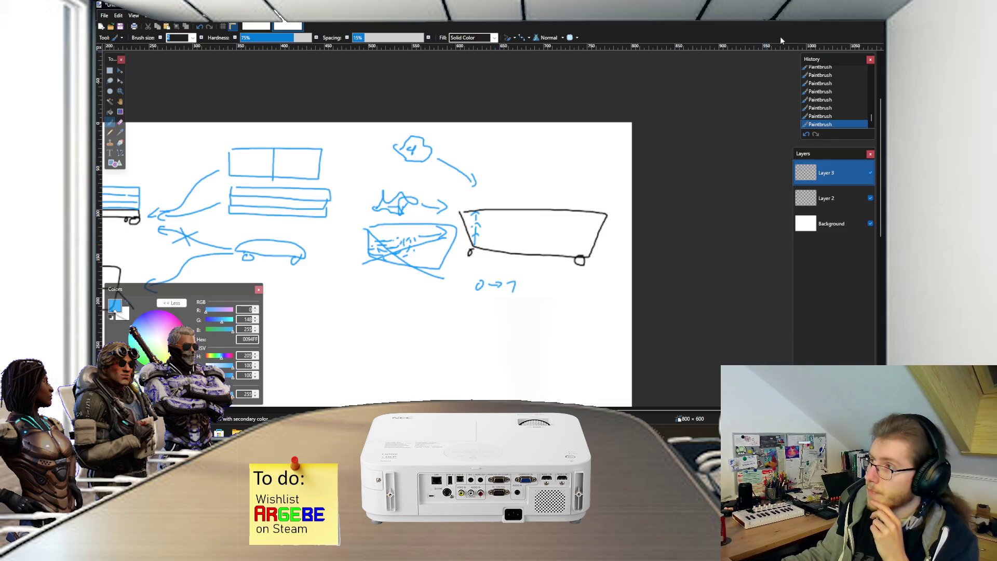
Step: Return to CargoScript.cs in Visual Studio at the end of the CargoCapacity line
key(alt+Tab)
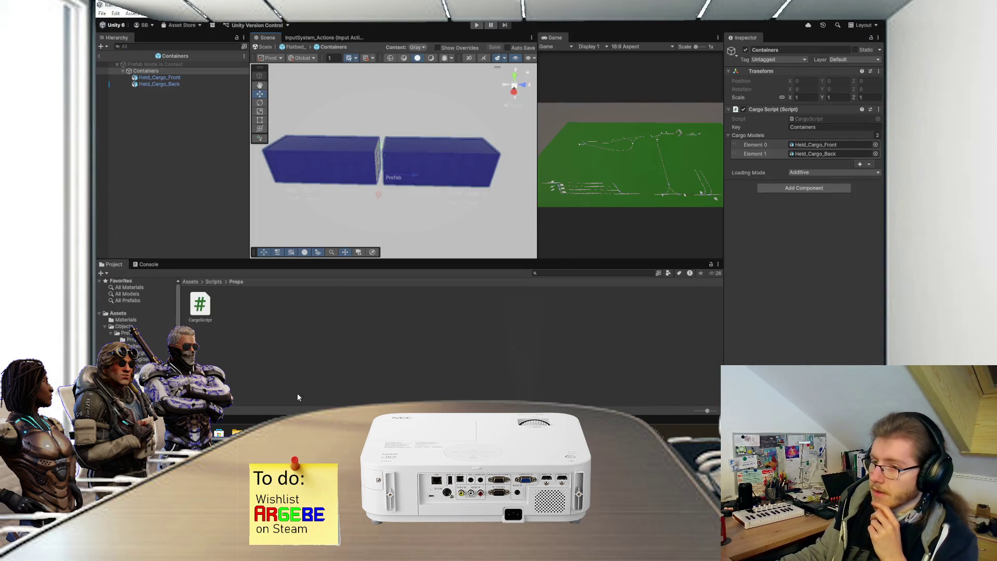
key(alt+Tab)
click(369, 137)
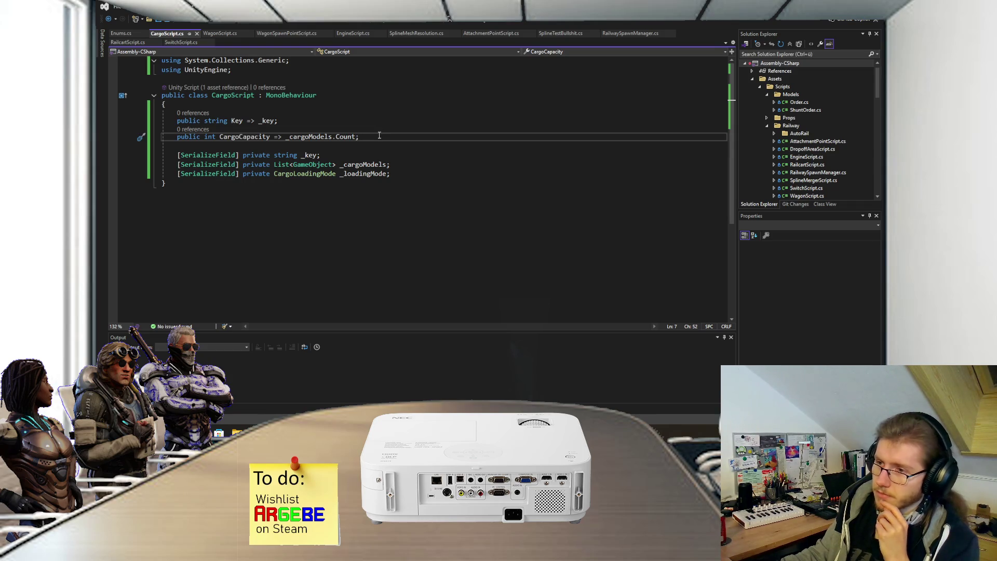
Step: Add public int CargoLevel { get; set; } right below CargoCapacity and save the script
scroll(395, 140, down, 1)
click(411, 146)
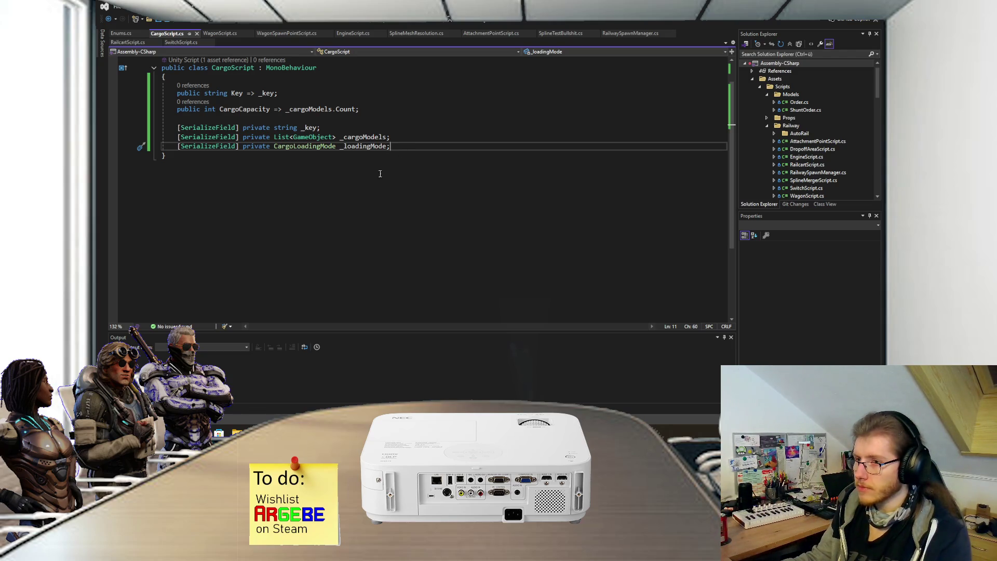
scroll(380, 173, up, 1)
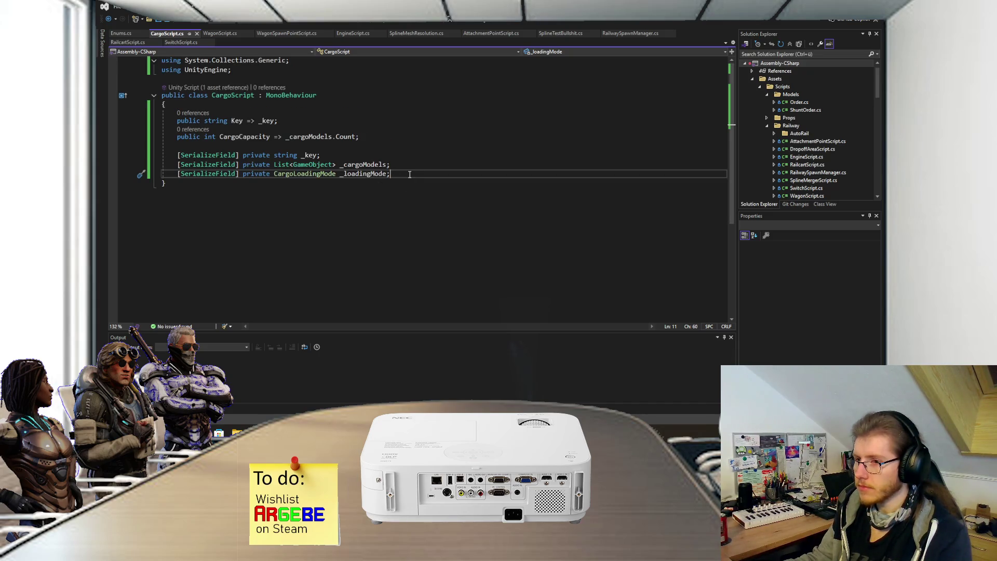
key(Return)
key(Return)
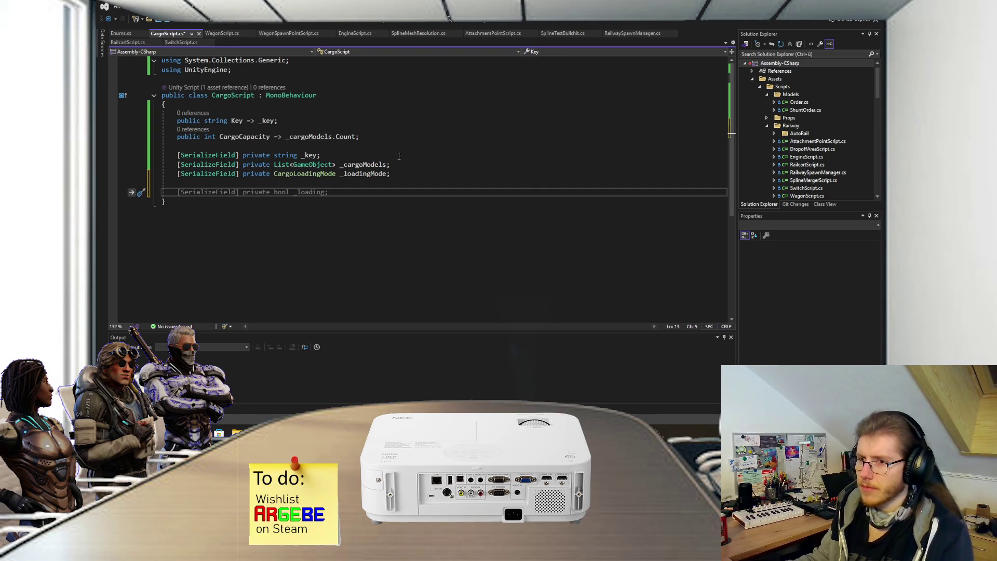
click(374, 136)
key(Return)
text(public int)
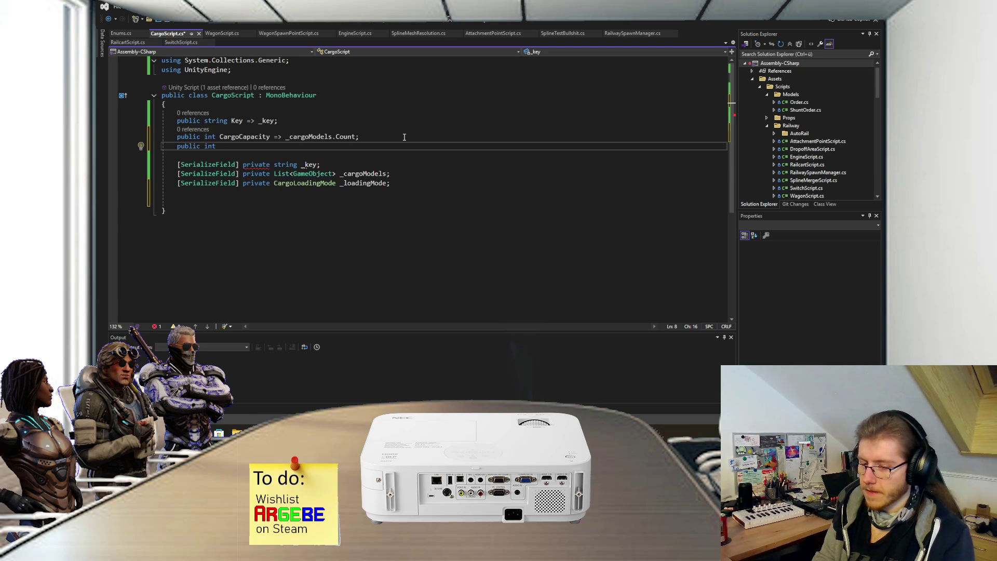
text(Ca)
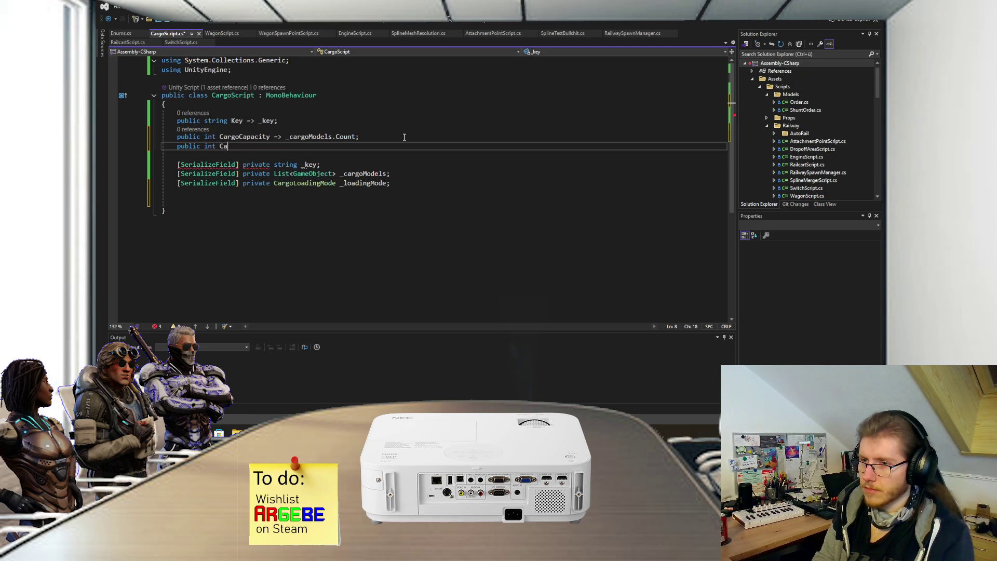
text(rgoLevel)
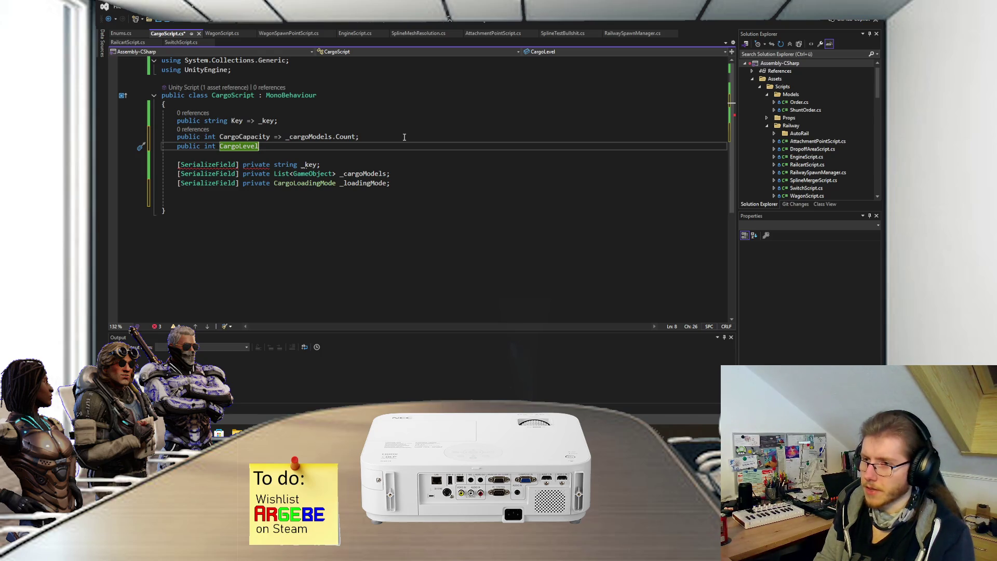
text({ )
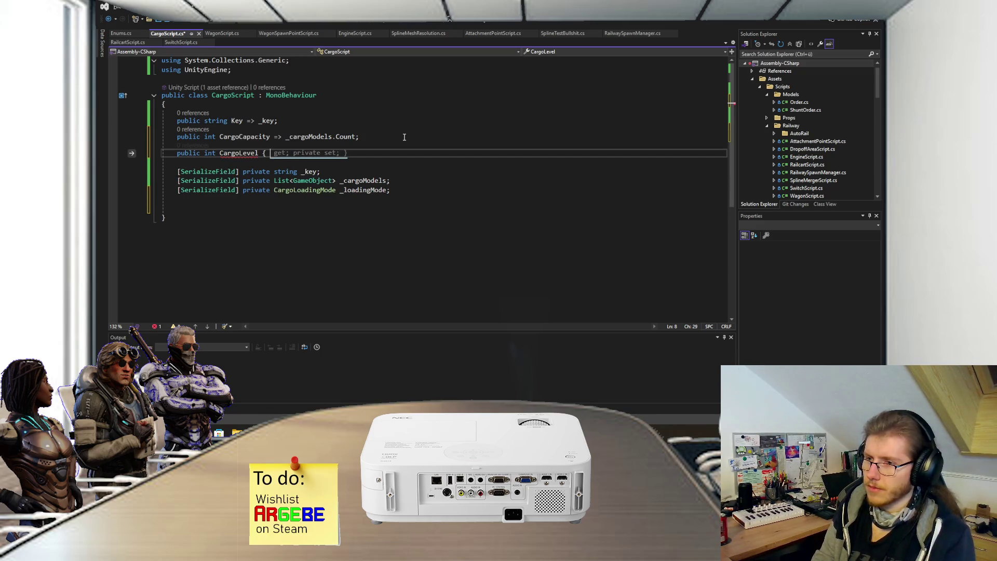
text(get; set;)
key(ctrl+s)
click(249, 159)
Step: Convert CargoLevel to a full property with a backing field renamed to _cargoLevel, and save
click(250, 154)
right_click(251, 155)
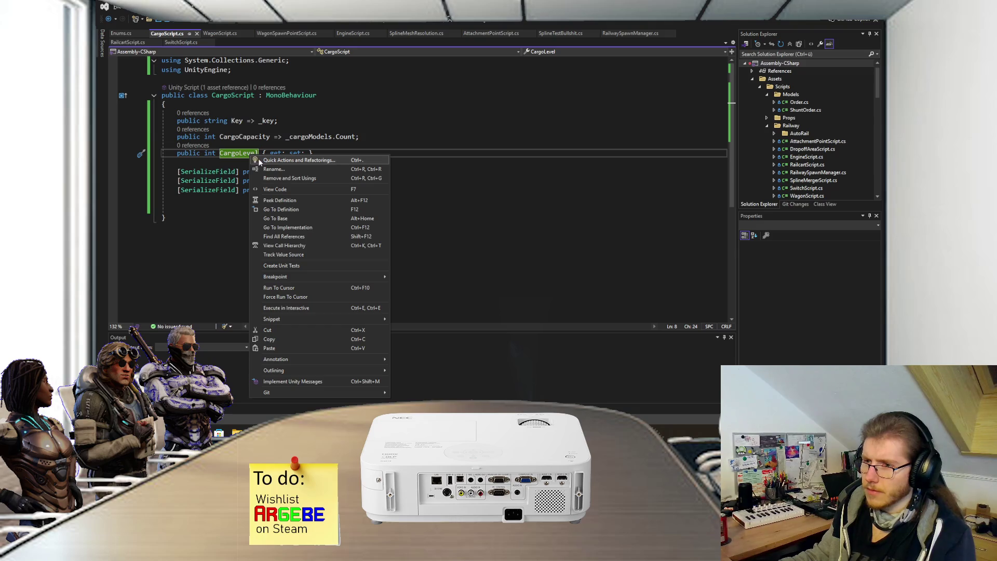
click(259, 162)
click(225, 178)
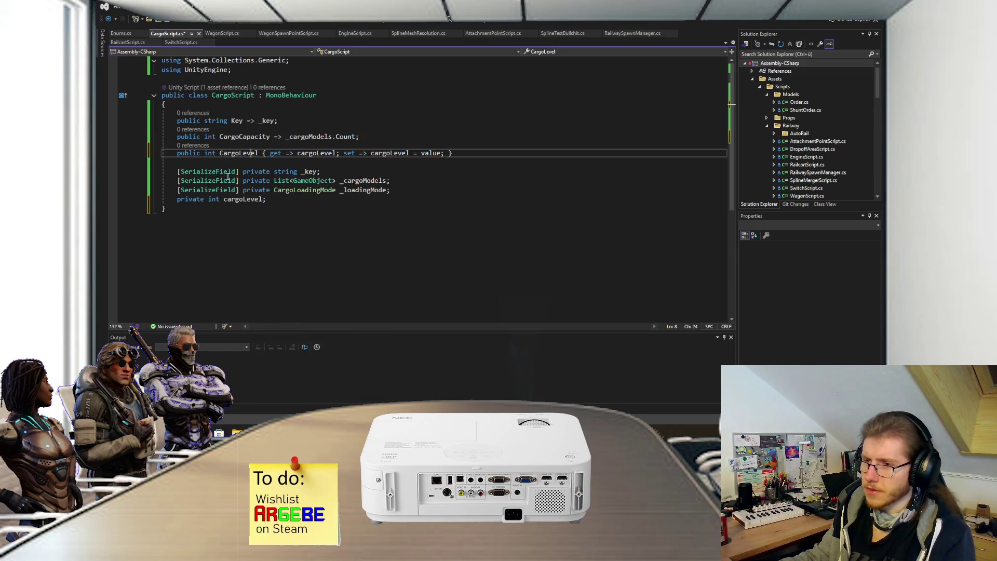
click(305, 153)
key(ctrl+r)
key(ctrl+r)
text(_)
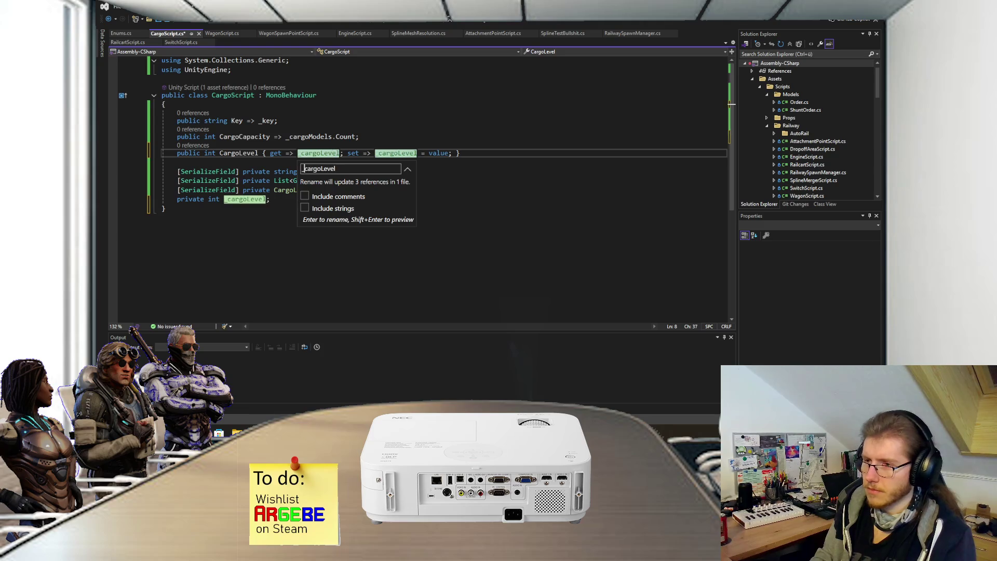
key(Return)
key(ctrl+s)
Step: Delete the one-line setter and spread the CargoLevel property across separate lines
click(454, 154)
drag(454, 153, 348, 154)
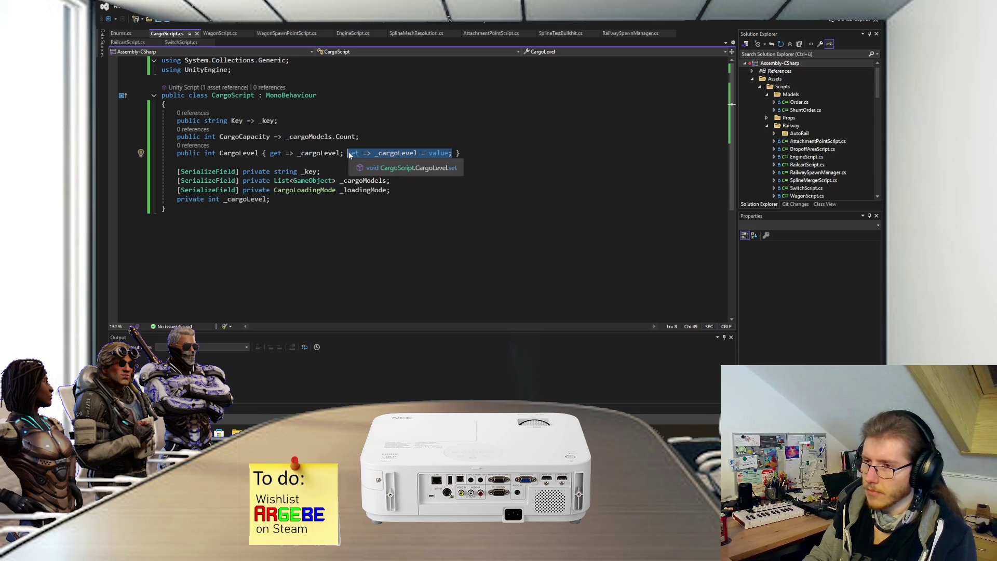
key(BackSpace)
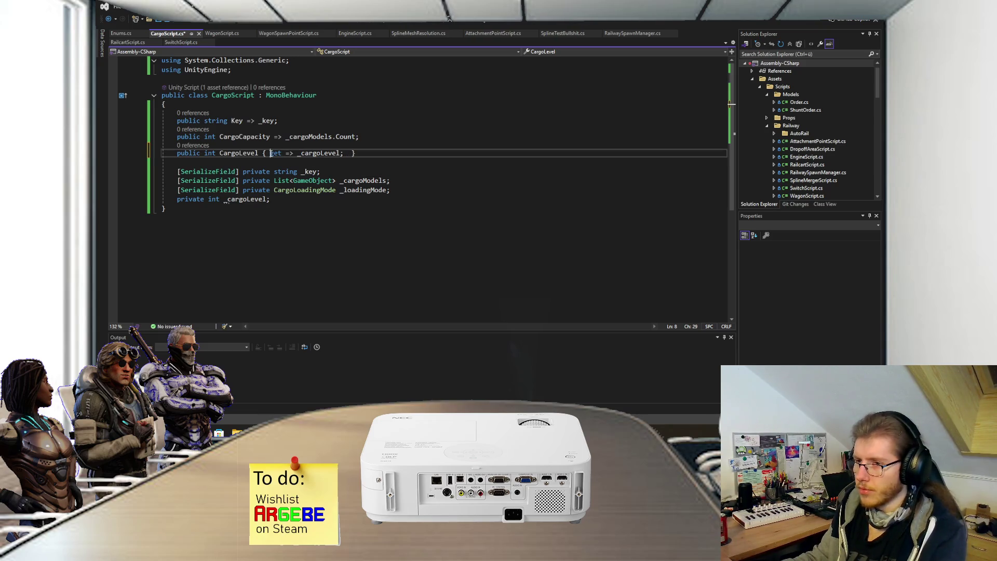
key(Left)
key(Left)
key(Return)
key(Right)
key(Return)
click(276, 171)
key(Return)
Step: Write a block setter set { _cargoLevel = value; } and save the script
click(281, 171)
key(Return)
text(set)
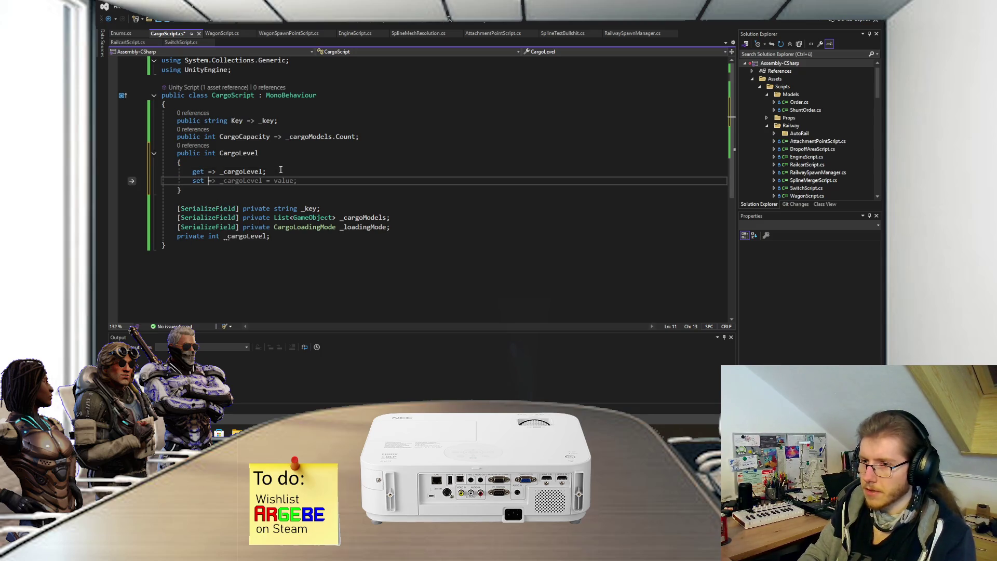
key(Return)
text({)
key(Return)
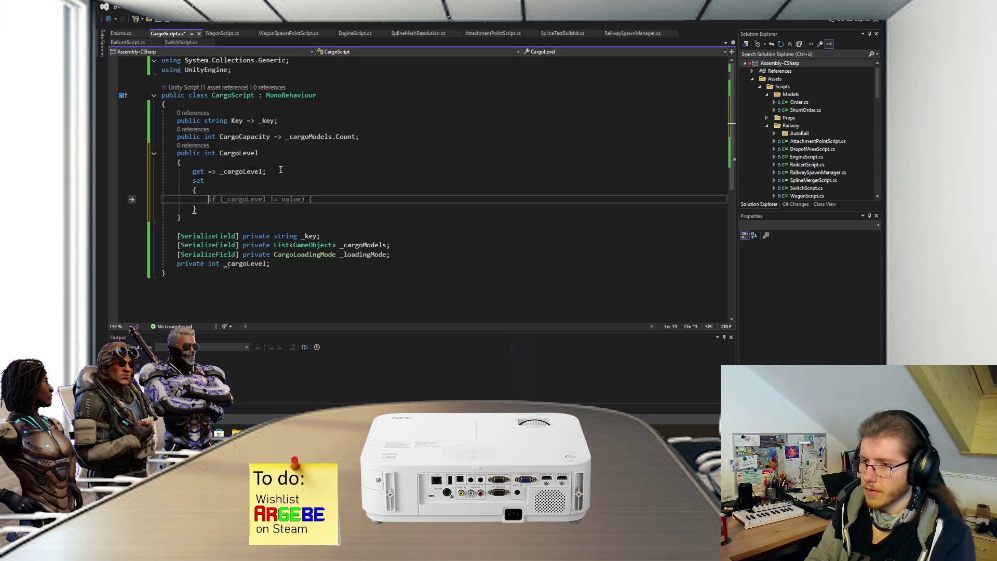
text(_c)
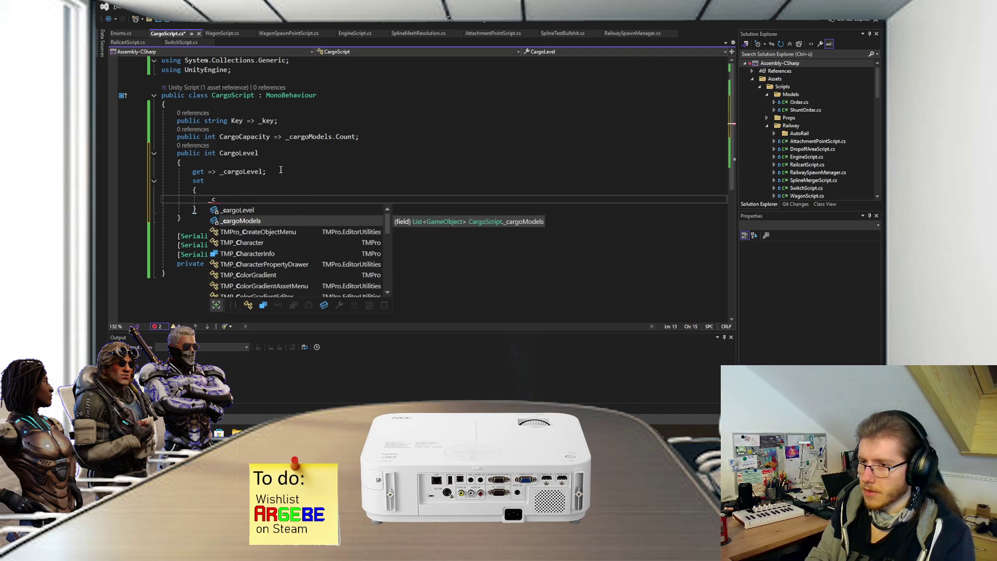
key(Up)
key(Tab)
text(=)
key(Tab)
key(ctrl+s)
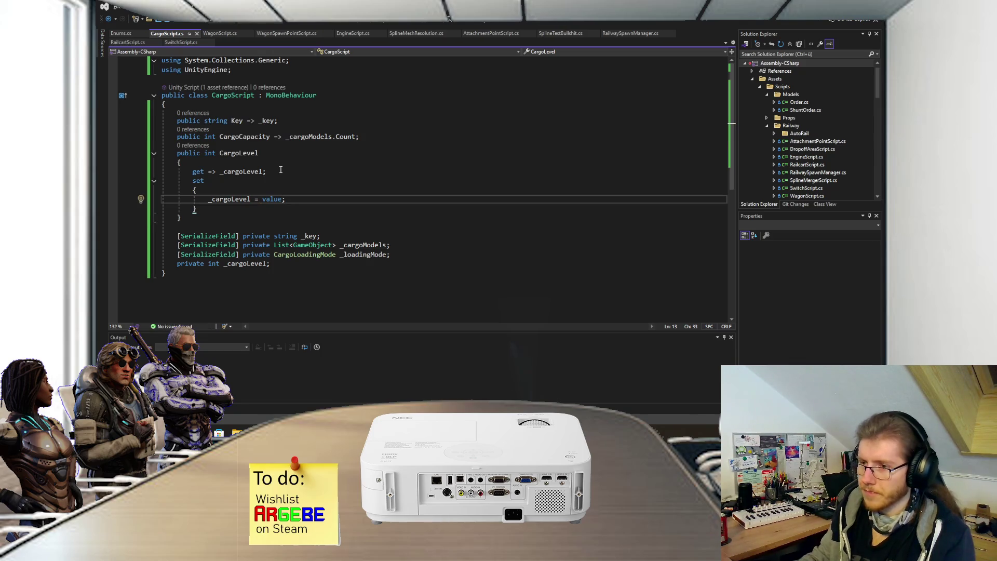
scroll(291, 170, down, 1)
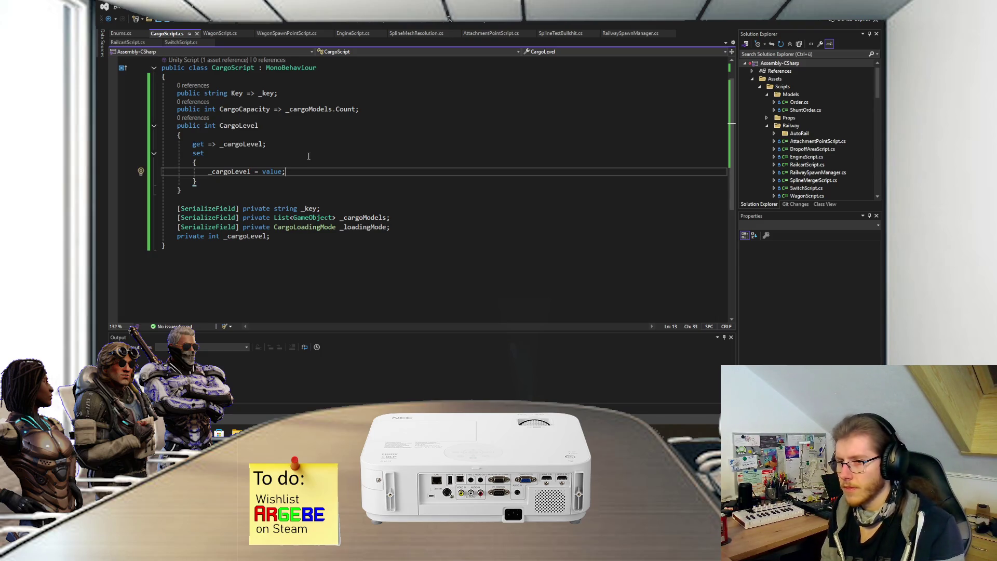
key(Return)
key(Return)
Step: Add an empty public void UpdateCargo() method and call UpdateCargo(); in the CargoLevel setter
text(public void )
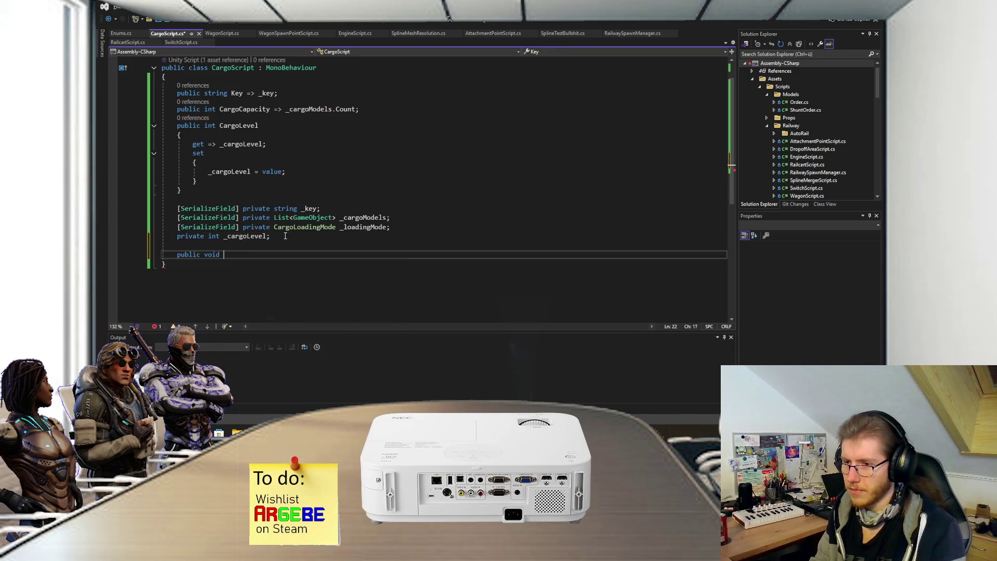
text(Update)
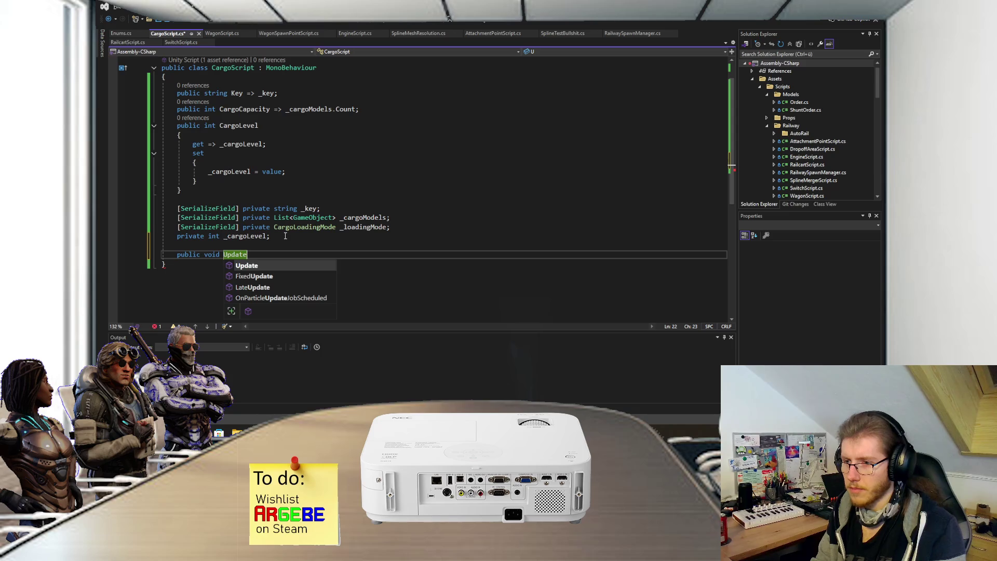
text(Cargo)
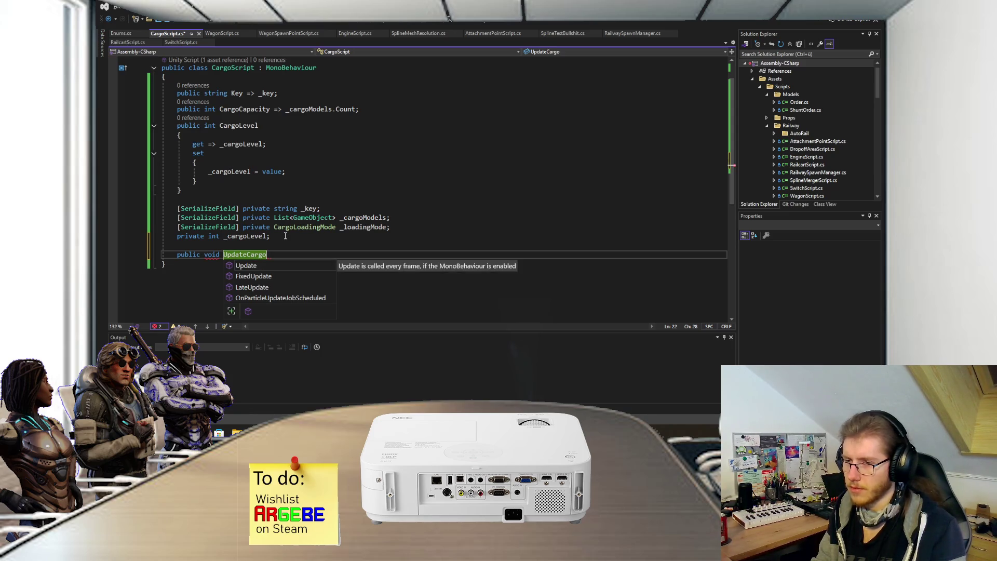
text(())
key(Return)
text({)
key(Return)
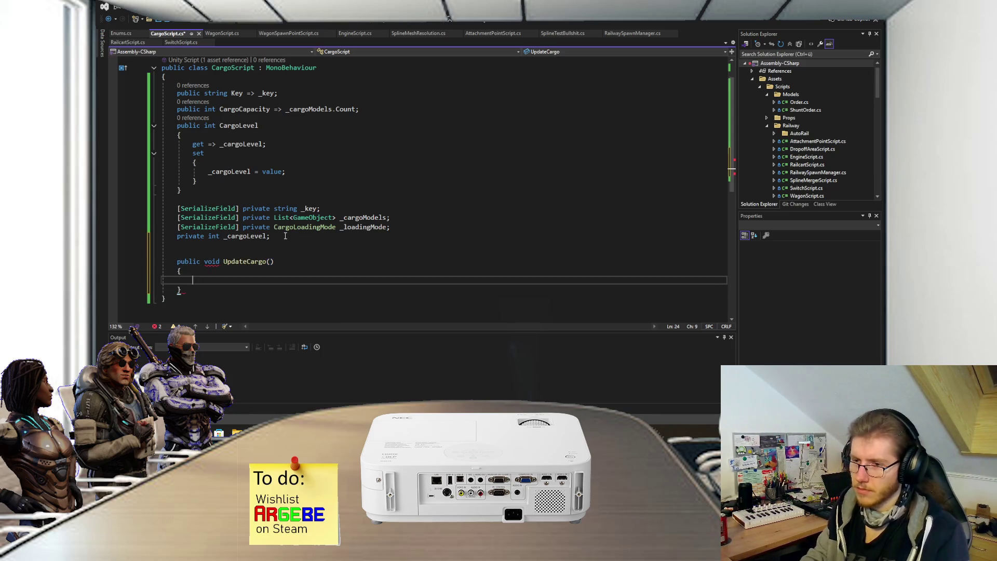
click(306, 171)
key(Return)
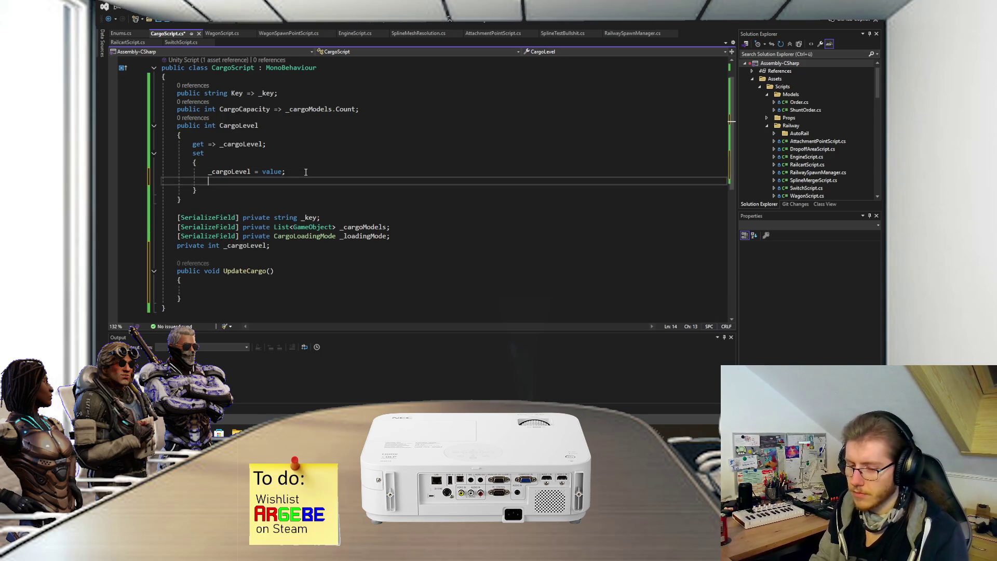
text(Update)
key(Tab)
text(();)
key(ctrl+s)
Step: Add an empty public void Setup() method with a // TODO: Pass model comment, and save
click(284, 248)
key(Return)
key(Return)
text(public void Setup())
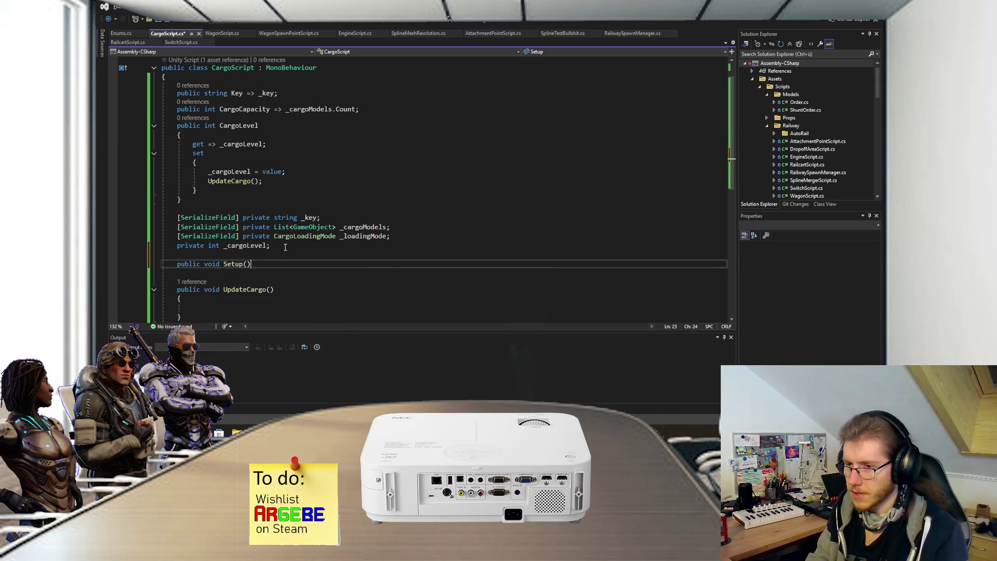
key(Return)
text({)
key(Return)
scroll(285, 247, down, 1)
click(271, 242)
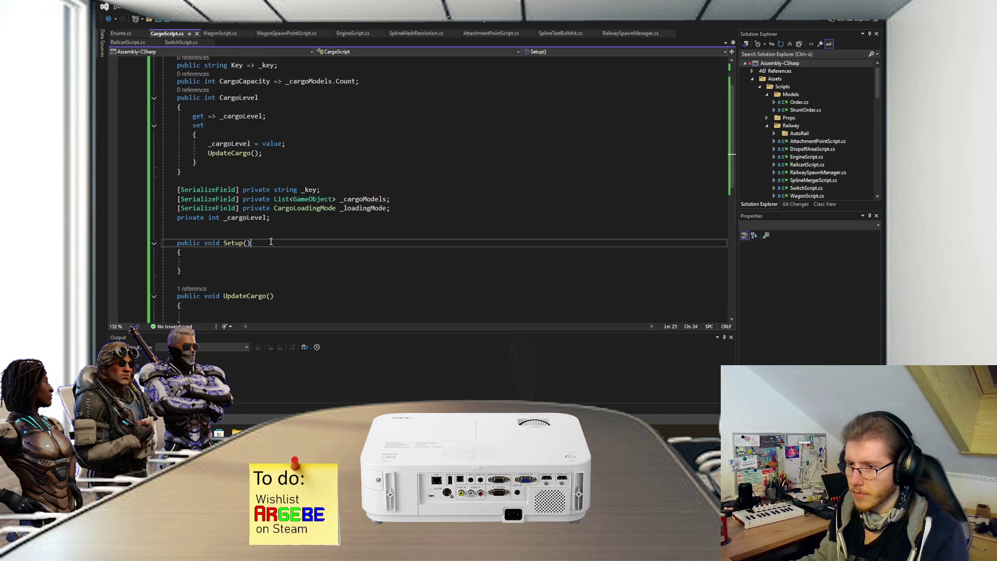
text( // TODO: )
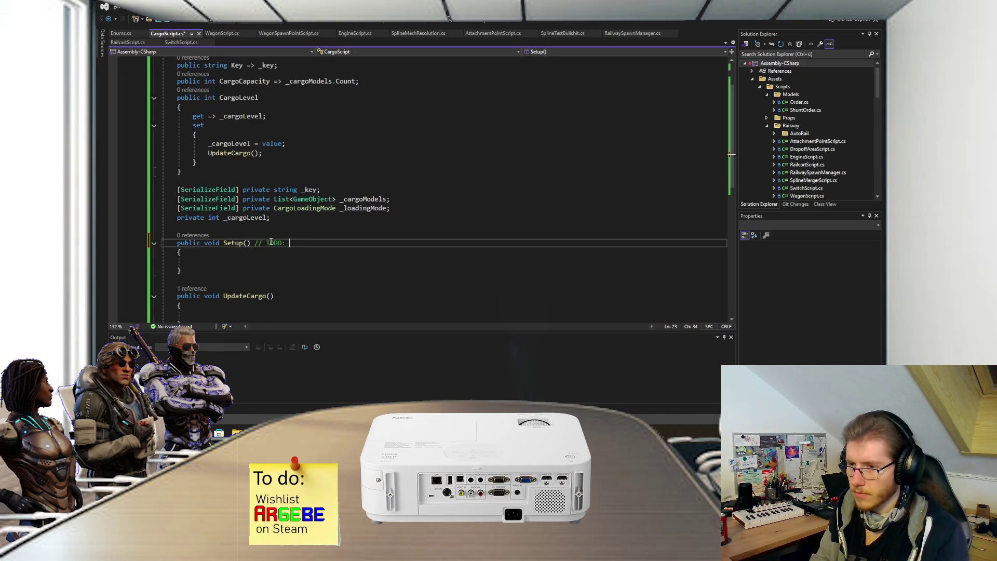
text(Pass model)
key(ctrl+s)
Step: Review the setter's assignment and UpdateCargo() call in CargoScript
click(316, 156)
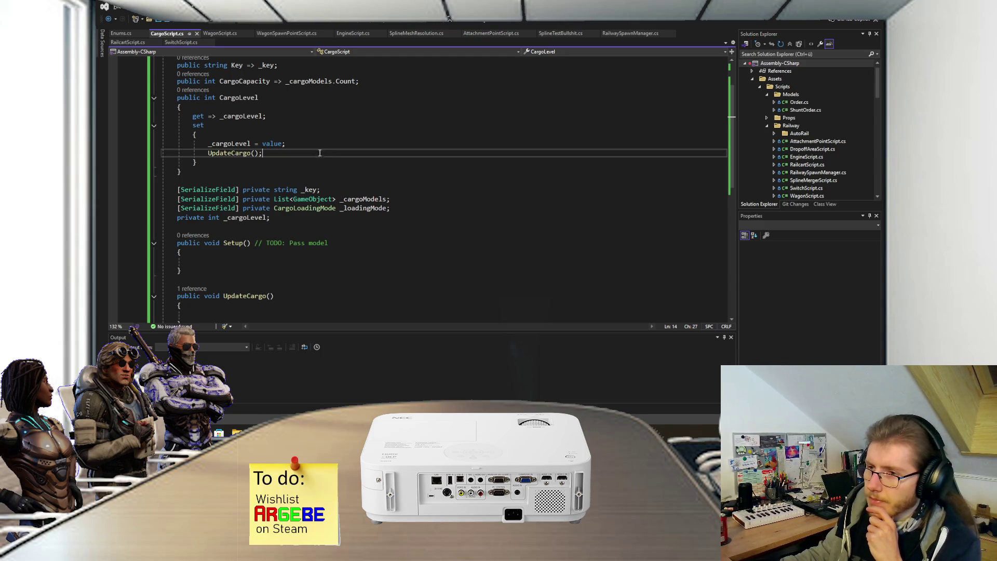
click(298, 144)
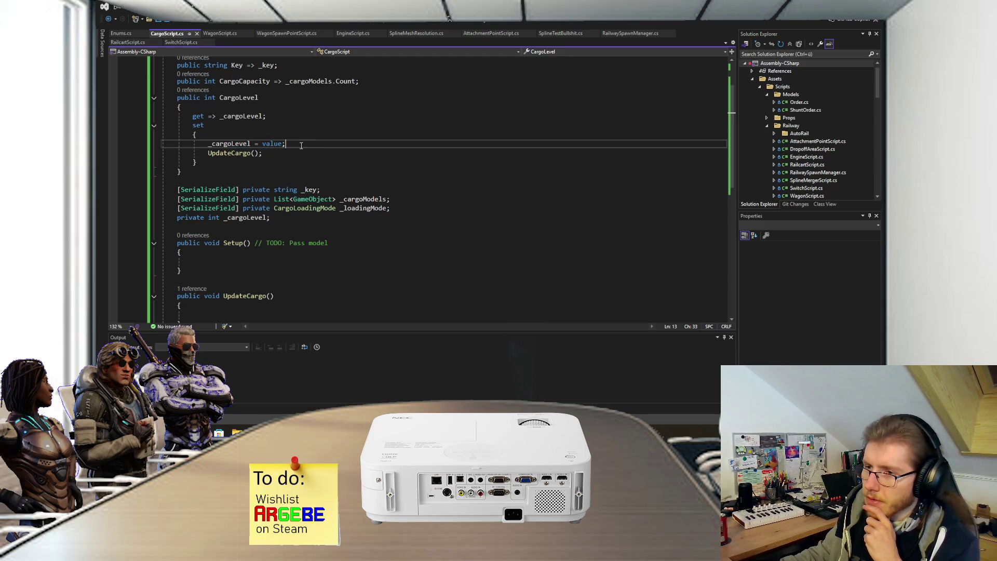
scroll(296, 147, down, 1)
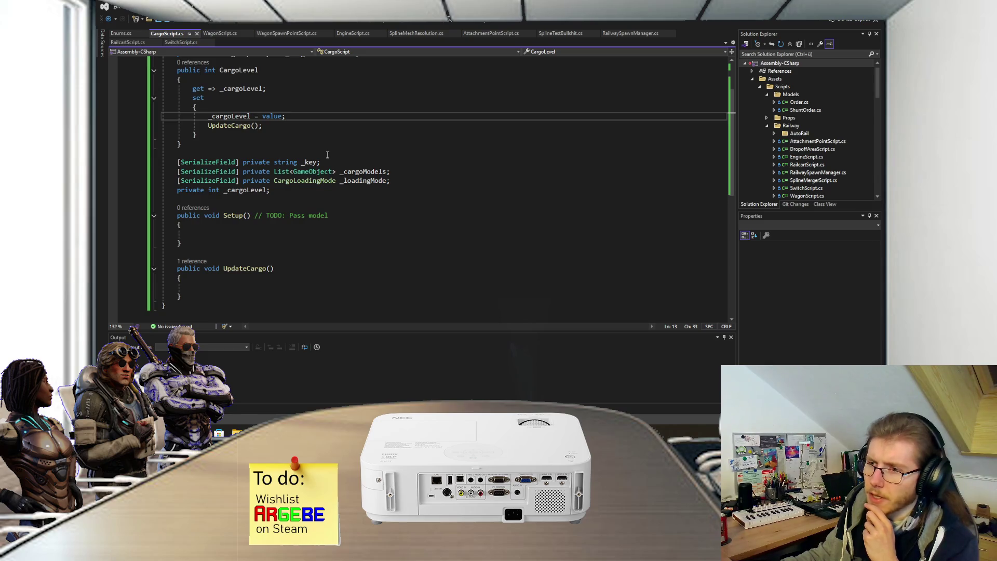
scroll(327, 154, up, 2)
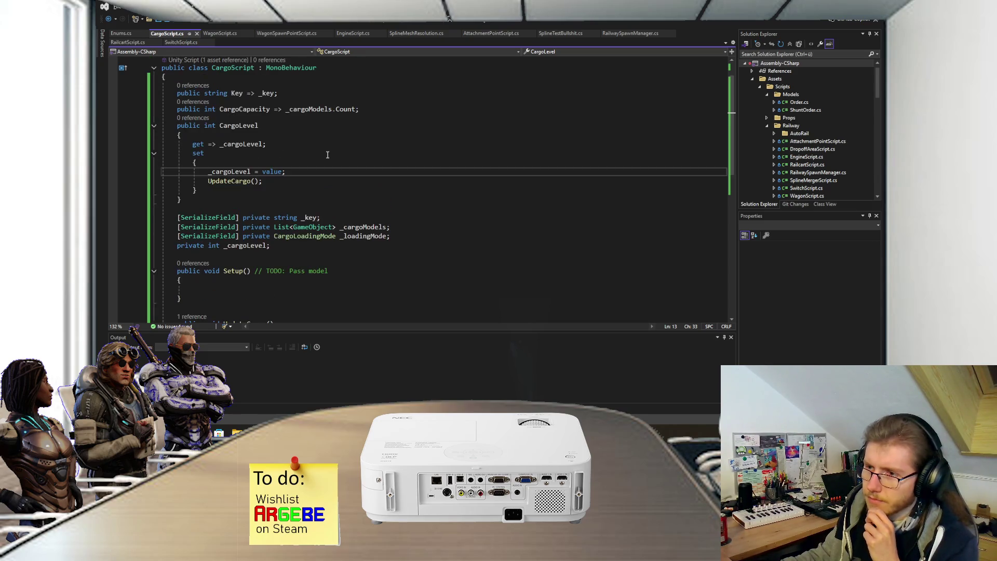
Step: Replace the CargoLevel setter's value; with Mathf.Clamp(value, 0, CargoCapacity);
drag(286, 171, 262, 172)
text(Ma)
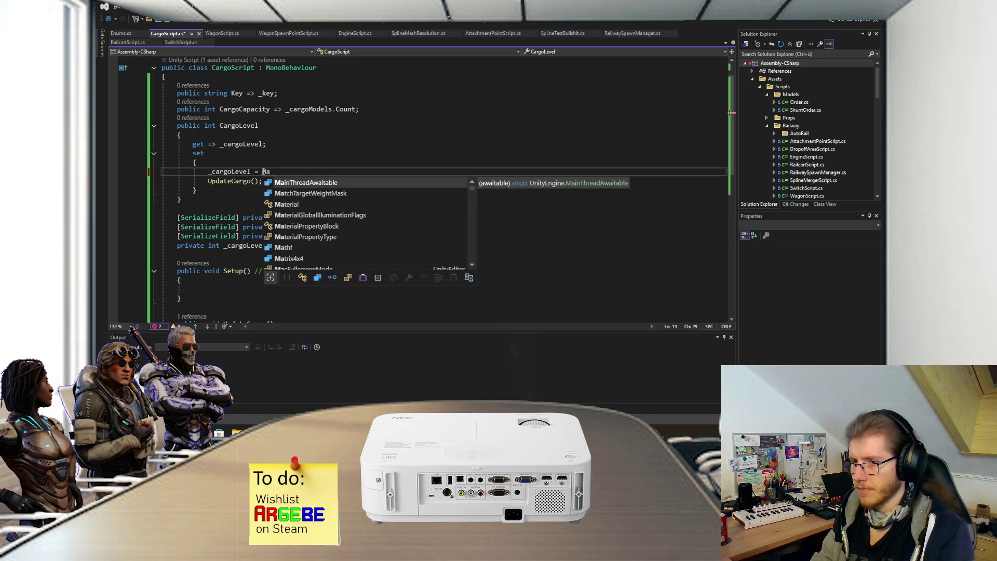
text(thf.)
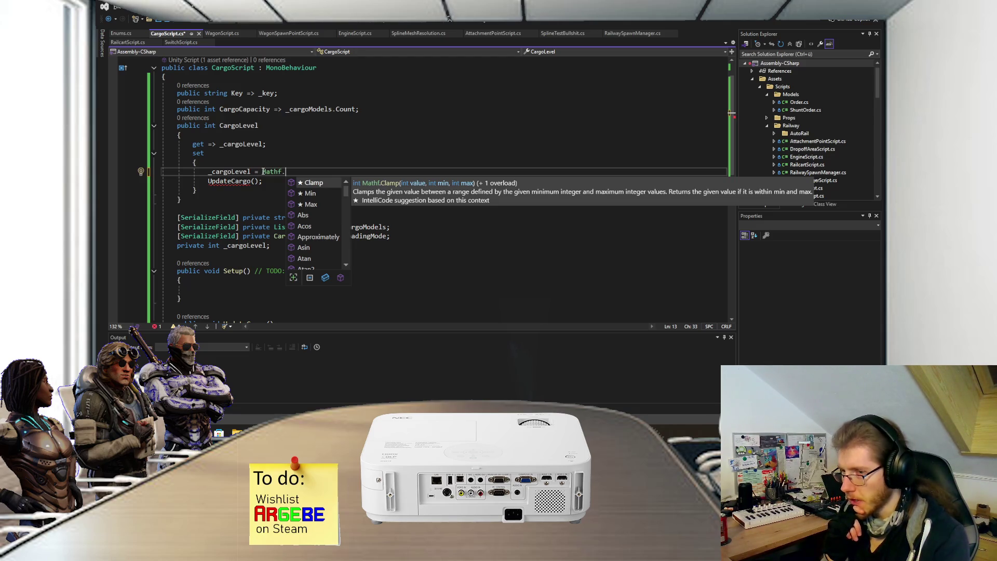
text(()
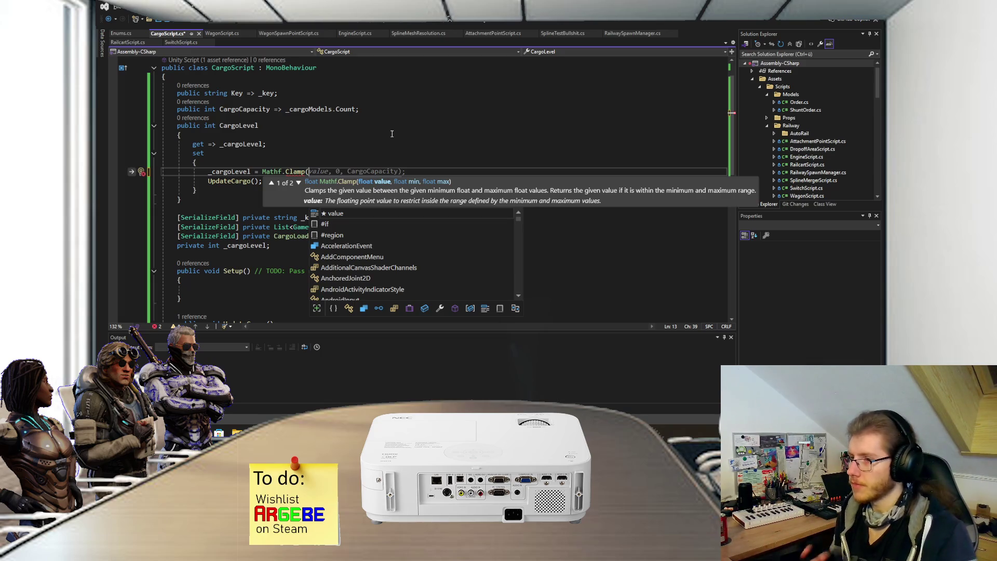
key(Escape)
key(Tab)
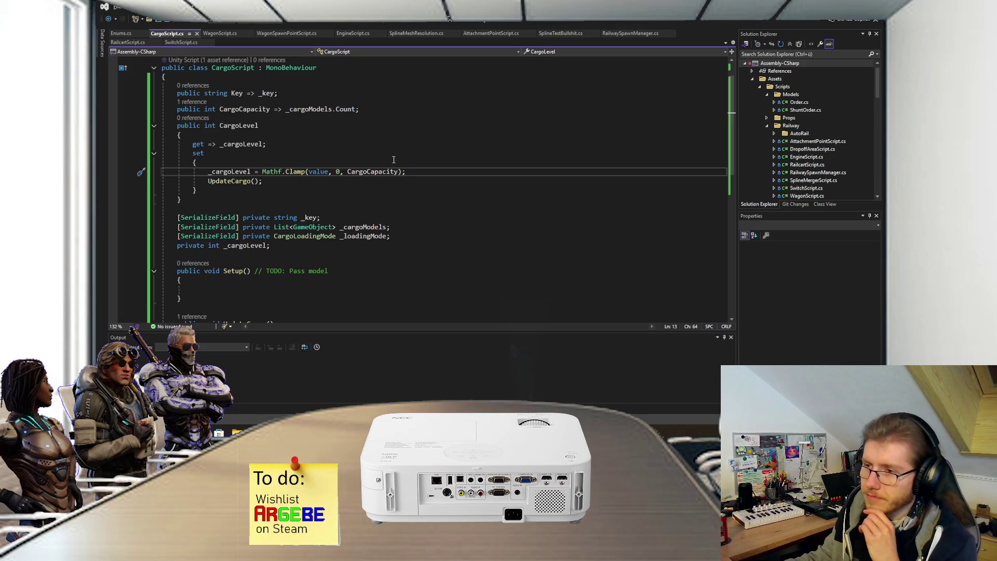
click(369, 171)
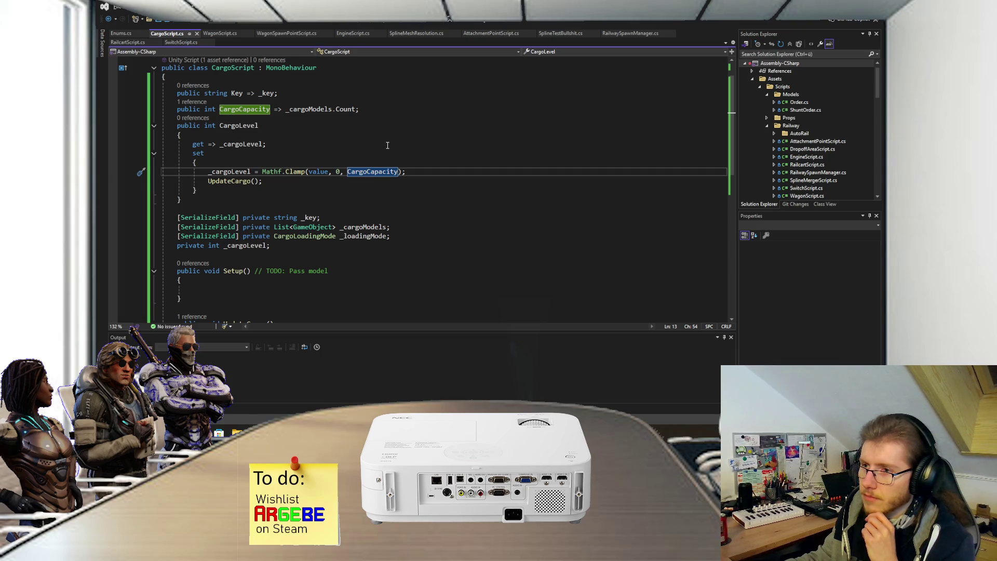
scroll(387, 146, down, 3)
Step: Add a switch on _loadingMode with an open block inside the empty UpdateCargo body
click(252, 260)
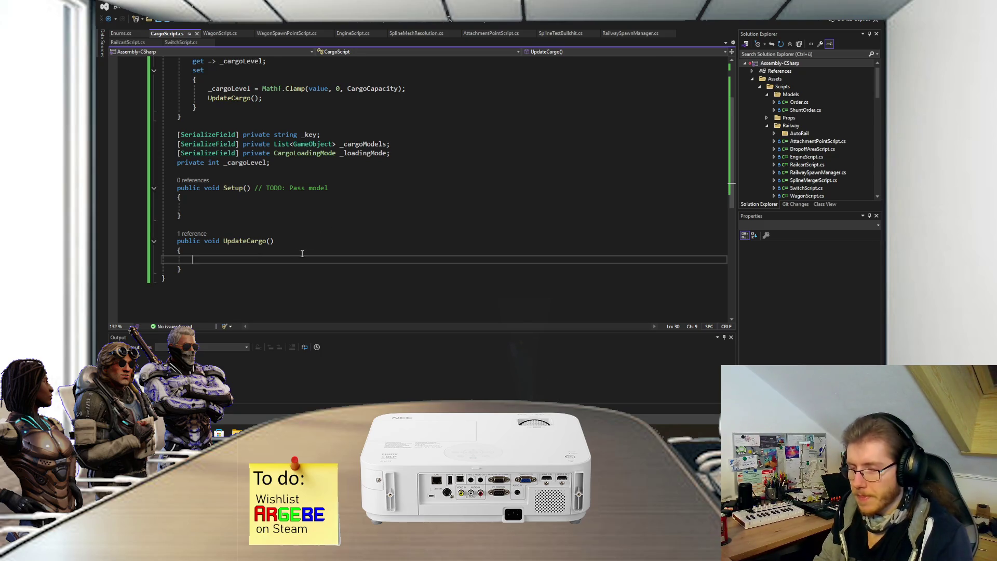
text(if ()
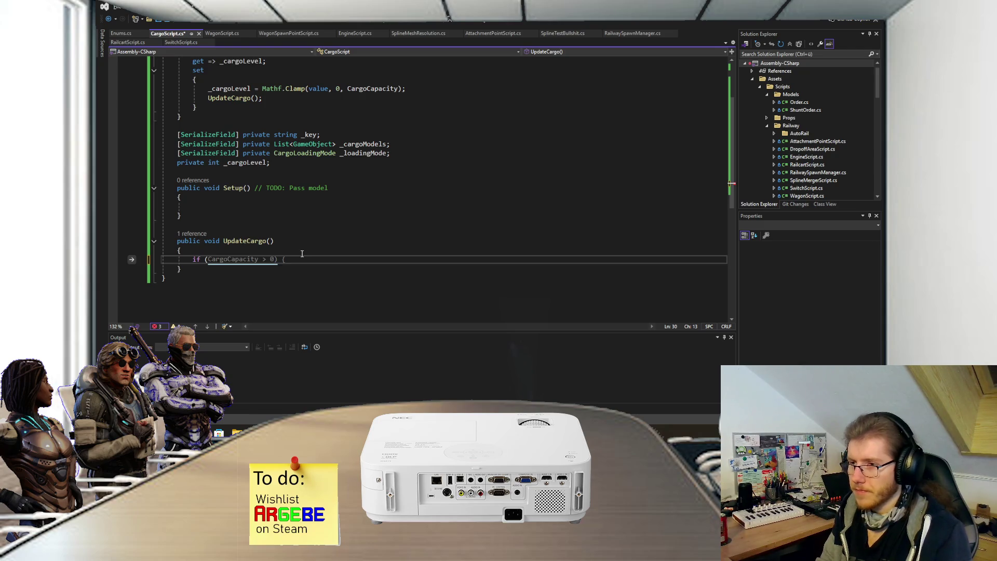
text(_lo)
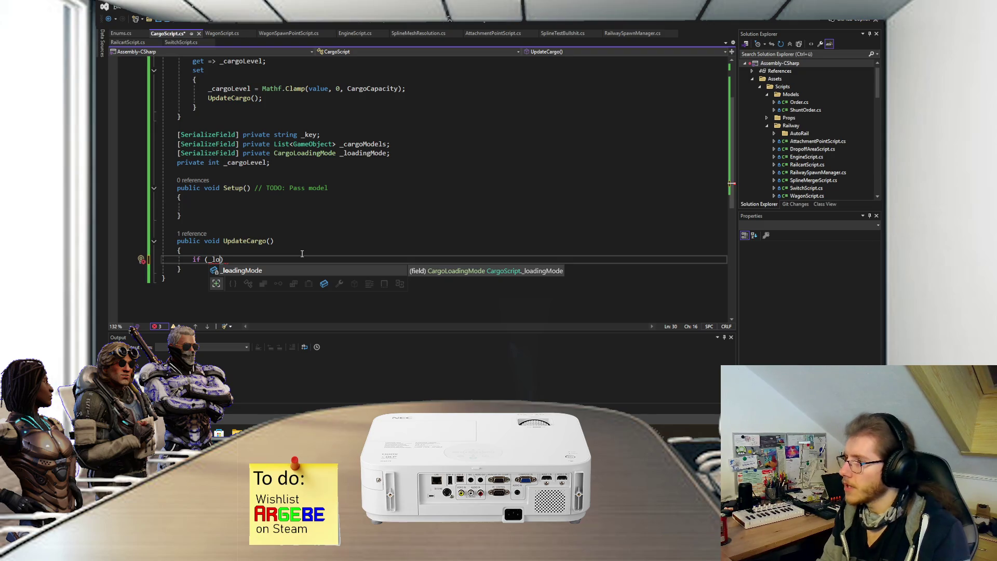
key(BackSpace)
key(BackSpace)
key(BackSpace)
text(switch)
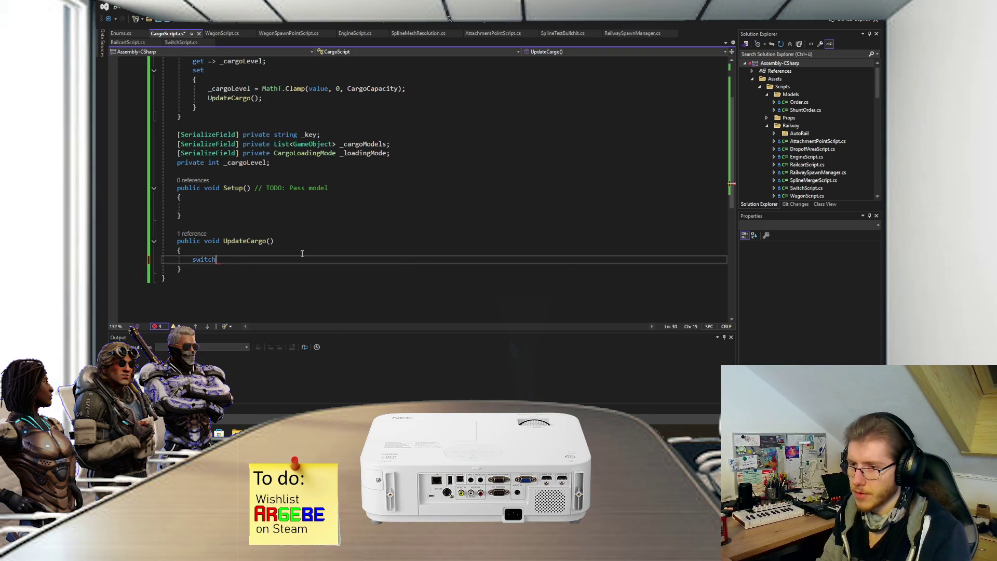
text((_lo)
key(Tab)
key(End)
key(Return)
text({)
key(Return)
Step: Add a case CargoLoadingMode.Additive: with a braced block containing break;
text(case CargoLoadingMode.)
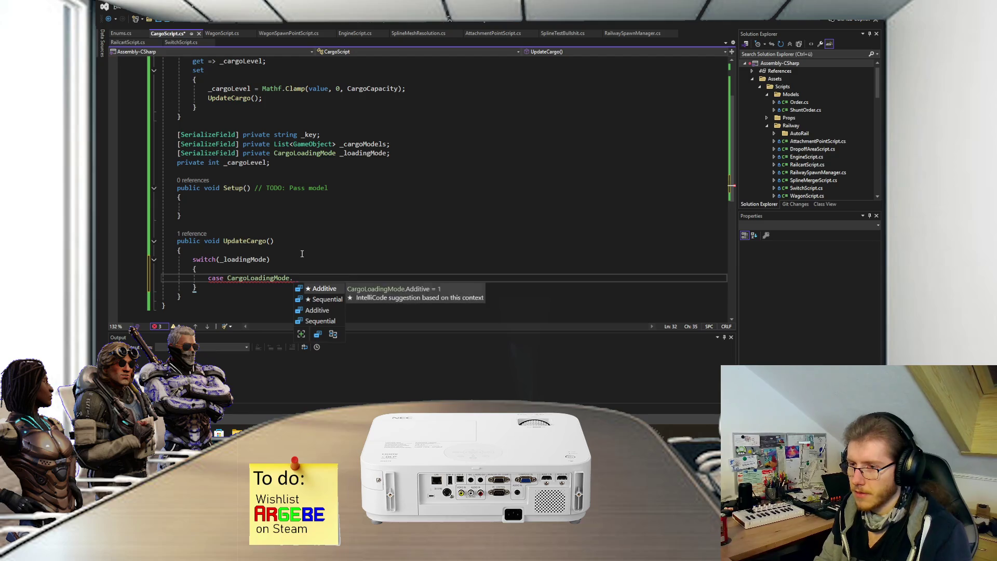
key(Tab)
text(:)
key(Return)
text({)
key(Return)
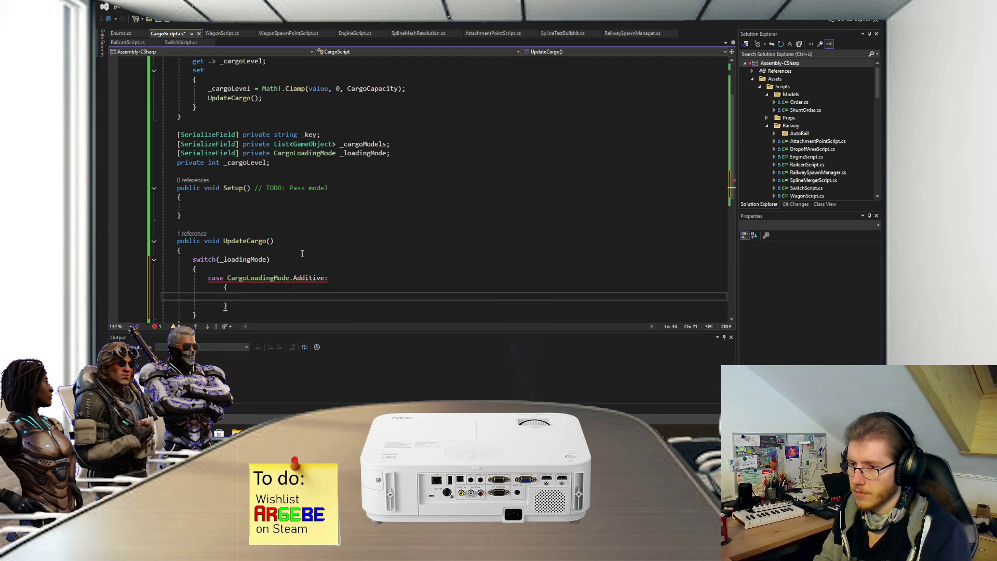
text(break;)
key(Down)
Step: Add a case CargoLoadingMode.Sequential: with a braced block containing break;
key(Return)
text(c)
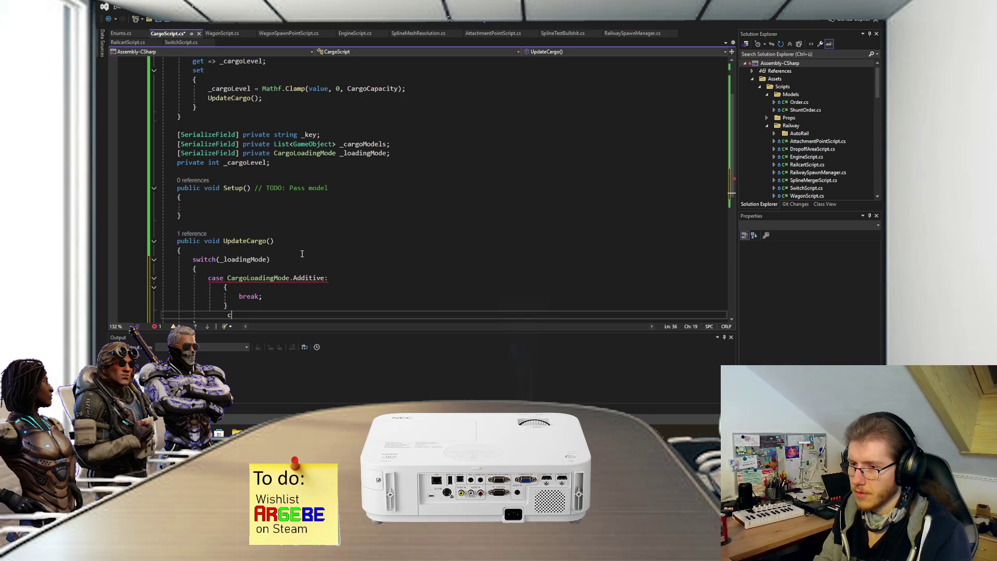
text(ase CargoLoadingMode.S)
key(Tab)
text(:)
key(Return)
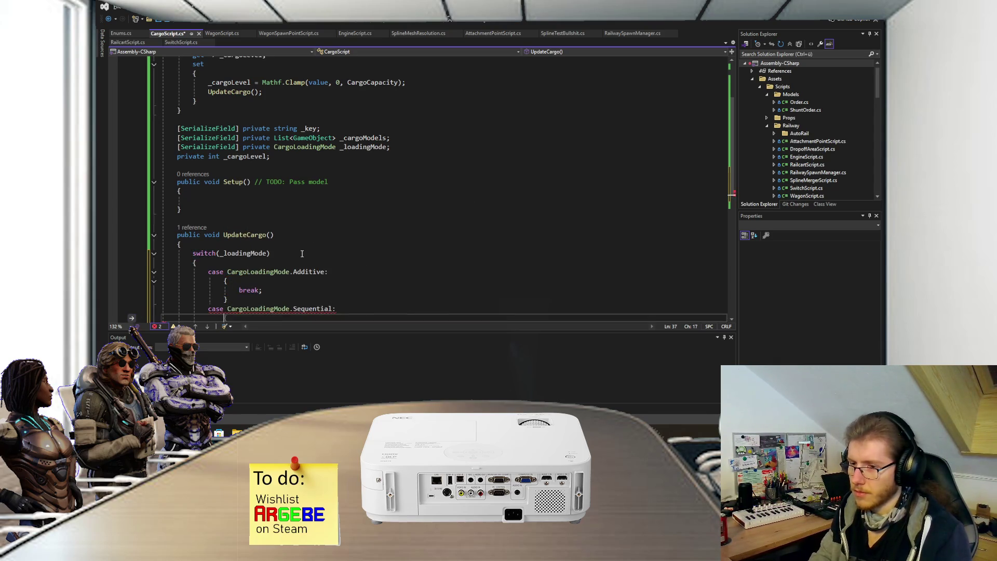
text({)
key(Return)
text(break;)
key(Down)
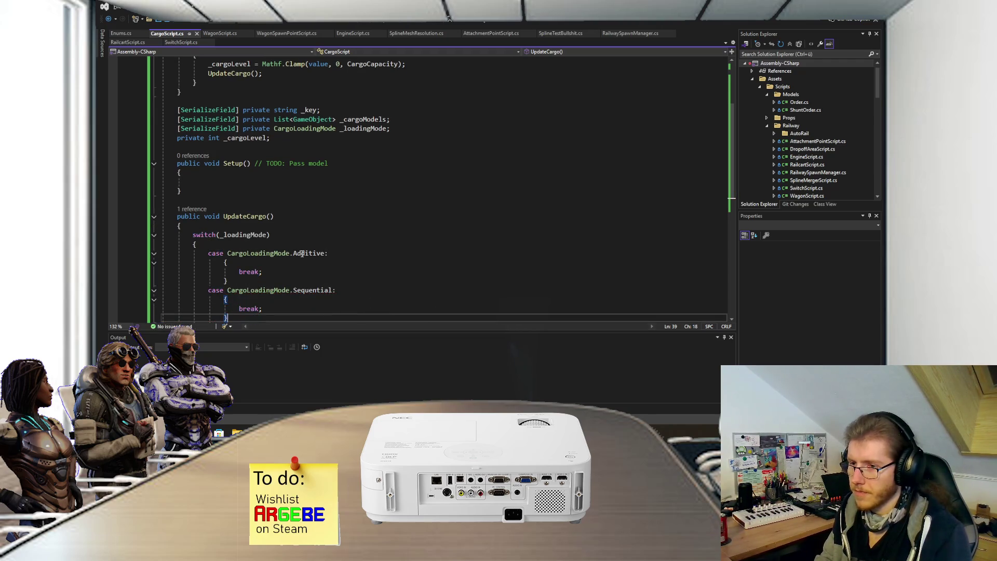
Step: Put the insertion point inside the Setup() method body
scroll(306, 229, down, 3)
click(295, 183)
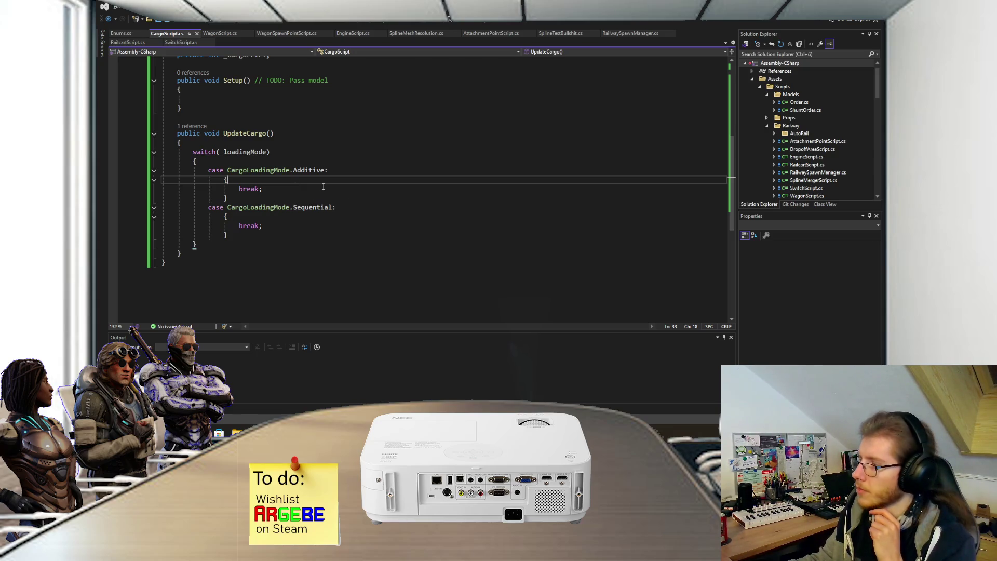
scroll(327, 186, up, 1)
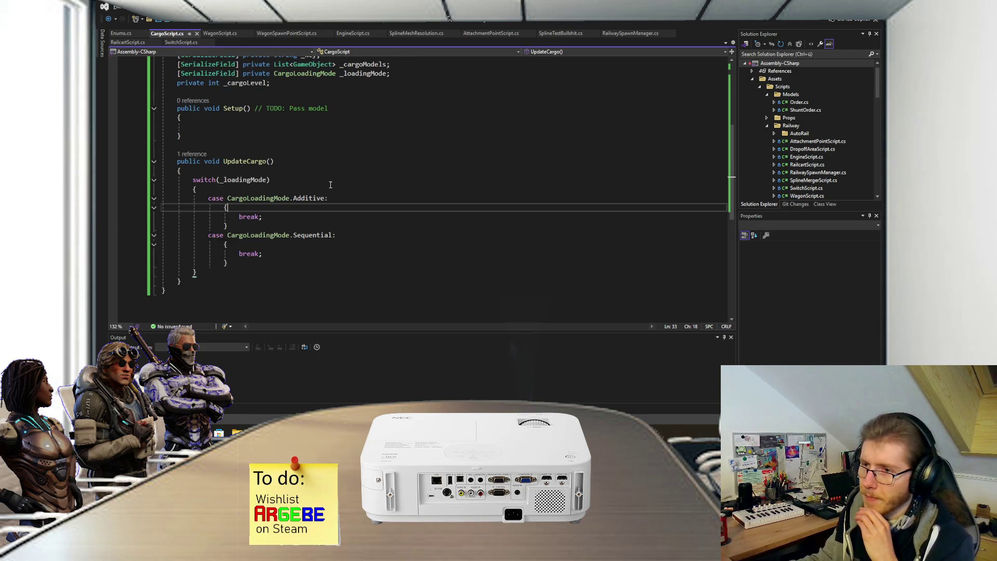
click(298, 135)
click(296, 127)
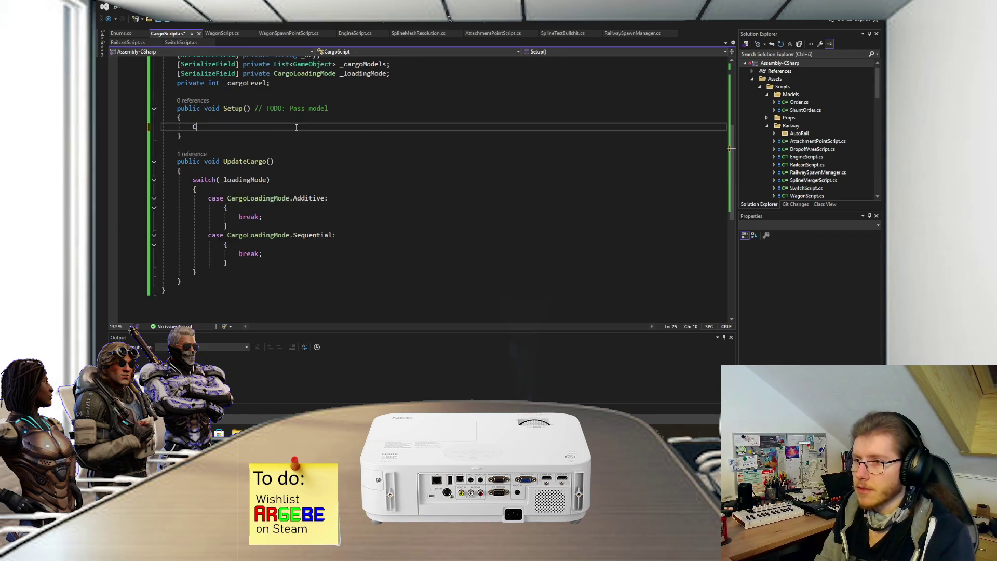
Step: Add an UpdateCargo(); call in Setup() and save CargoScript.cs
text(Ca)
key(BackSpace)
key(BackSpace)
text(Upda)
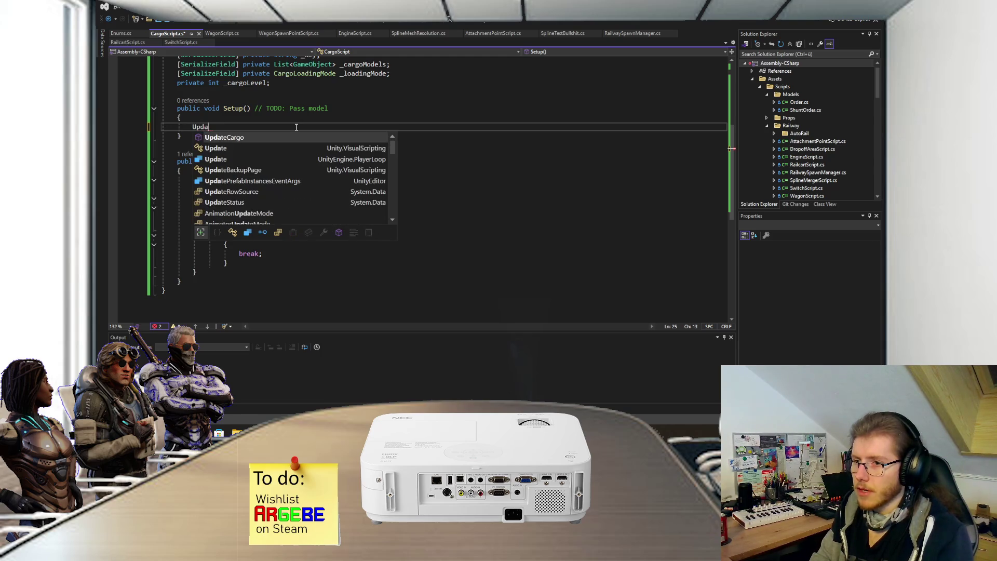
key(Tab)
text(();)
key(ctrl+s)
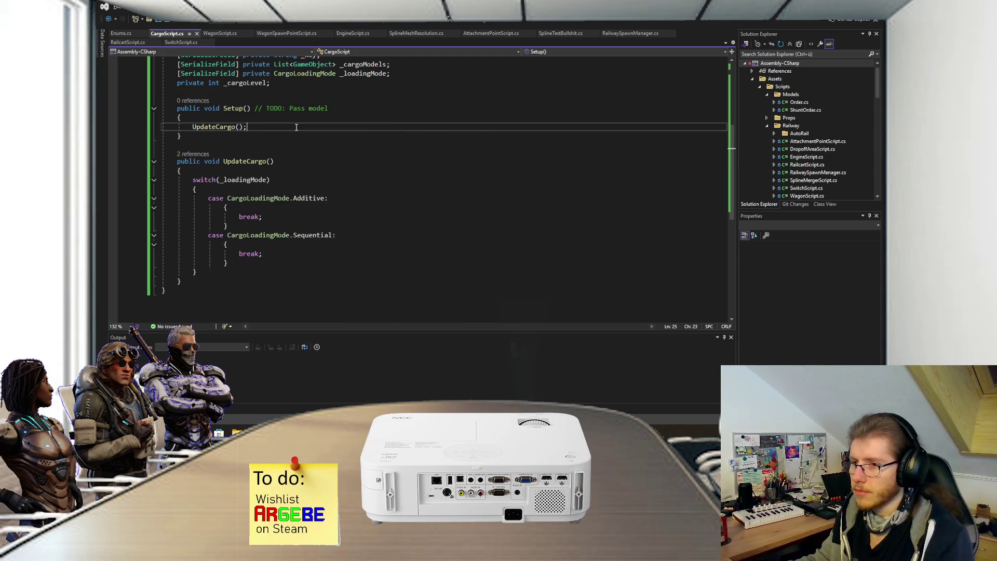
Step: Open an empty line inside the Additive case block above its break
scroll(270, 150, down, 1)
click(265, 178)
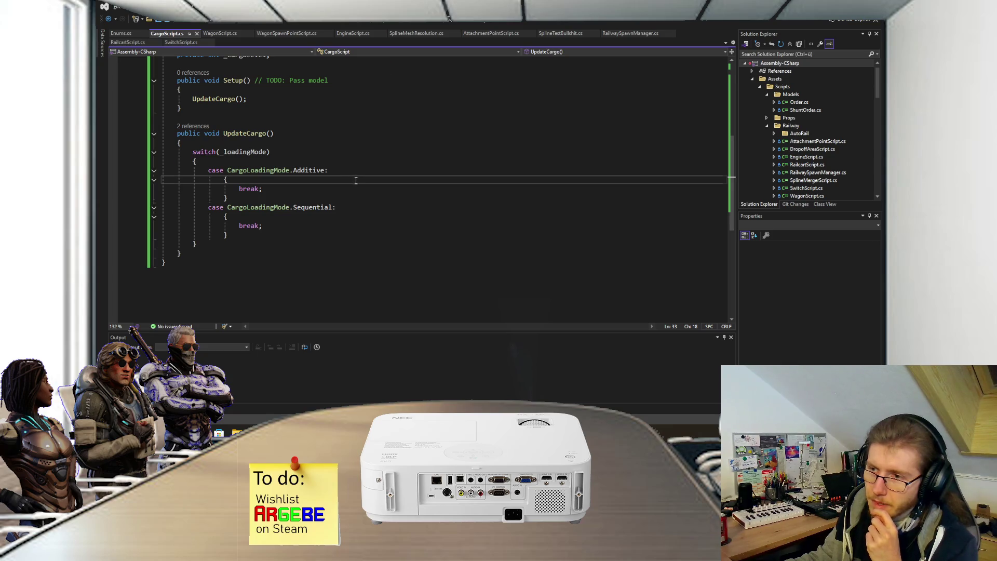
scroll(355, 184, up, 2)
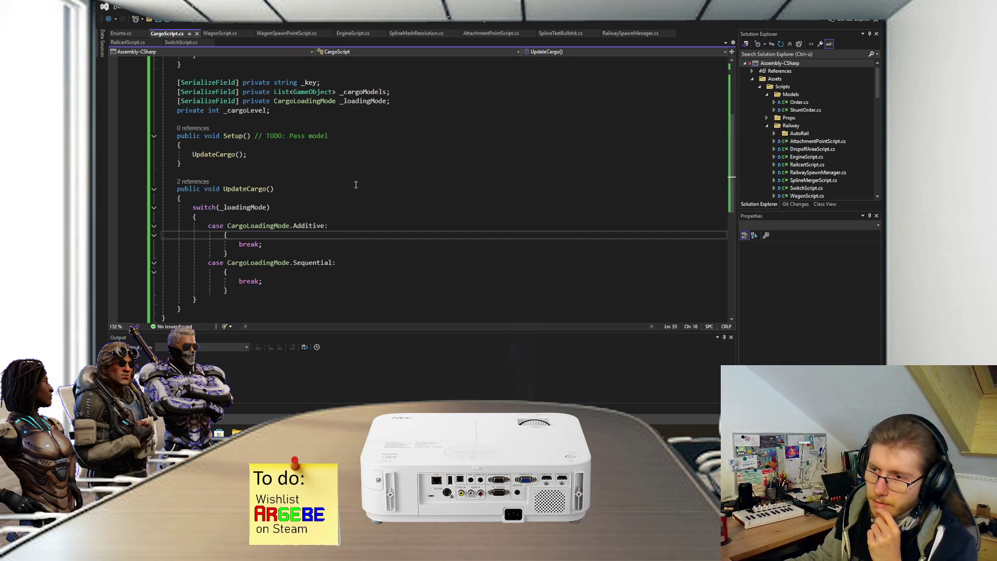
key(Return)
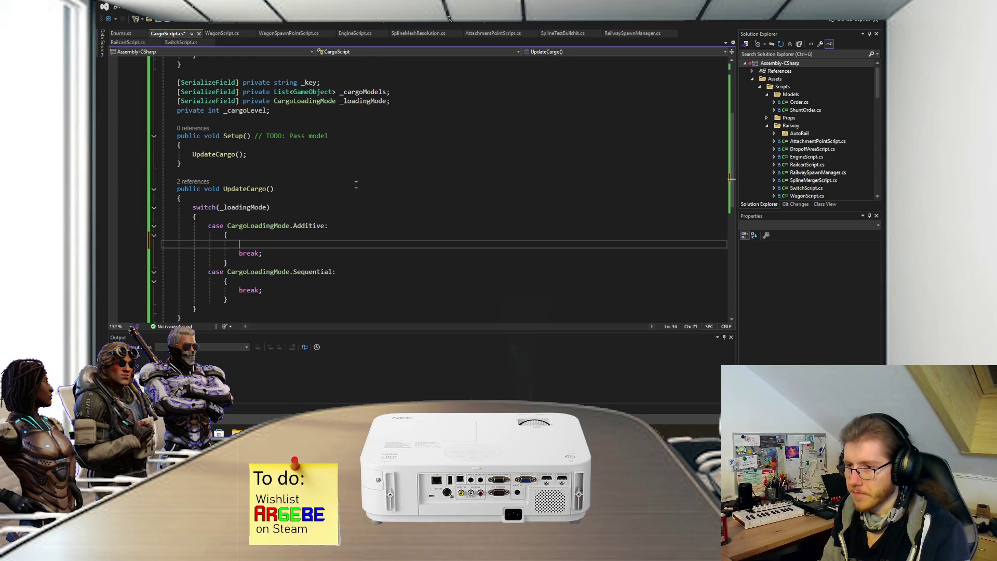
Step: Write a foreach (var model in _cargoModels) loop with a braced body in the Additive case
text(forach(ShaderVariantCollection)
key(BackSpace)
key(ctrl+shift+Left)
key(BackSpace)
key(BackSpace)
key(BackSpace)
key(BackSpace)
text(each(var )
text(model in )
text(_c)
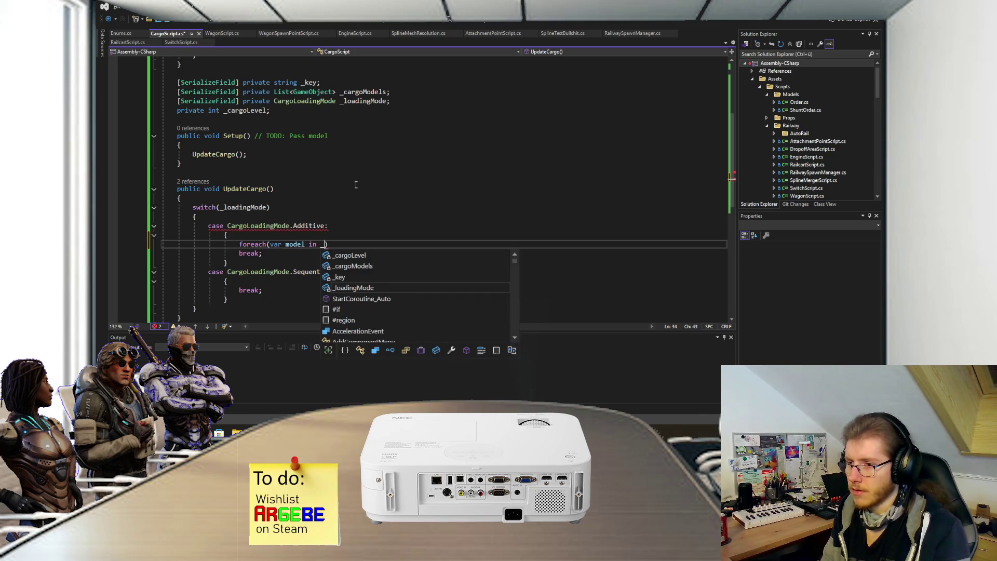
key(Tab)
text())
key(Return)
text({)
key(Return)
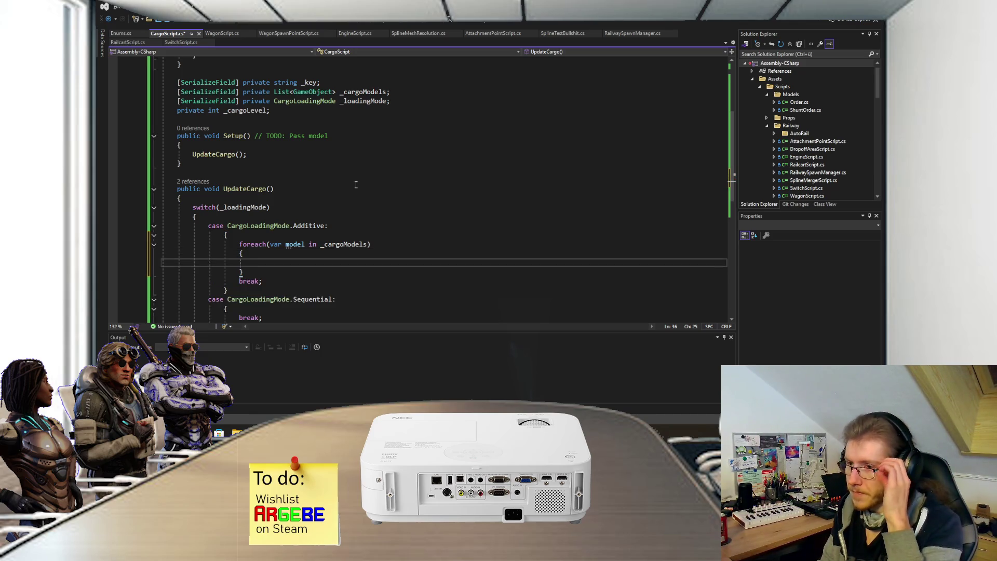
Step: Replace the foreach with for(int i = 0; i < CargoLevel; i++) and an empty body
key(Down)
key(shift+Up)
key(shift+Up)
key(shift+Up)
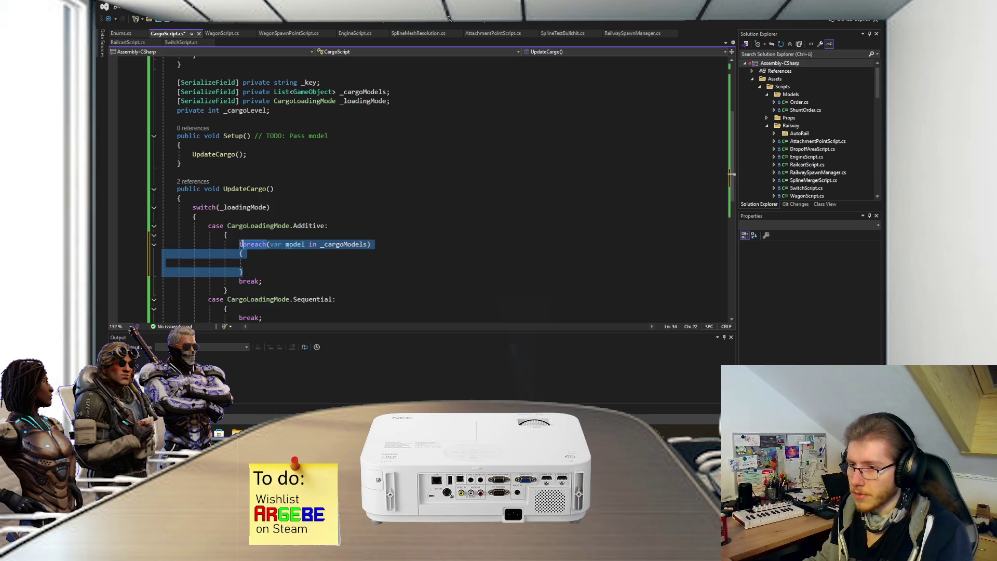
text(for(int i = 0; i <)
key(ctrl+space)
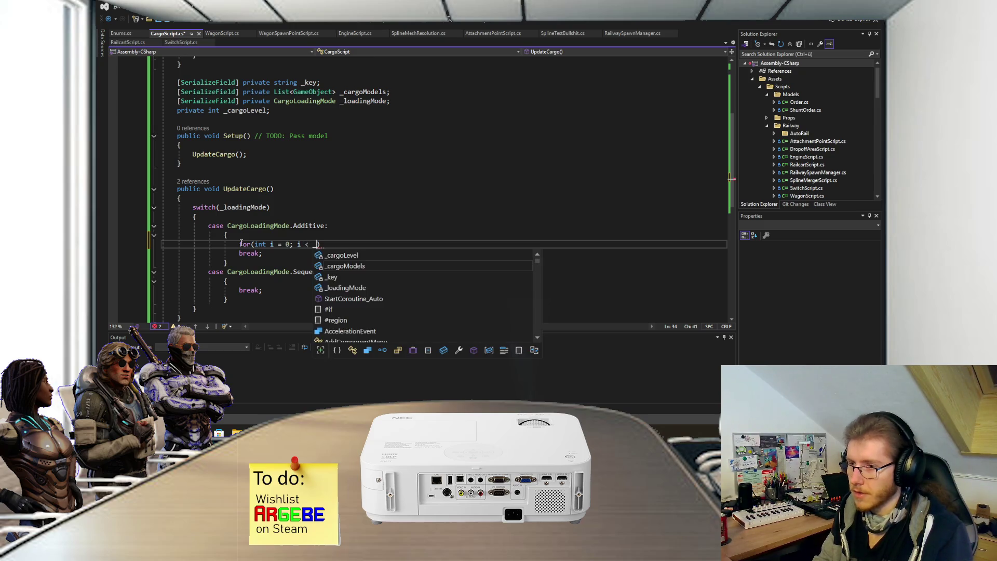
text(CargoLevel; i)
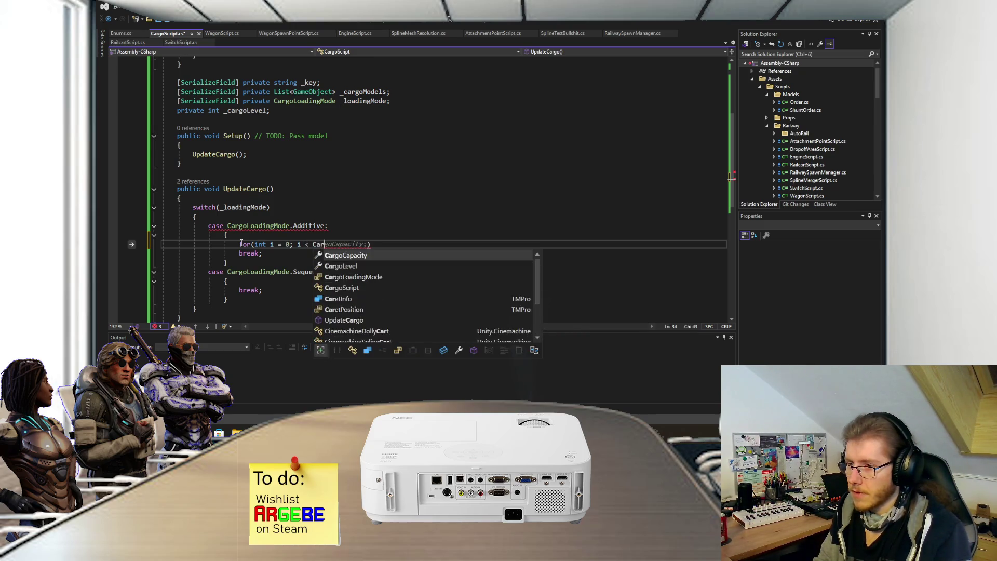
text(++)
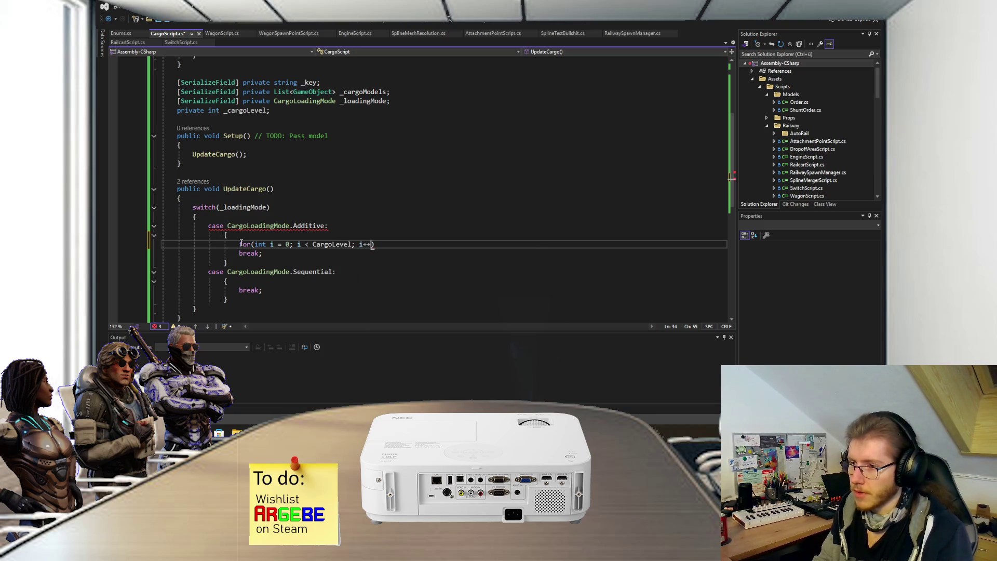
key(Return)
text({)
key(Return)
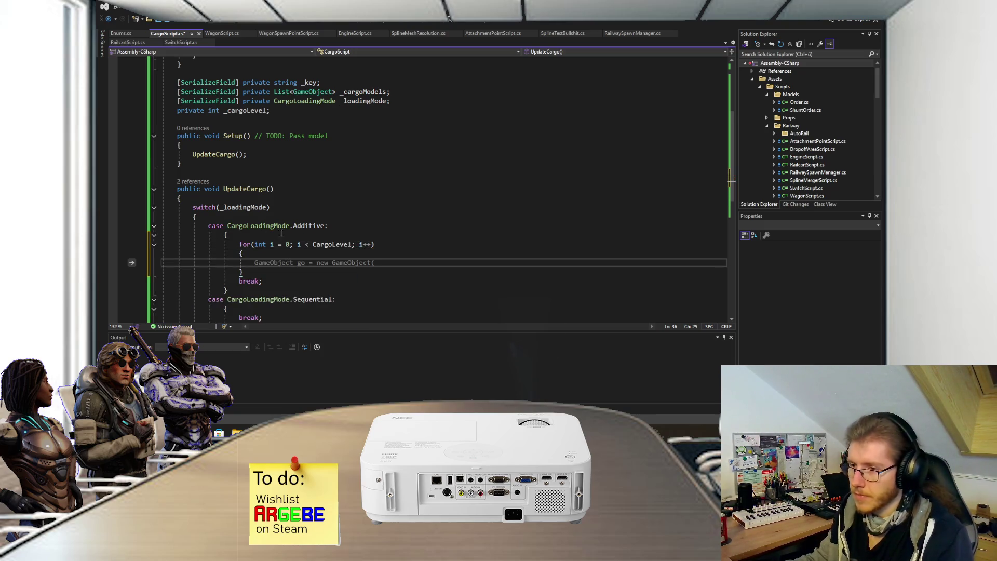
scroll(348, 247, down, 2)
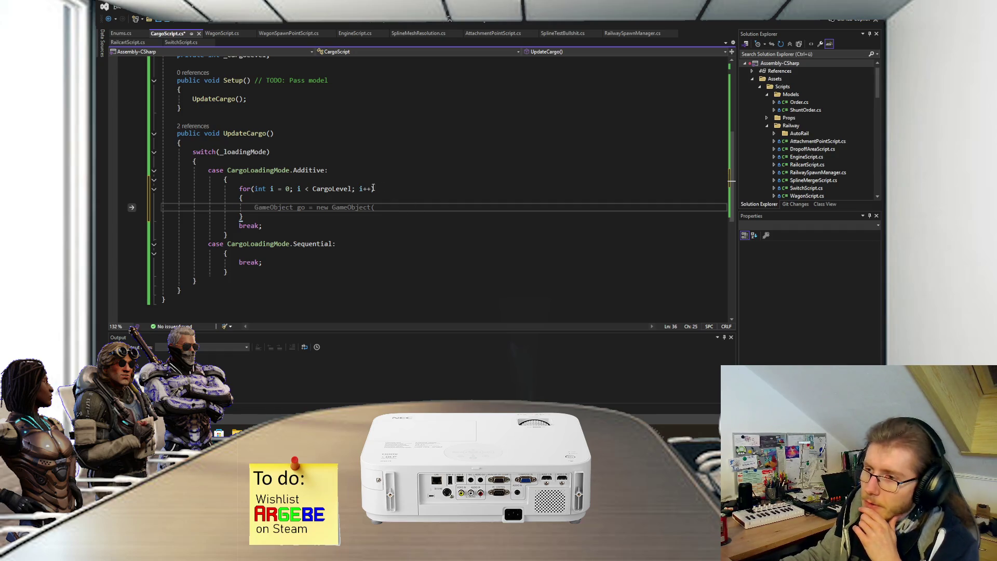
Step: Change the Additive loop bound from CargoLevel to CargoCapacity and save the script
mouse_move(353, 188)
drag(353, 189, 314, 189)
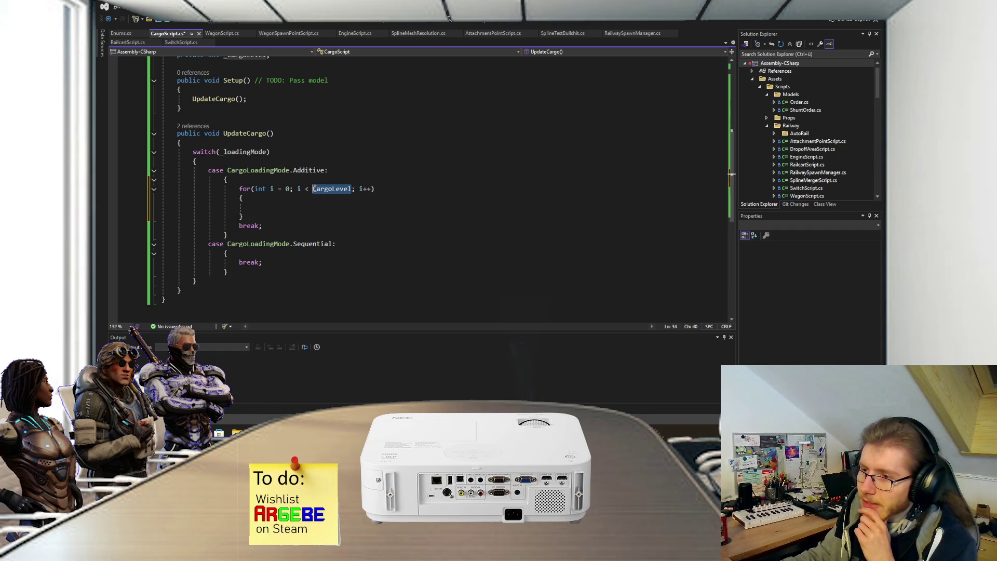
text(CargoCap)
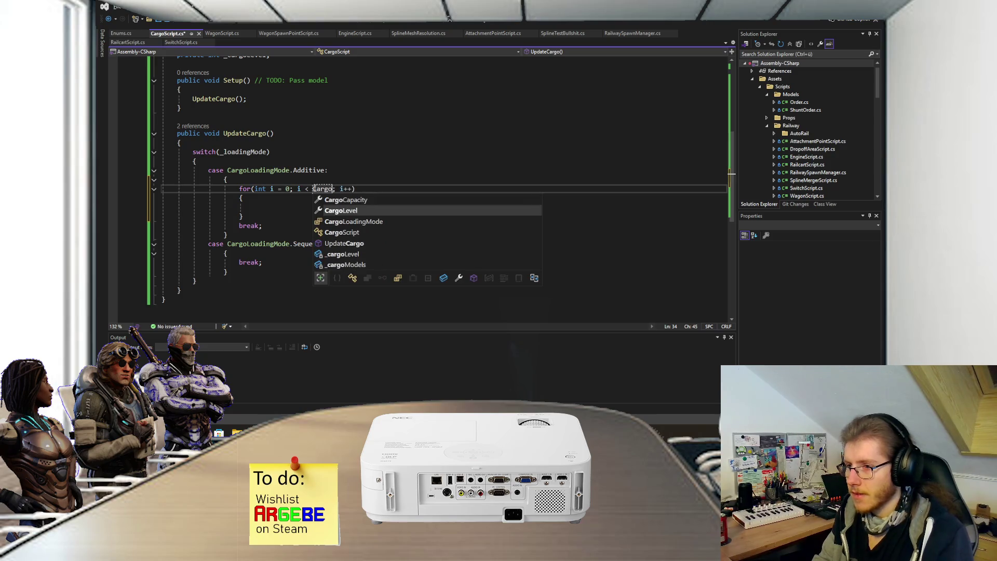
key(Tab)
key(Down)
key(Down)
key(ctrl+s)
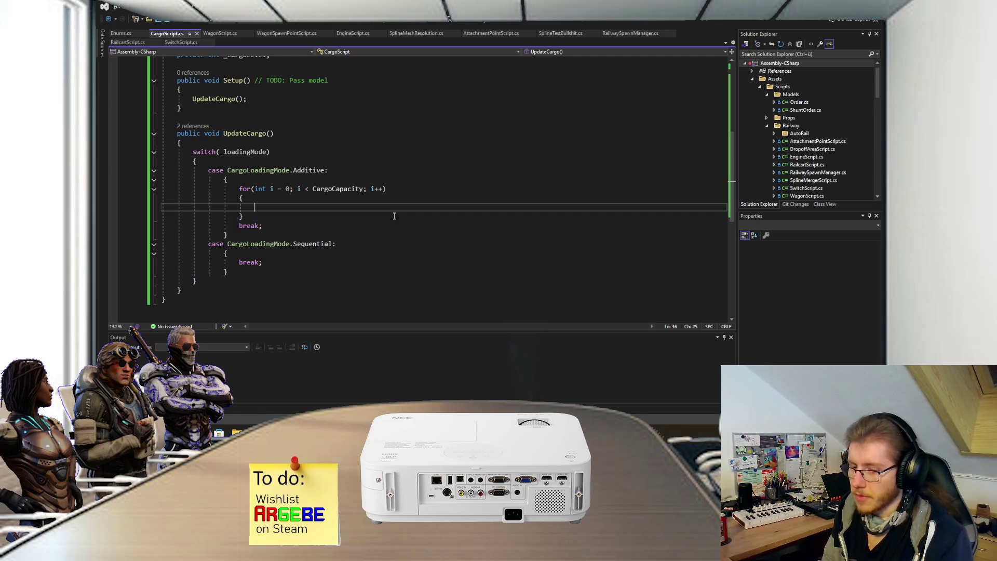
Step: Fill the loop body with _cargoModels[i].SetActive(i < CargoLevel);
text(_cargoMode)
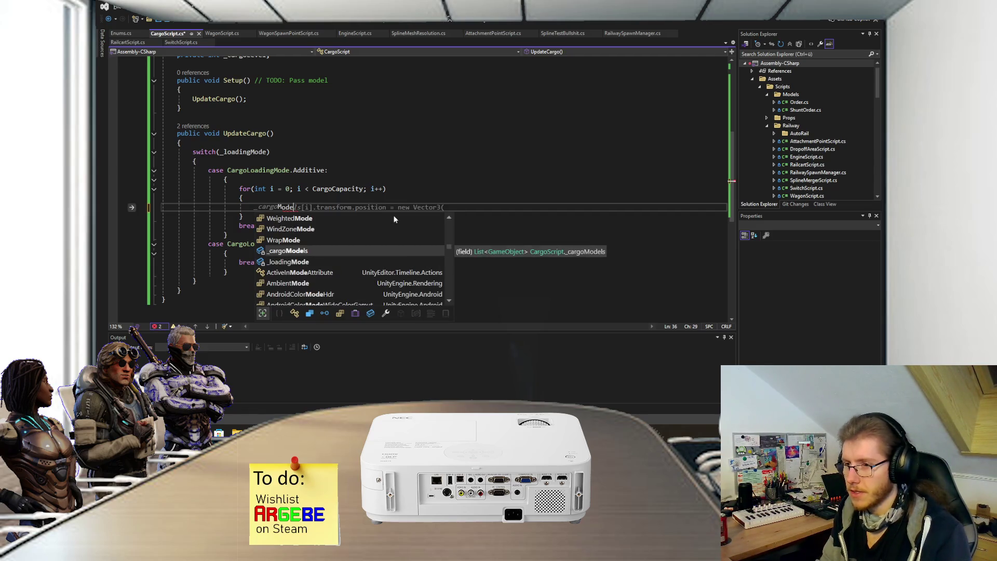
text(ls[i].set)
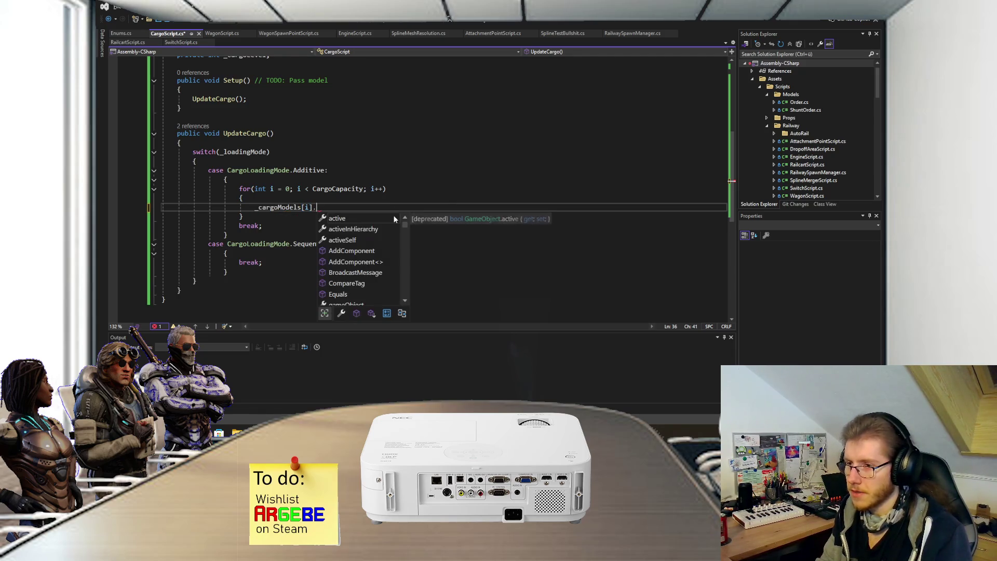
key(Tab)
text(()
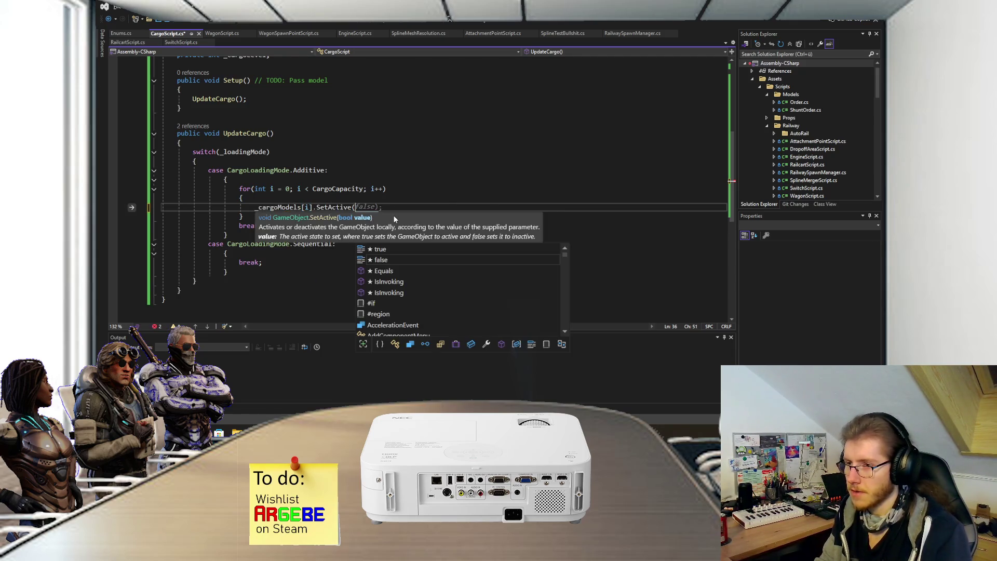
text(i <)
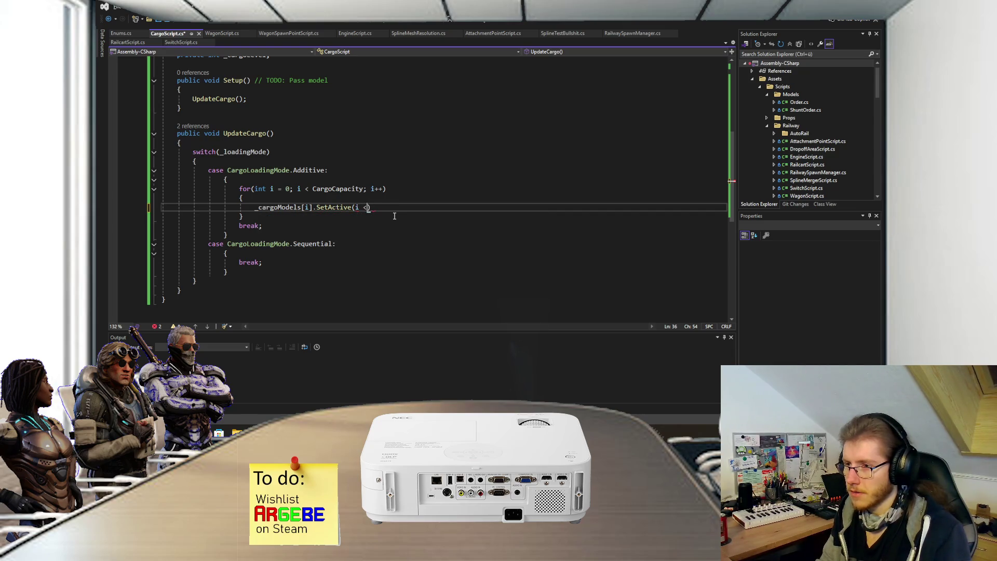
key(BackSpace)
text(<)
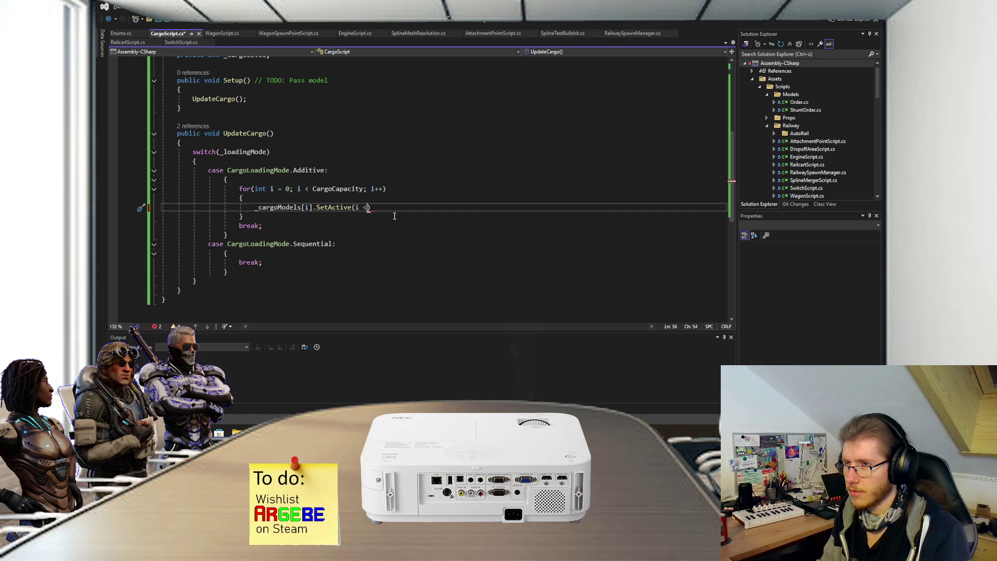
text( Ca)
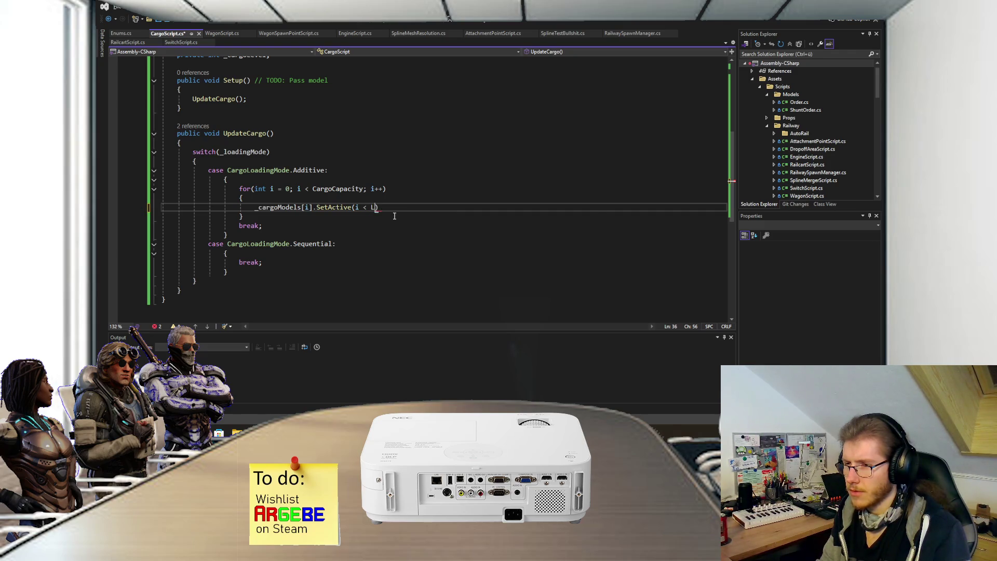
key(Tab)
text();)
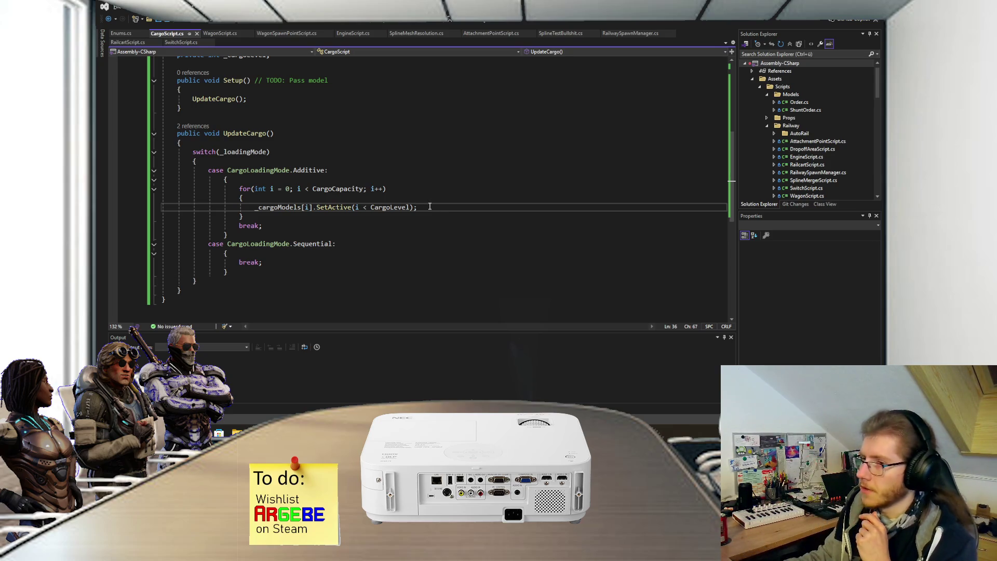
click(281, 253)
Step: Add for(int i = 0; i < CargoCapacity; i++) calling _cargoModels[i].SetActive(i == CargoLevel); under Sequential
key(Return)
text(for(int i = 0)
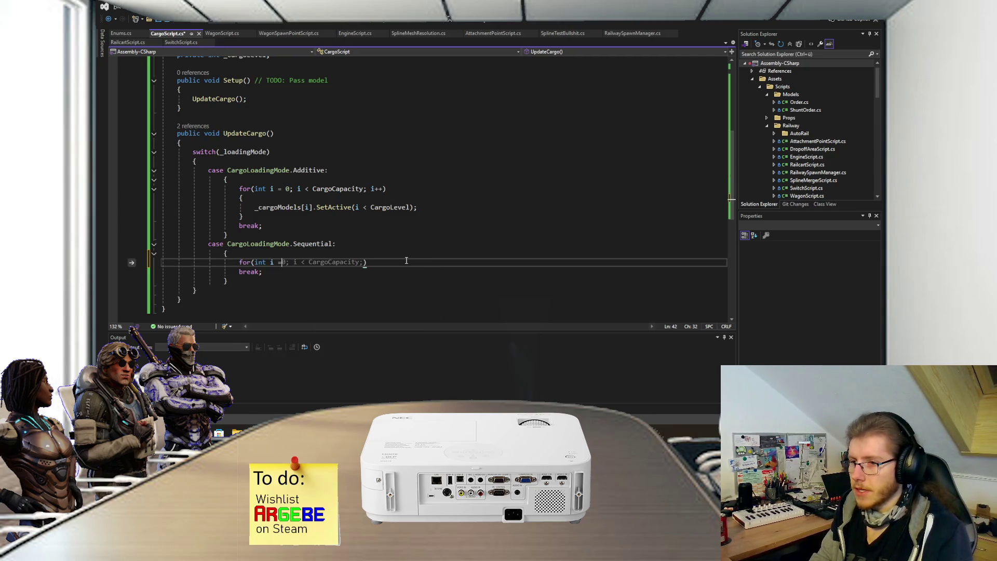
text(; i <)
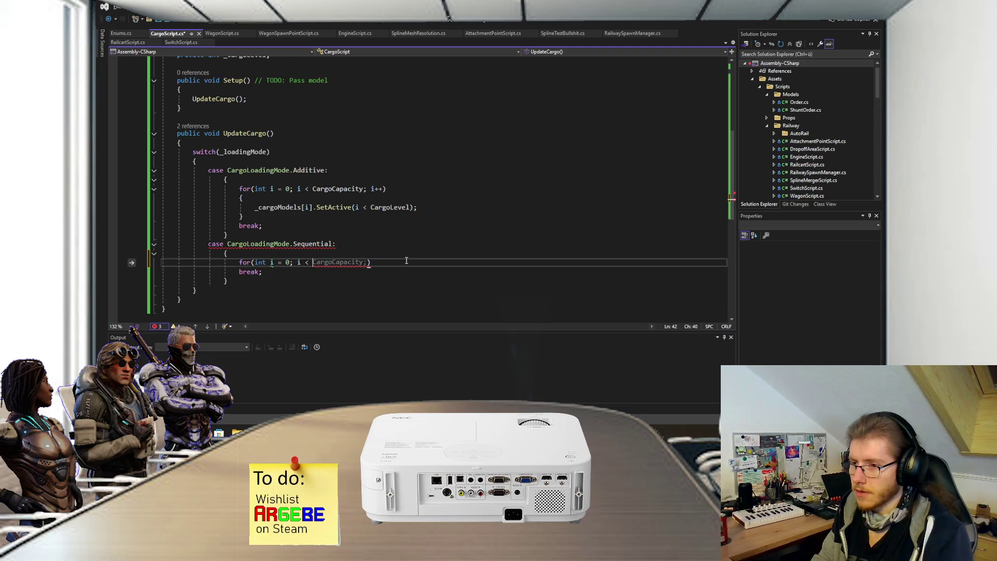
key(Tab)
text(i++)
key(Return)
text({)
key(Return)
text(_c)
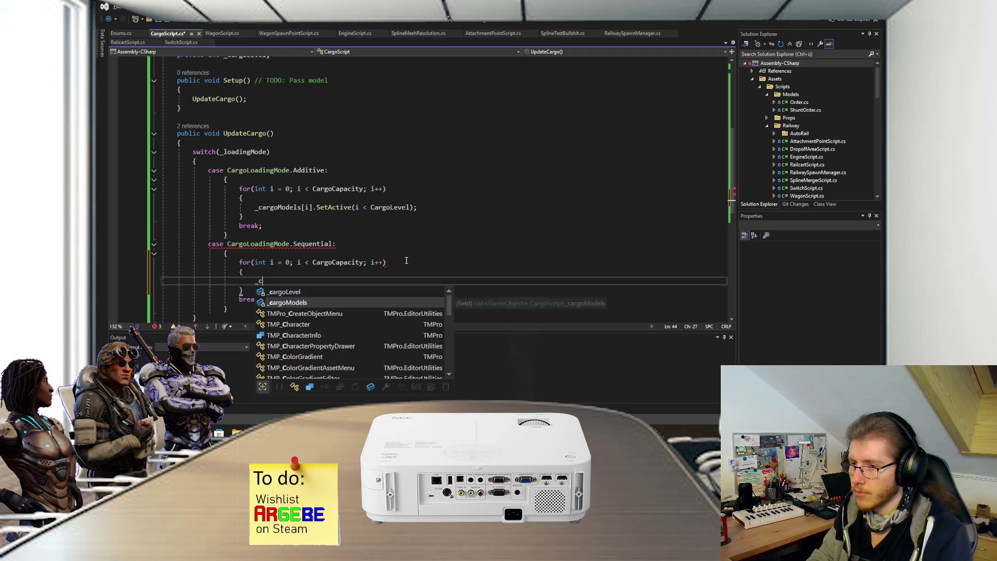
text(argoModels[i].SetActive)
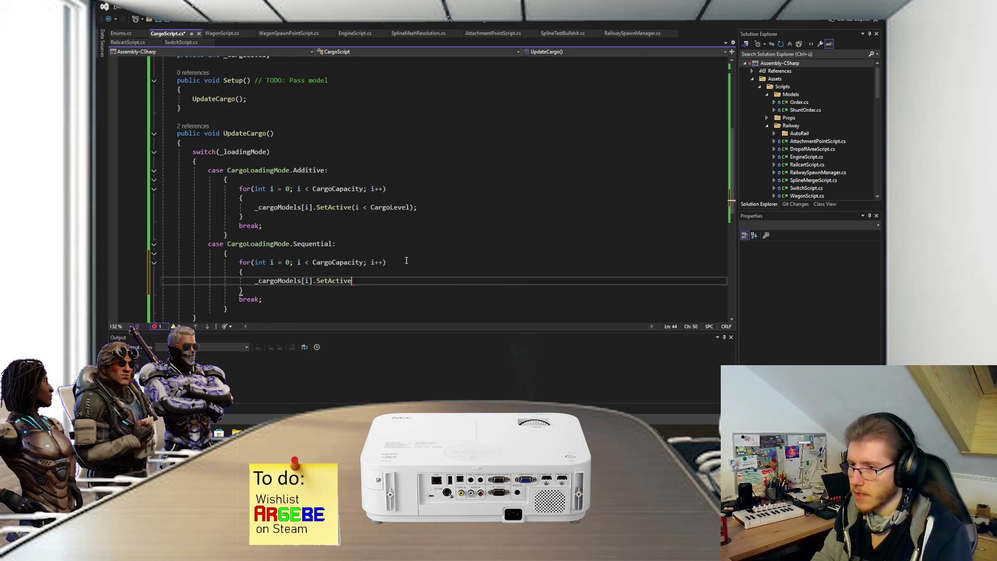
text((i == CargoLevel);)
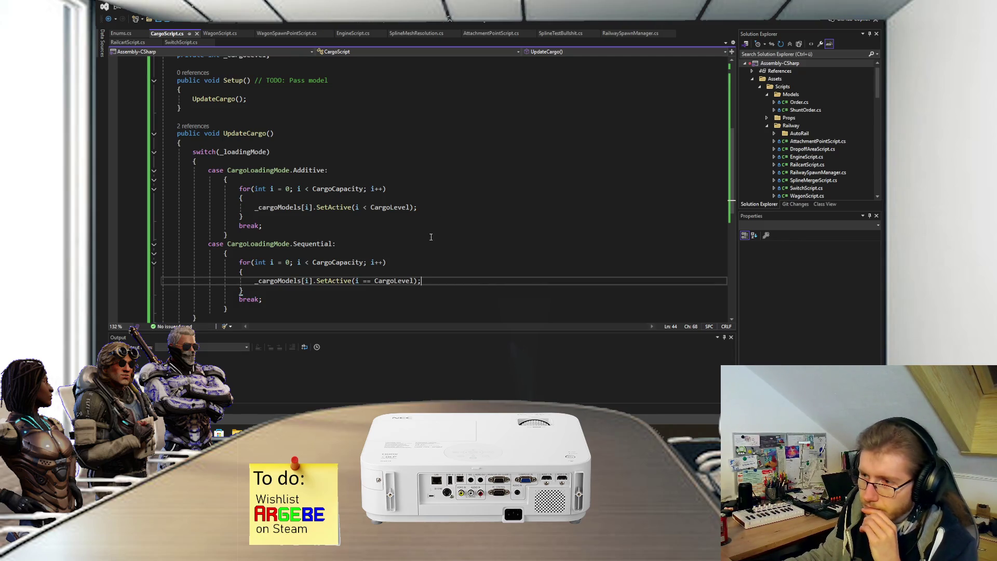
scroll(430, 239, down, 1)
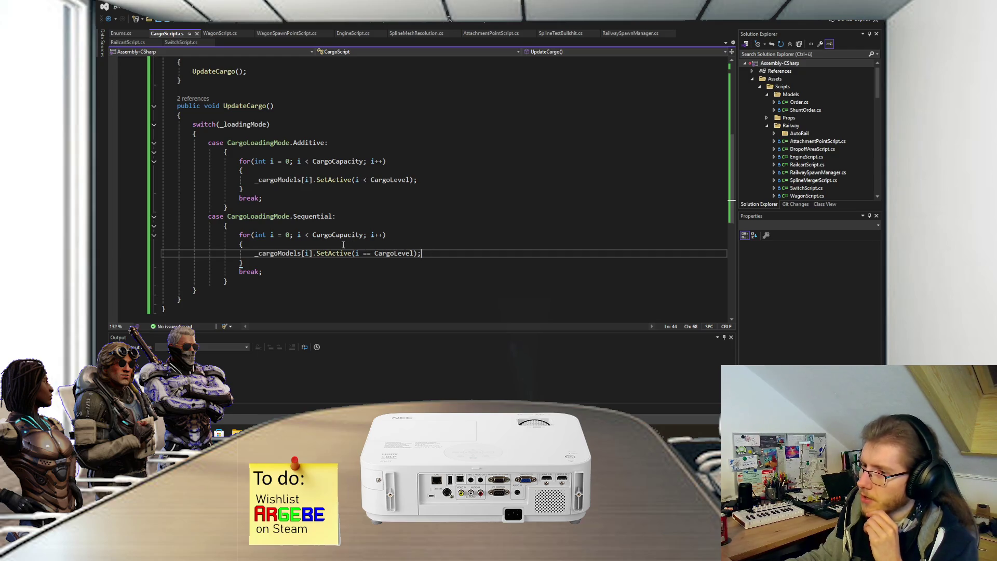
mouse_move(303, 221)
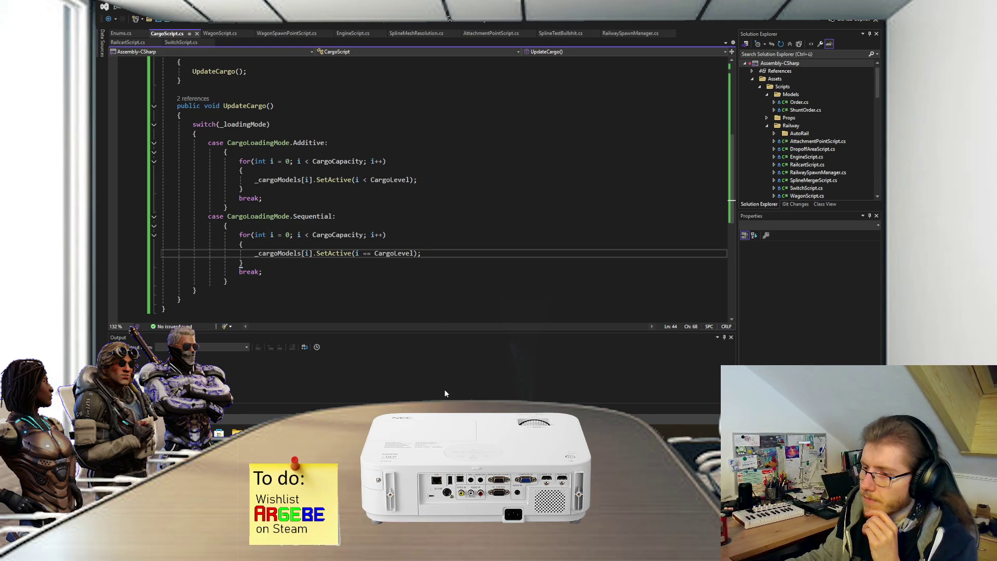
key(alt+Tab)
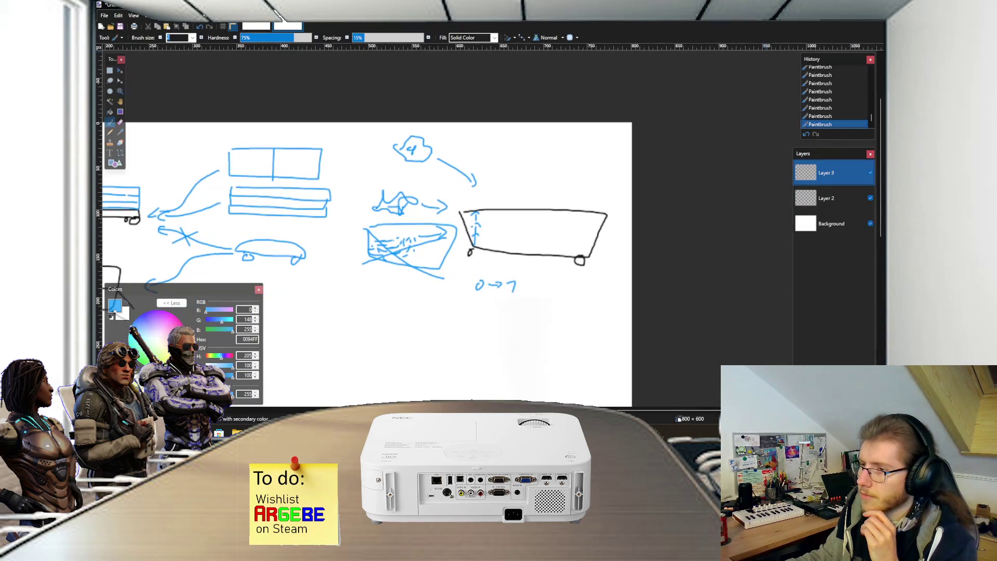
Step: On Layer 2, draw a black base box marked 0, undoing an extra box stroke
scroll(441, 208, down, 3)
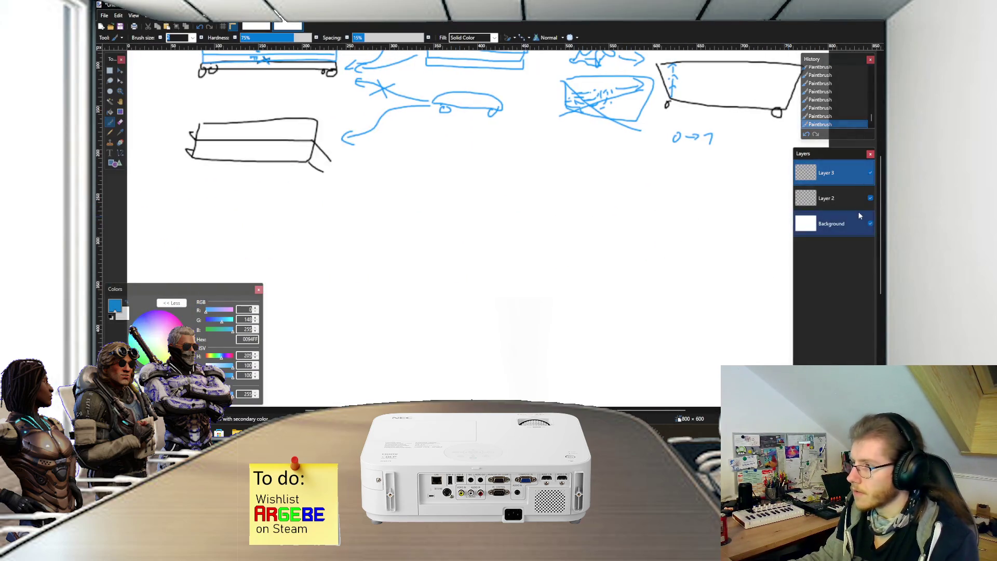
click(831, 197)
click(110, 317)
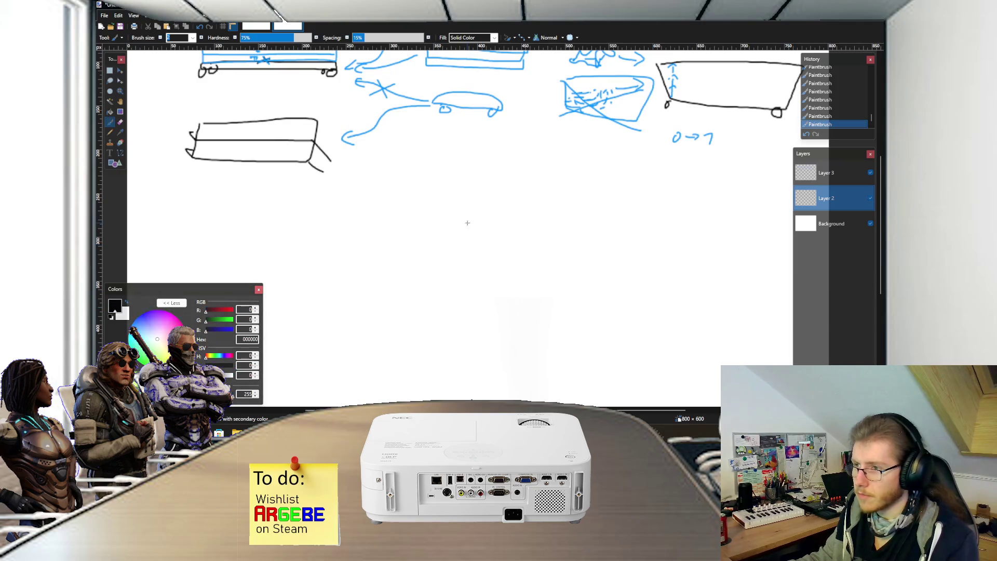
scroll(457, 222, up, 1)
mouse_move(379, 284)
mouse_down()
mouse_move(571, 311)
mouse_move(354, 285)
mouse_up()
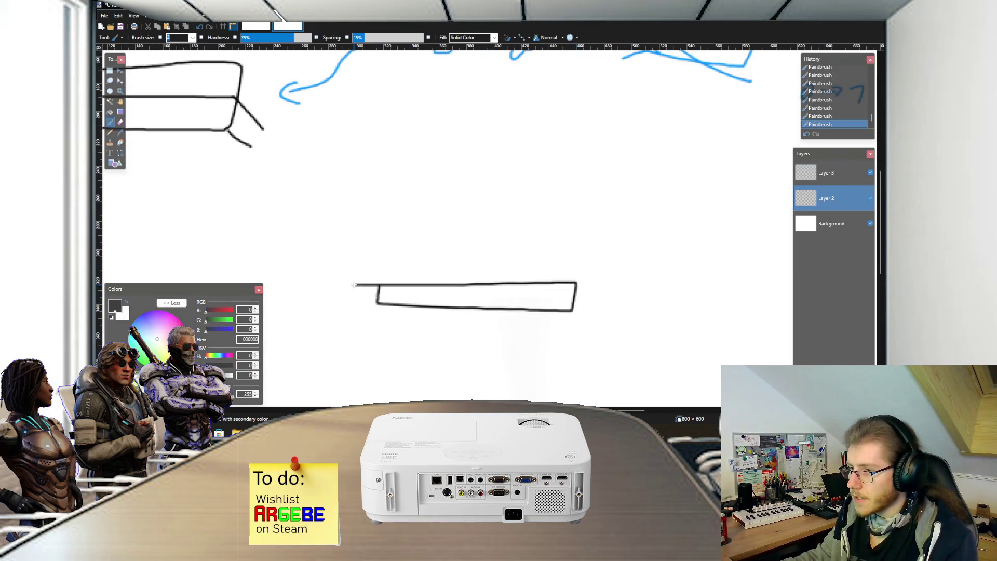
drag(596, 266, 586, 264)
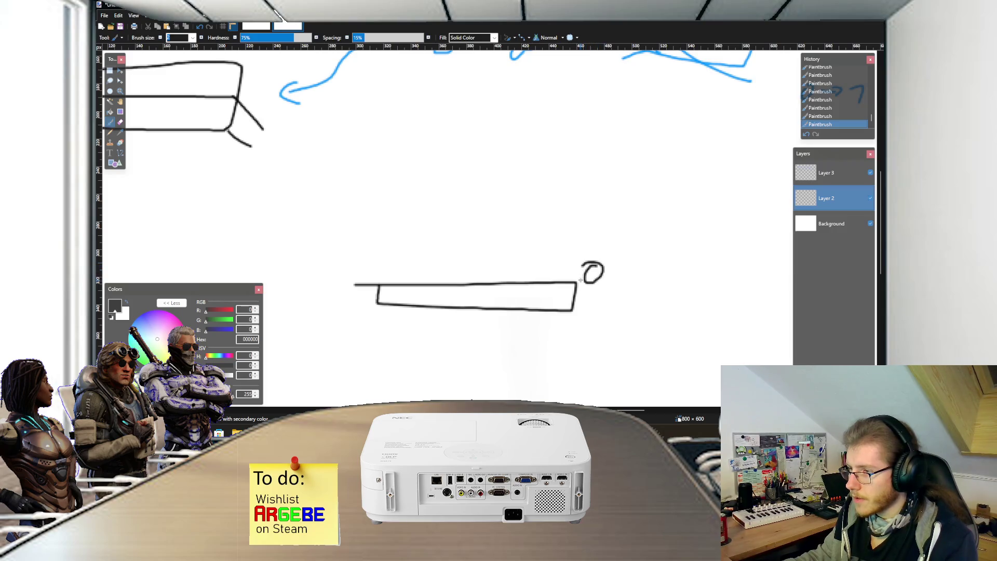
mouse_move(382, 247)
mouse_down()
mouse_move(381, 276)
mouse_move(428, 262)
mouse_up()
mouse_move(432, 252)
mouse_down()
mouse_move(368, 244)
mouse_move(382, 278)
mouse_move(575, 279)
mouse_move(379, 251)
mouse_move(559, 251)
mouse_up()
key(ctrl+z)
key(ctrl+z)
key(ctrl+z)
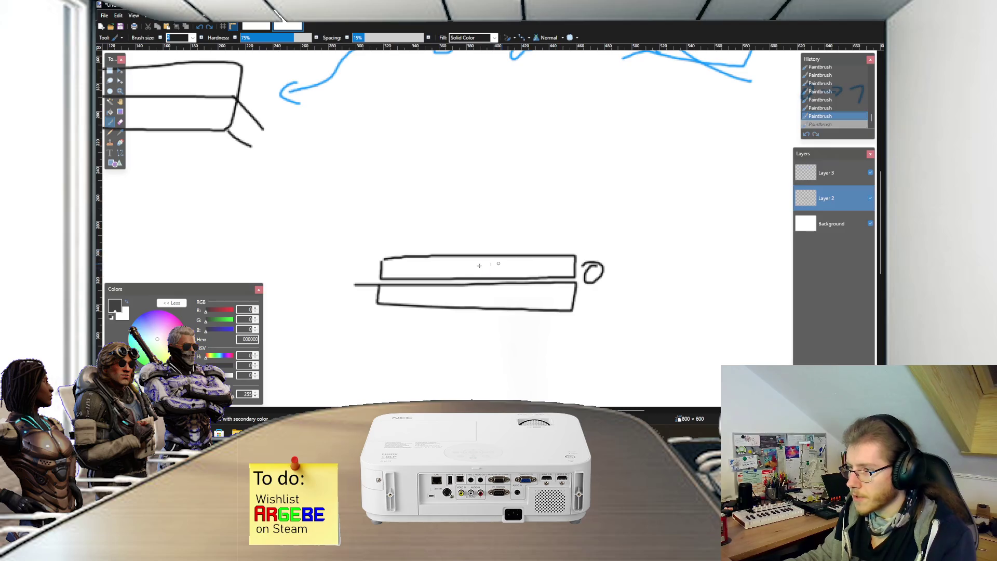
key(ctrl+z)
Step: Stack three blue boxes numbered 0, 1 and 2 above the black base box
mouse_move(379, 264)
mouse_down()
mouse_move(415, 277)
mouse_move(570, 277)
mouse_move(491, 257)
mouse_move(389, 257)
mouse_up()
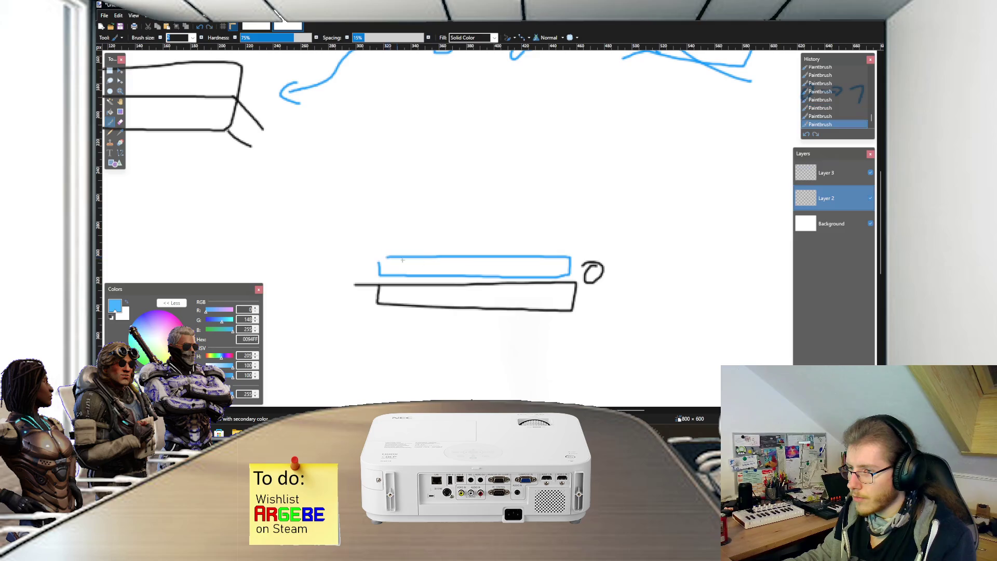
mouse_move(478, 263)
mouse_down()
mouse_move(467, 269)
mouse_move(483, 262)
mouse_up()
mouse_move(381, 232)
mouse_down()
mouse_move(474, 253)
mouse_move(573, 244)
mouse_move(390, 231)
mouse_up()
drag(455, 240, 462, 250)
mouse_move(387, 201)
mouse_down()
mouse_move(382, 230)
mouse_move(582, 232)
mouse_move(510, 198)
mouse_move(389, 201)
mouse_up()
drag(458, 208, 474, 220)
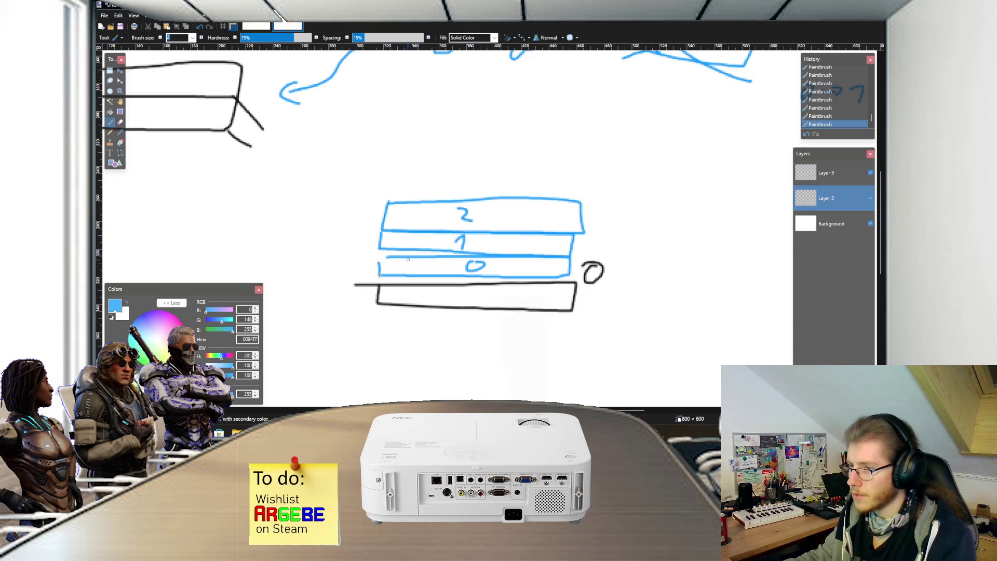
click(110, 316)
scroll(586, 280, up, 1)
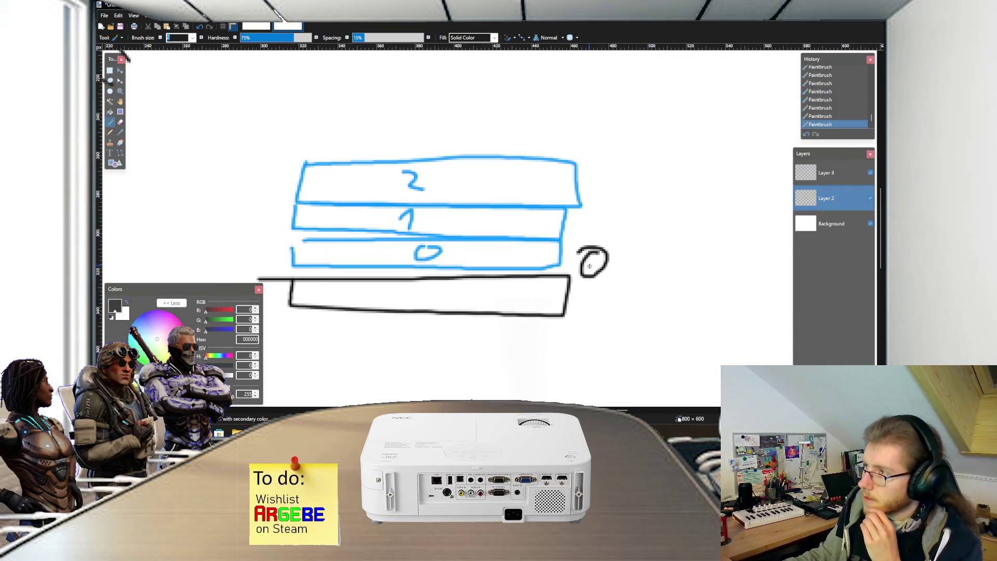
scroll(571, 266, down, 3)
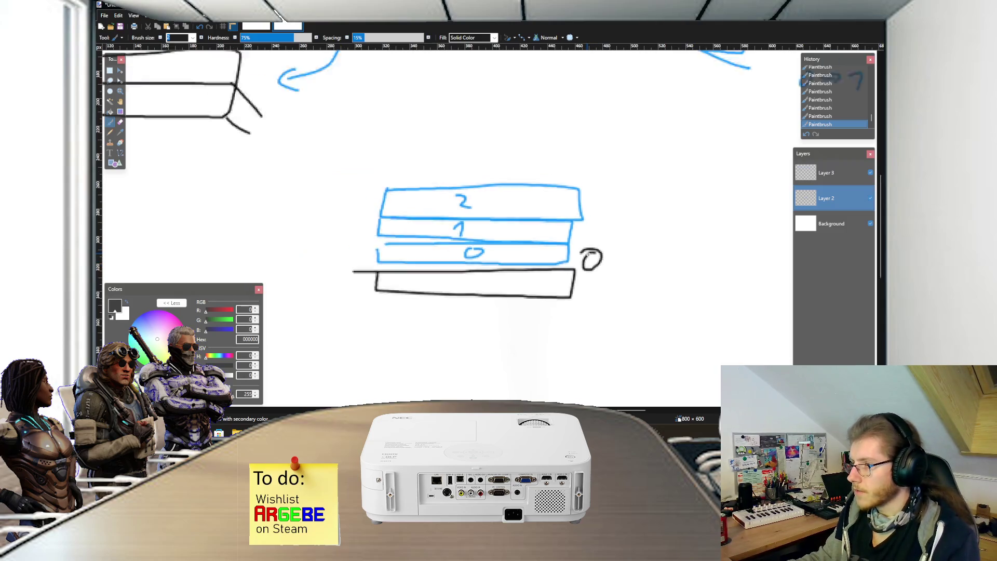
scroll(538, 265, up, 2)
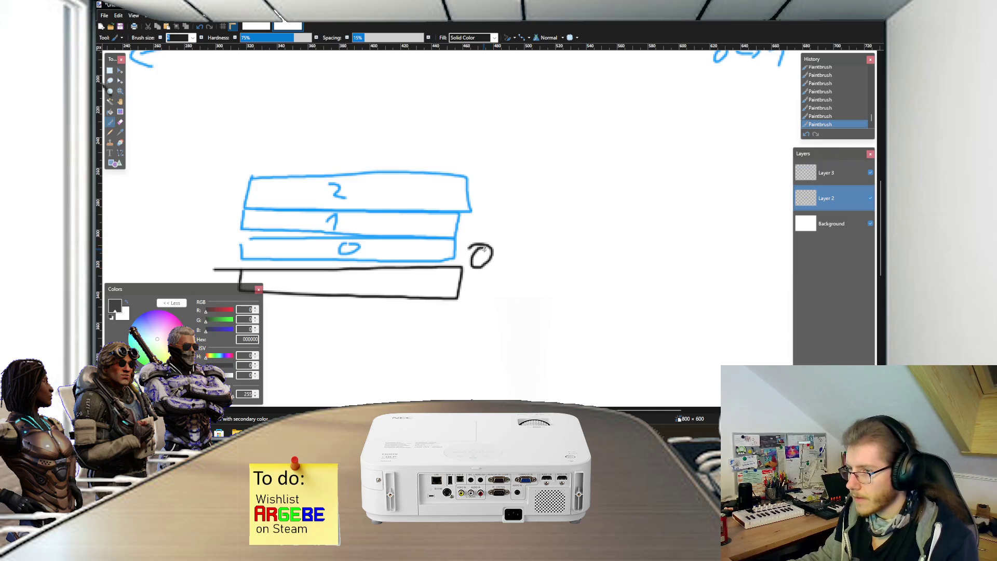
scroll(488, 249, up, 2)
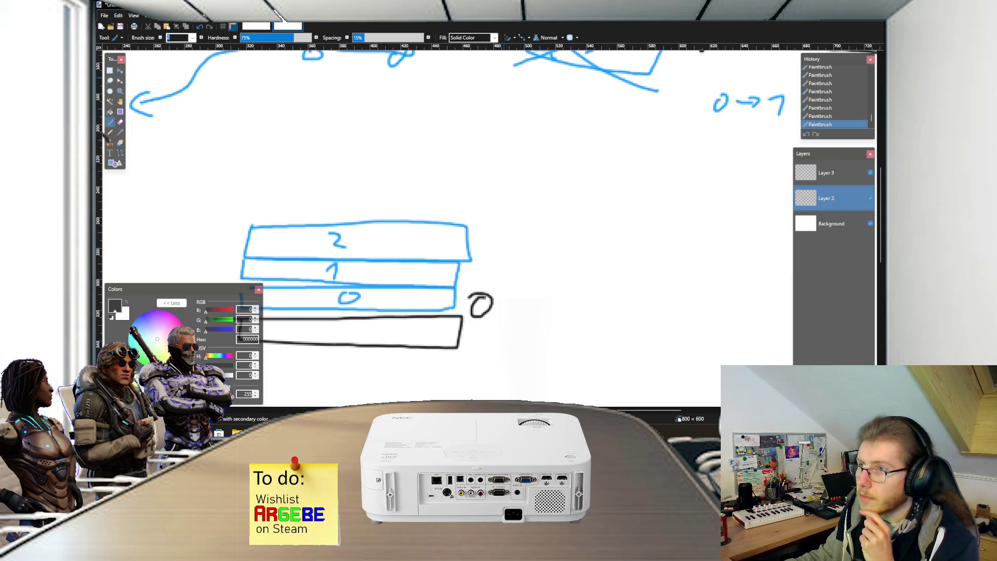
key(alt+Tab)
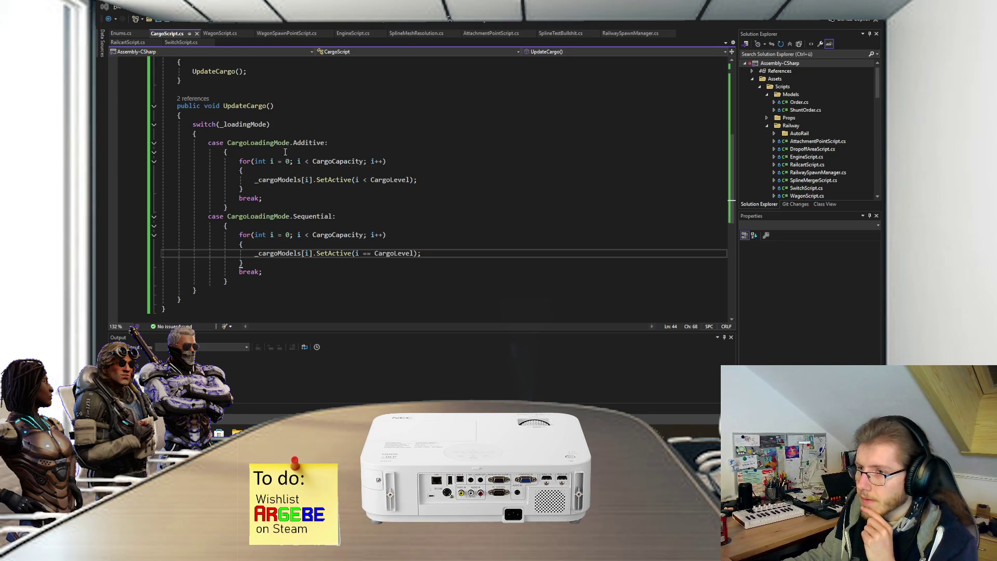
Step: Append + 1 to CargoLevel in both SetActive conditions and save CargoScript.cs
key(alt+Tab)
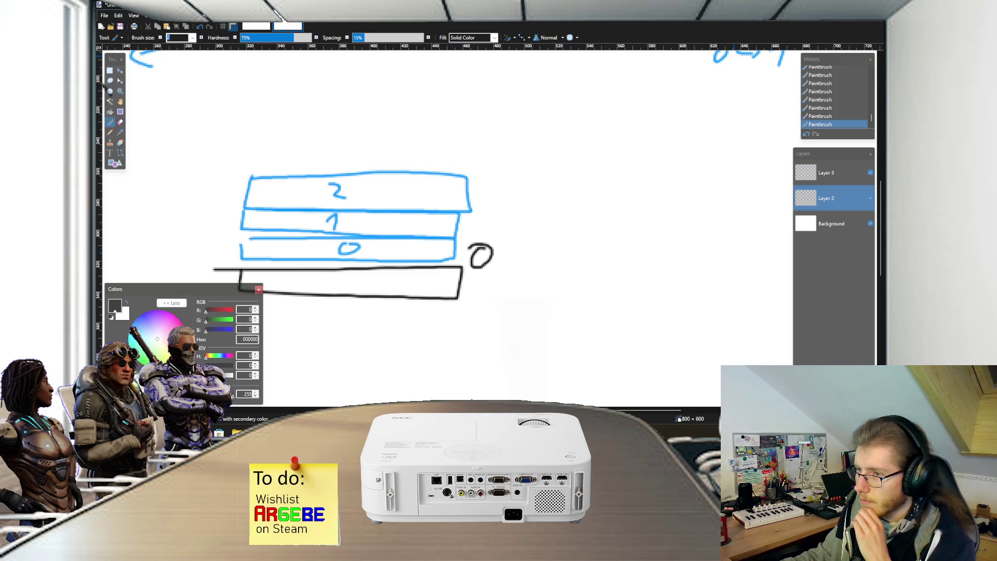
key(alt+Tab)
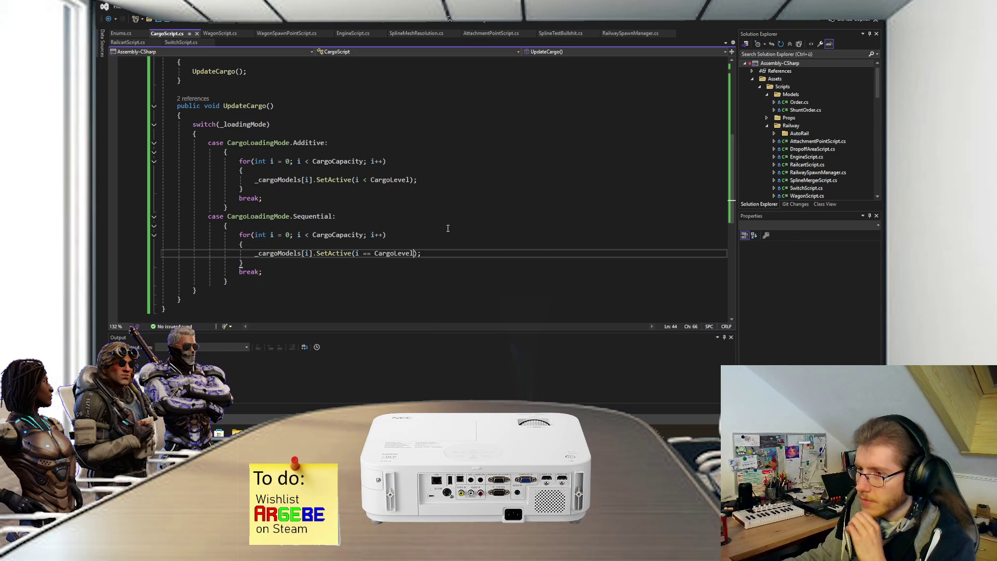
text(+ 1)
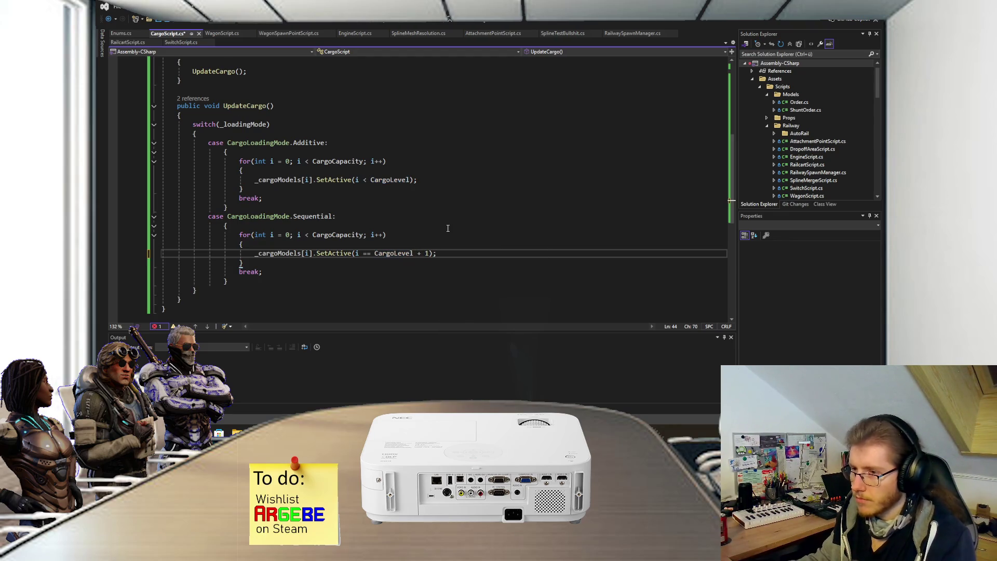
click(411, 180)
text(+ 1)
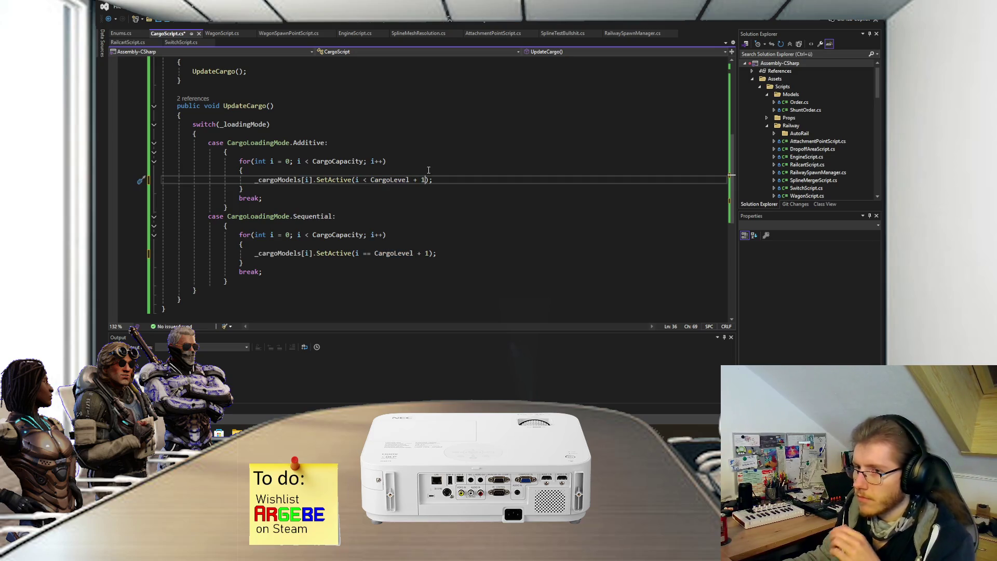
click(428, 170)
key(ctrl+s)
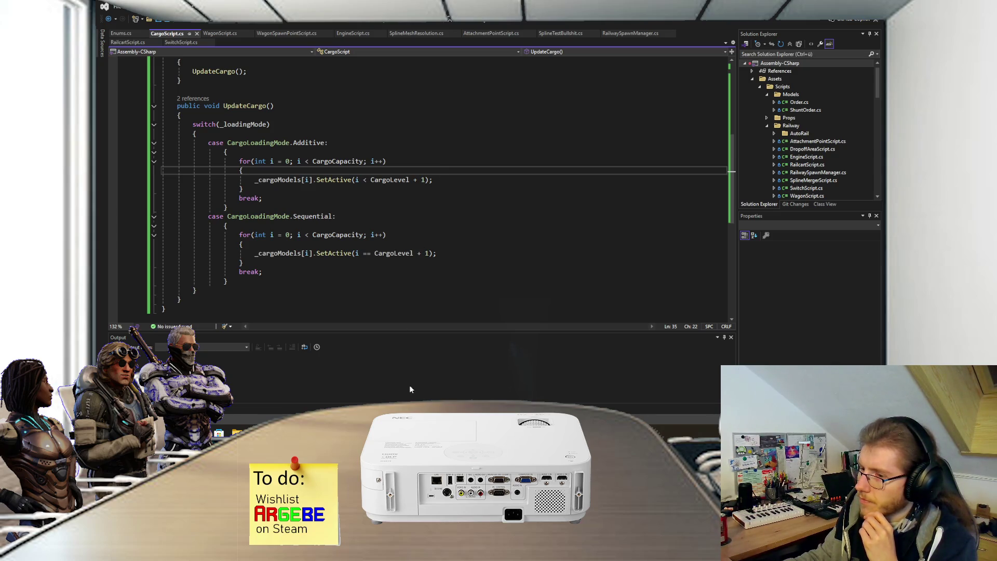
Step: Below Setup(), add a [Command] attribute and the declaration public void SetCargoLevel(int level)
scroll(367, 269, up, 7)
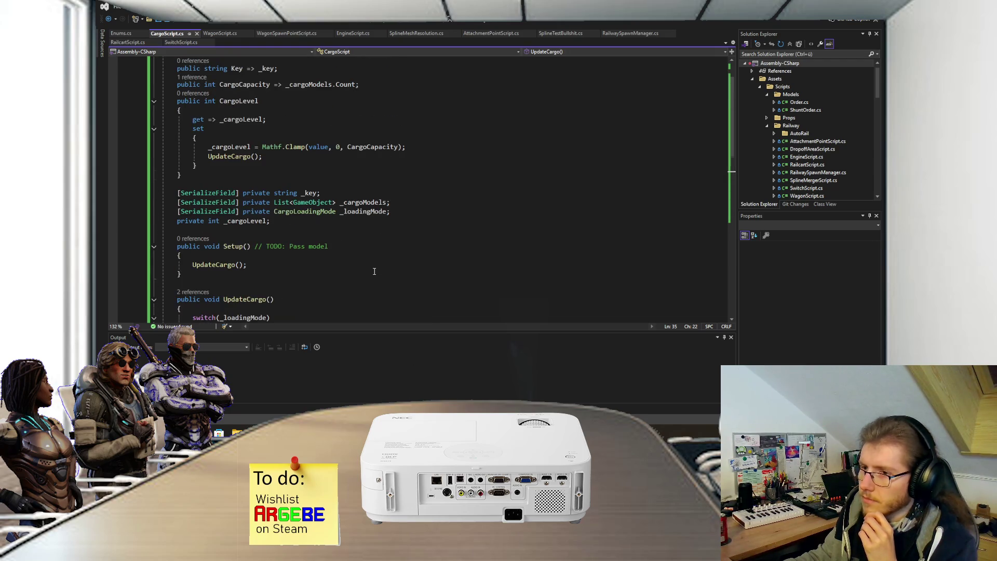
scroll(367, 269, up, 2)
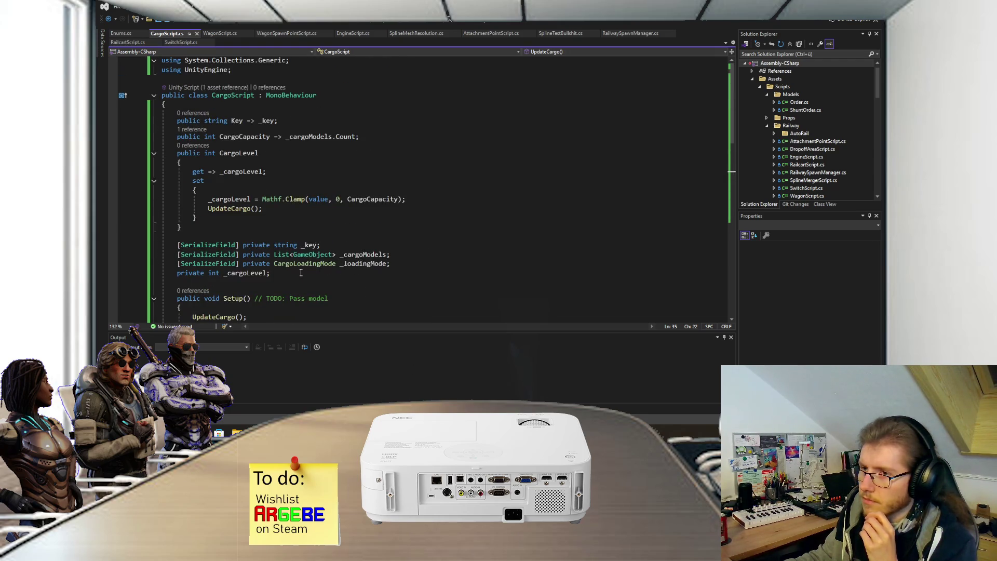
scroll(299, 273, down, 1)
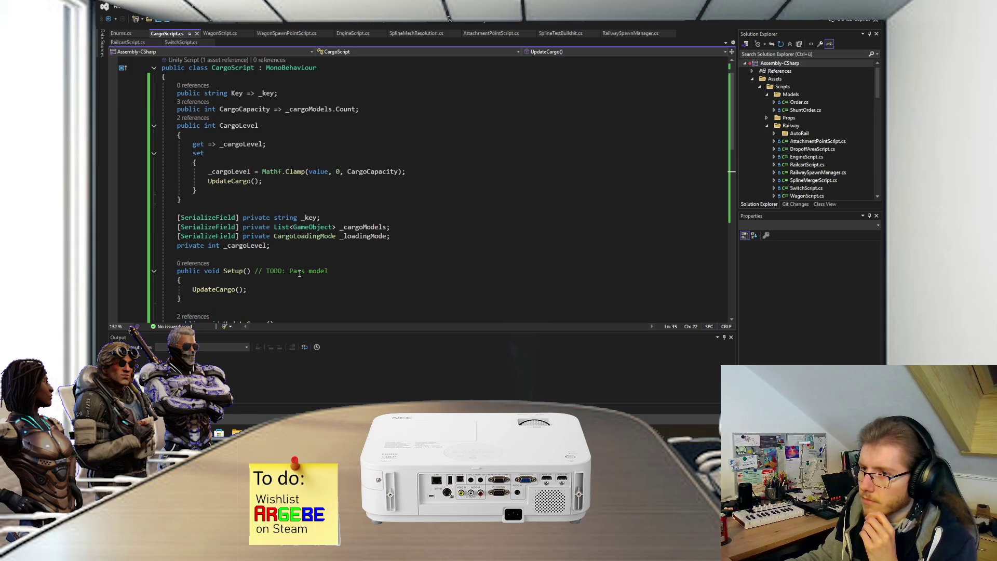
scroll(299, 273, down, 1)
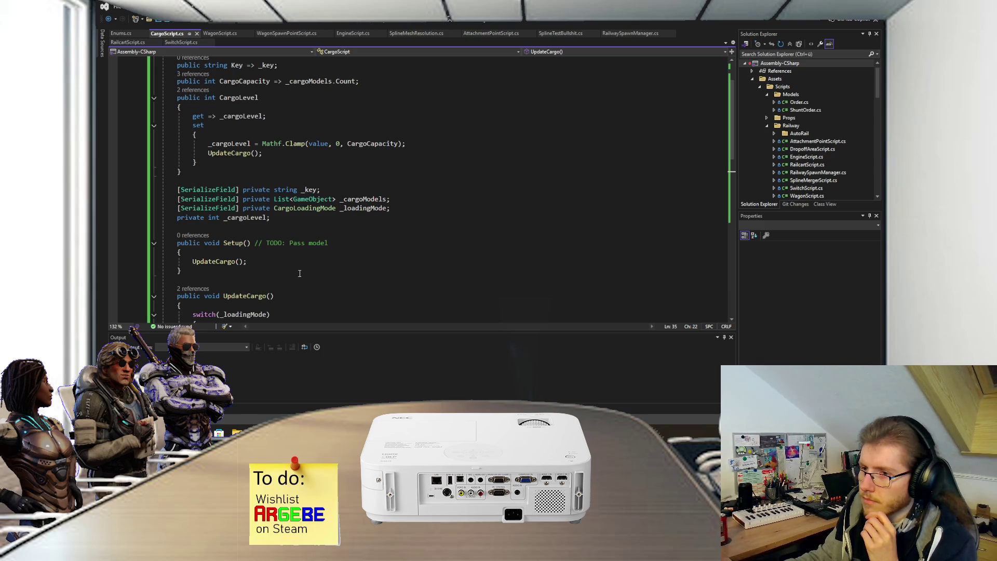
scroll(299, 273, down, 2)
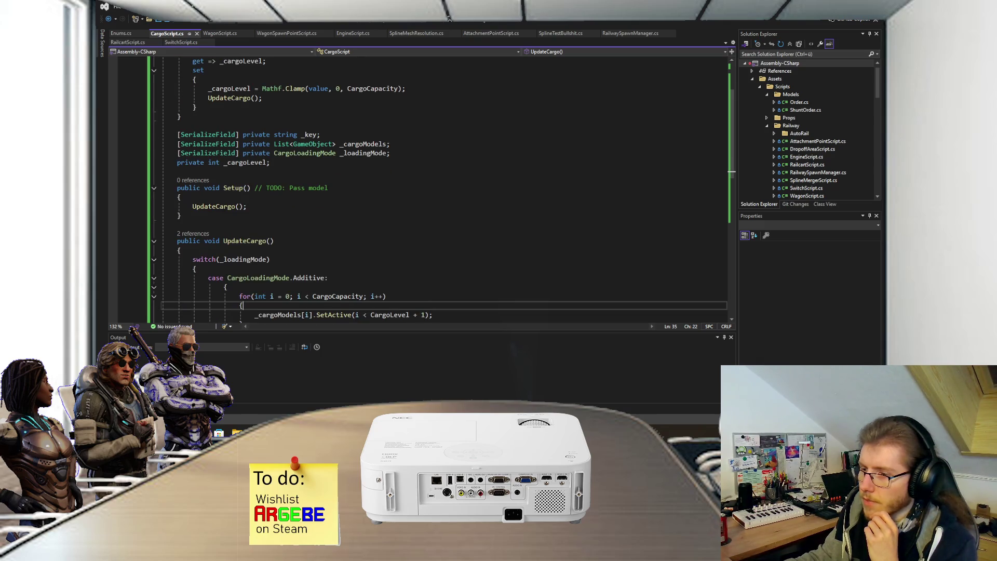
key(alt+Tab)
scroll(411, 176, down, 3)
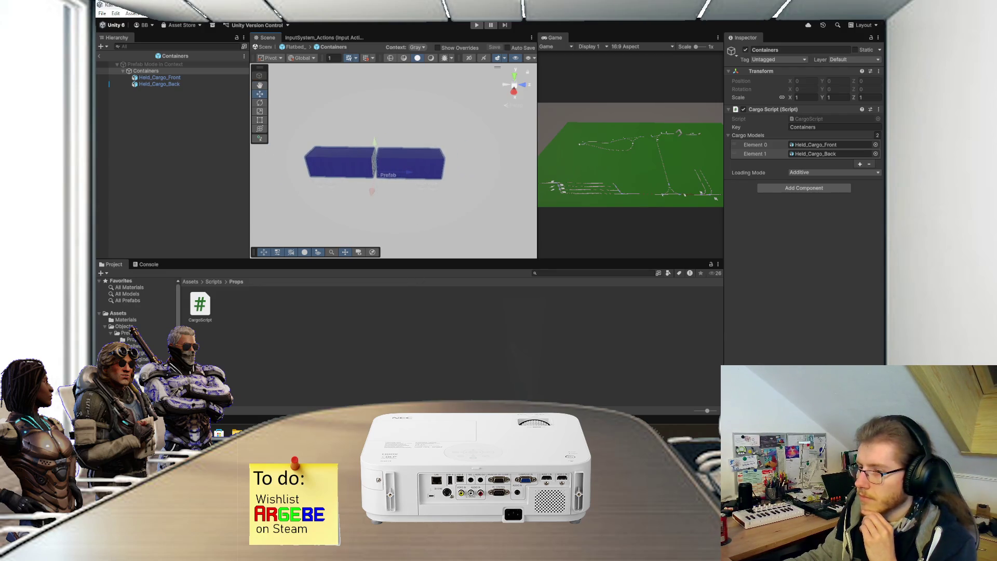
key(alt+Tab)
click(224, 216)
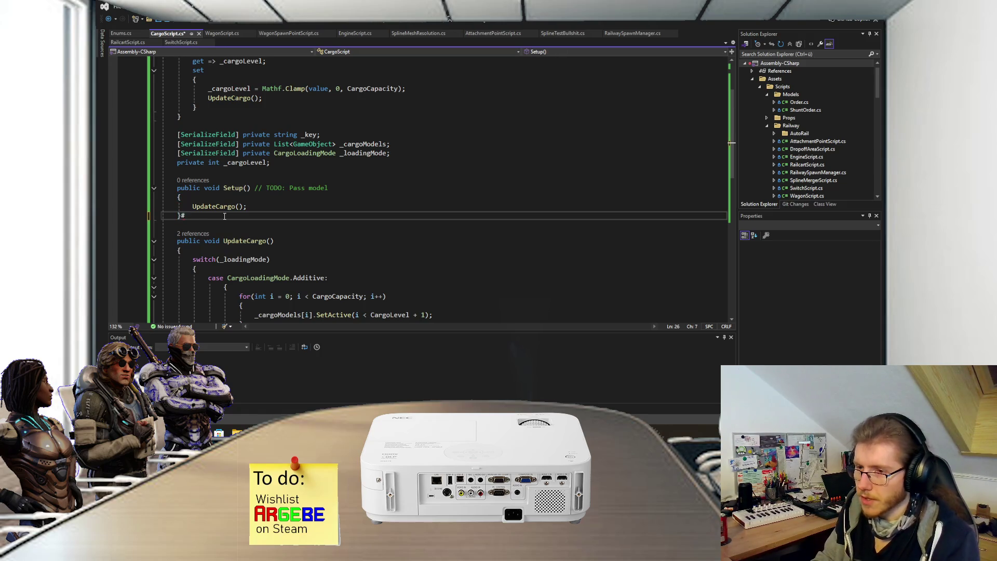
key(Return)
key(Return)
text([Comm)
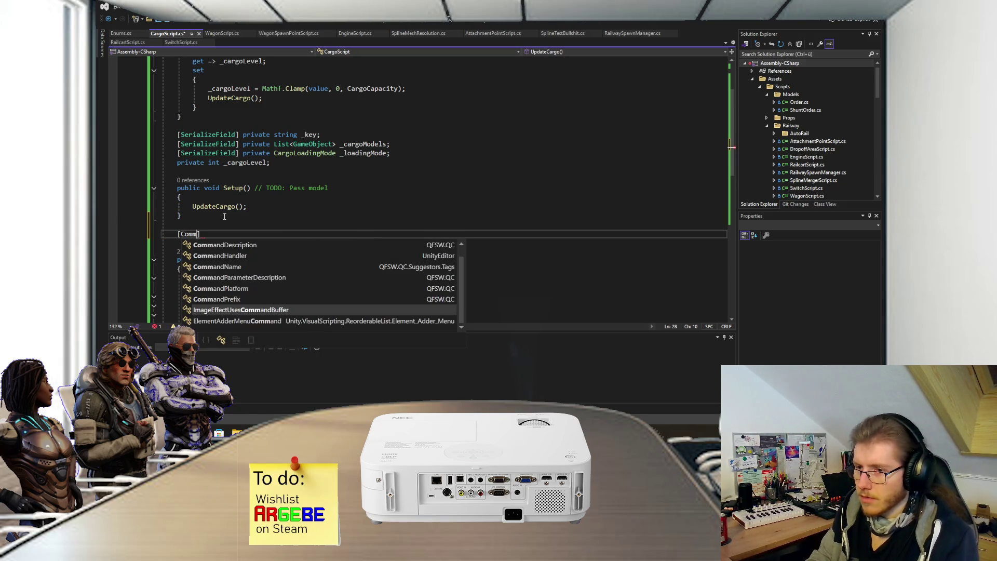
text(and])
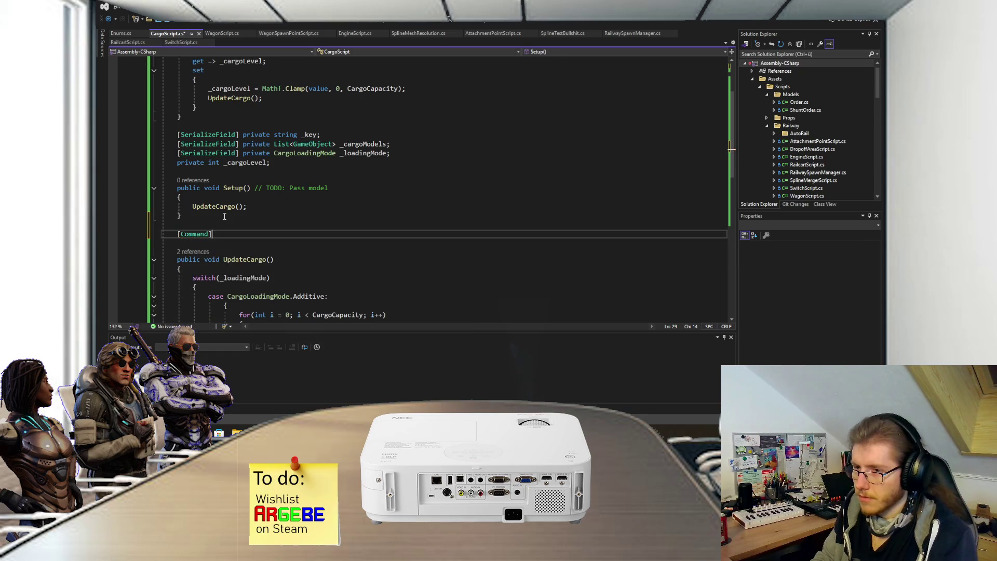
key(Return)
text(public void )
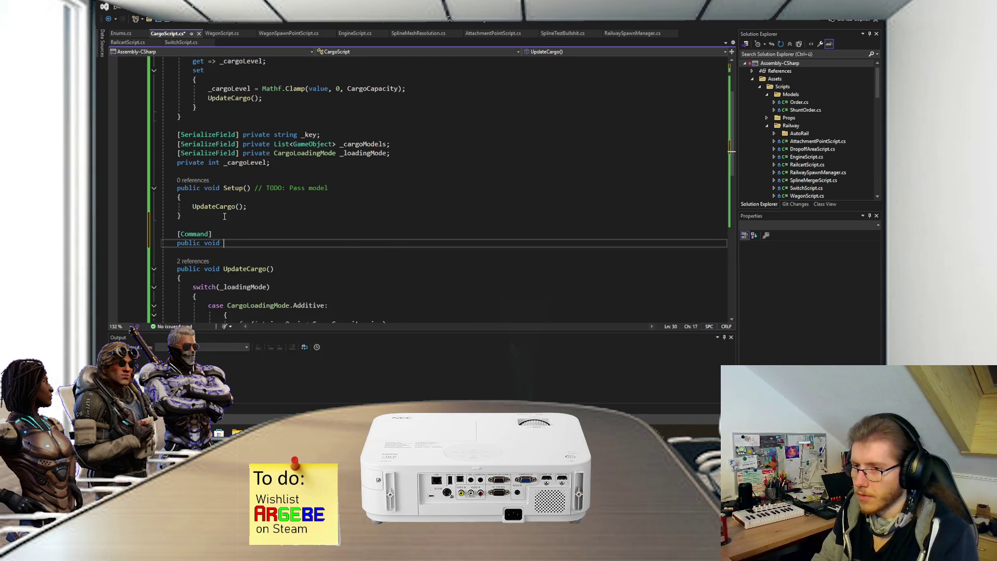
text(SetCargoLevel(int )
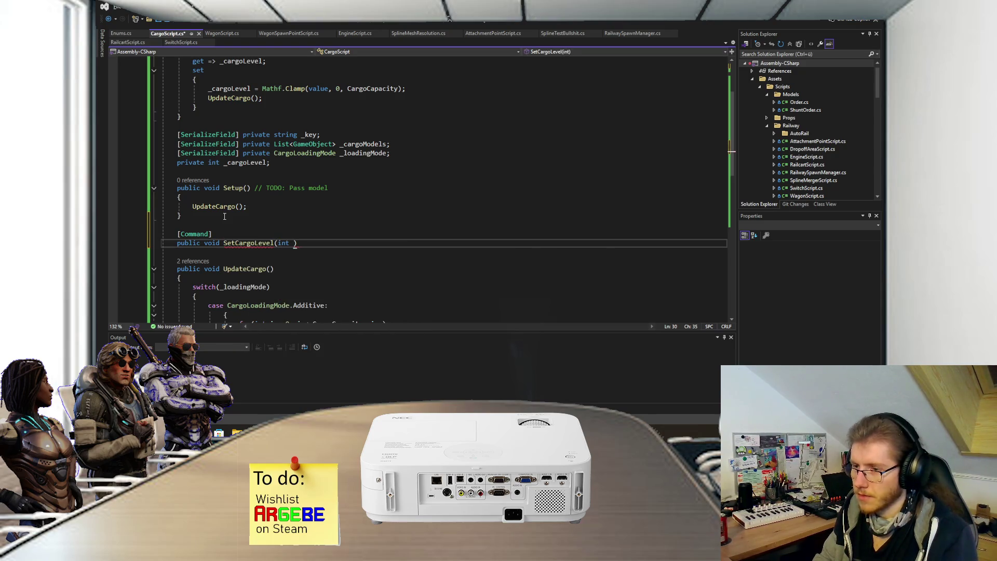
text(level)
key(Return)
Step: Give SetCargoLevel a body setting CargoLevel = level; and save CargoScript
key(ctrl+z)
key(End)
key(Return)
text({)
key(Return)
text(Car)
text(level;)
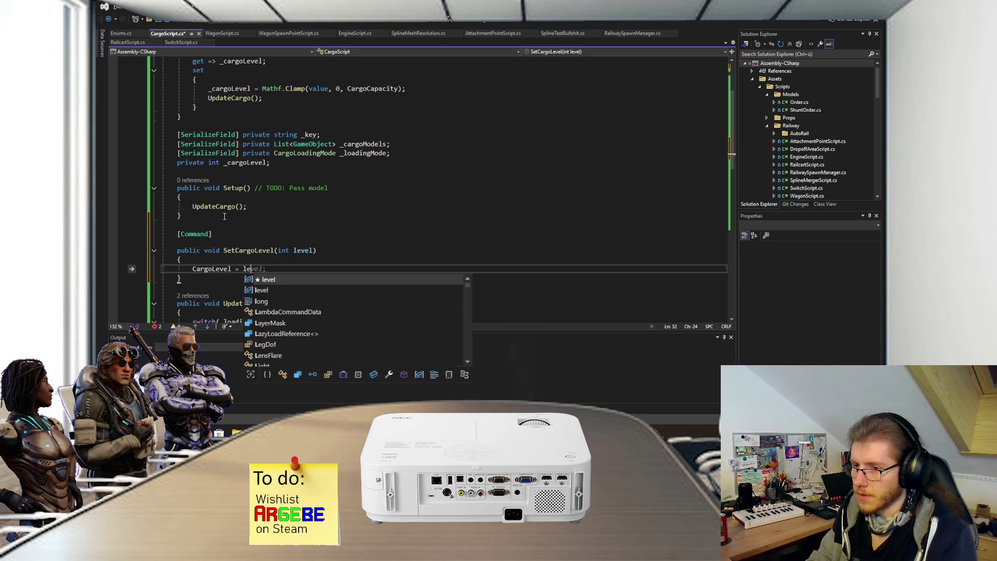
key(ctrl+s)
scroll(273, 199, down, 4)
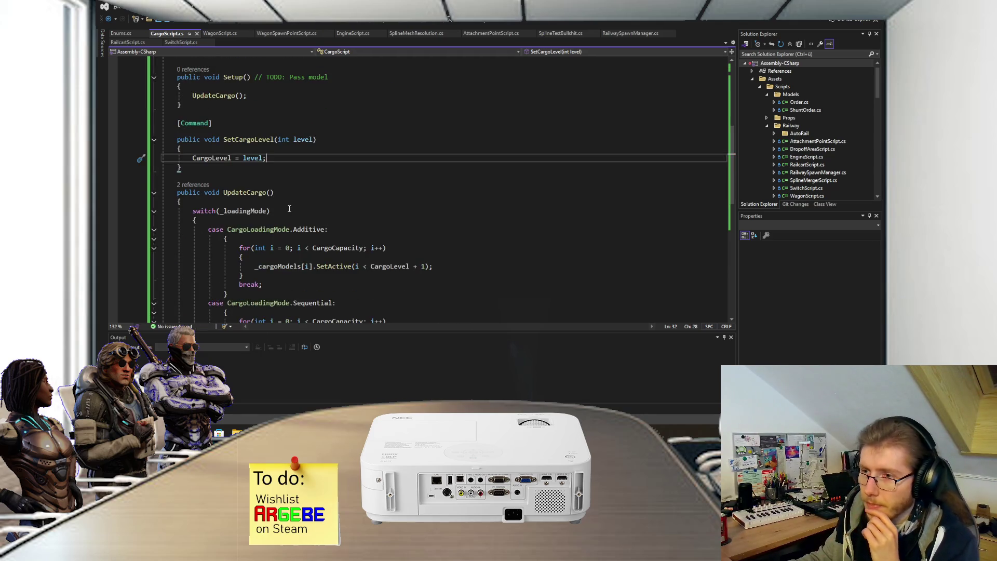
scroll(289, 205, up, 2)
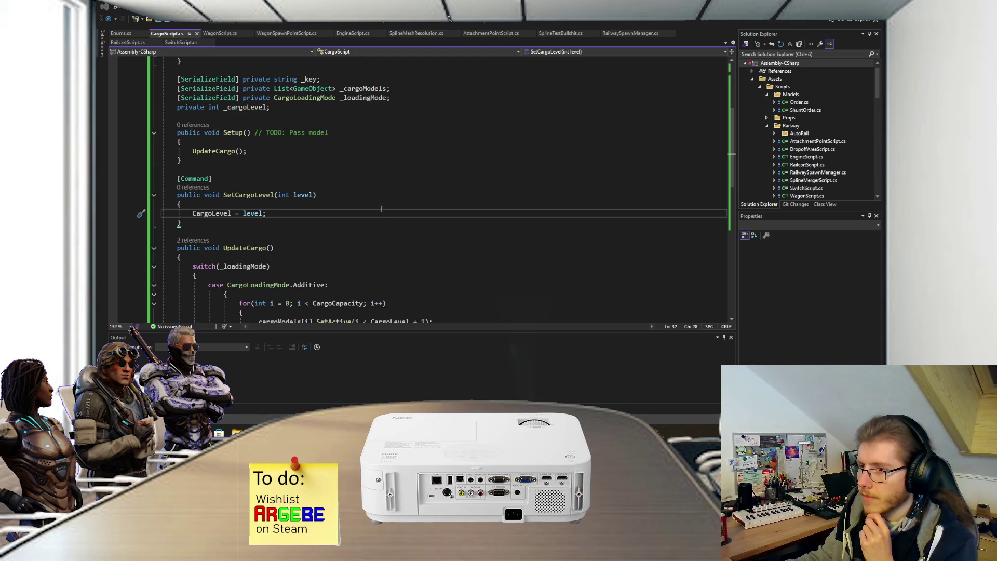
key(alt+Tab)
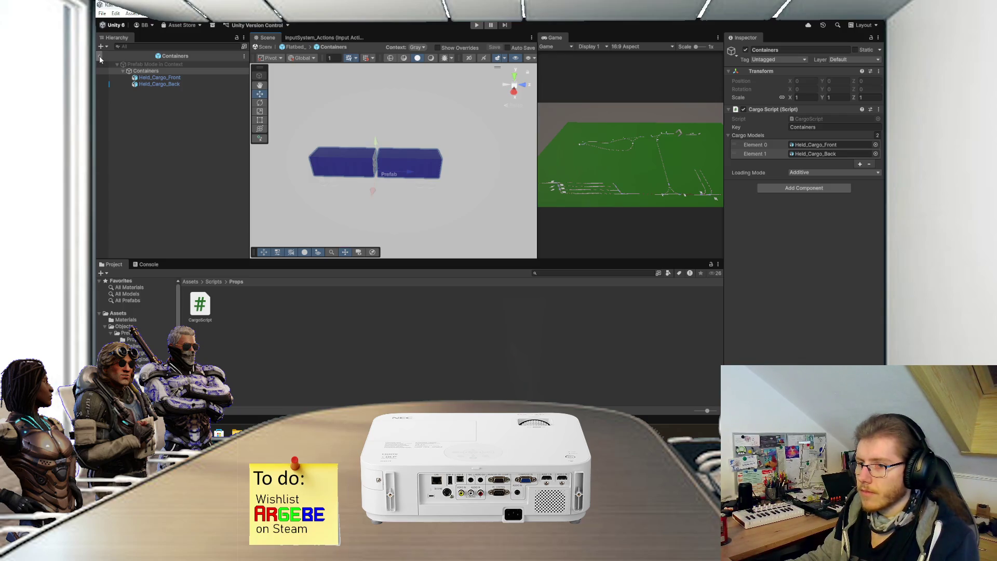
Step: Exit the Containers prefab and delete the Containers object from Flatbed_Car
click(192, 282)
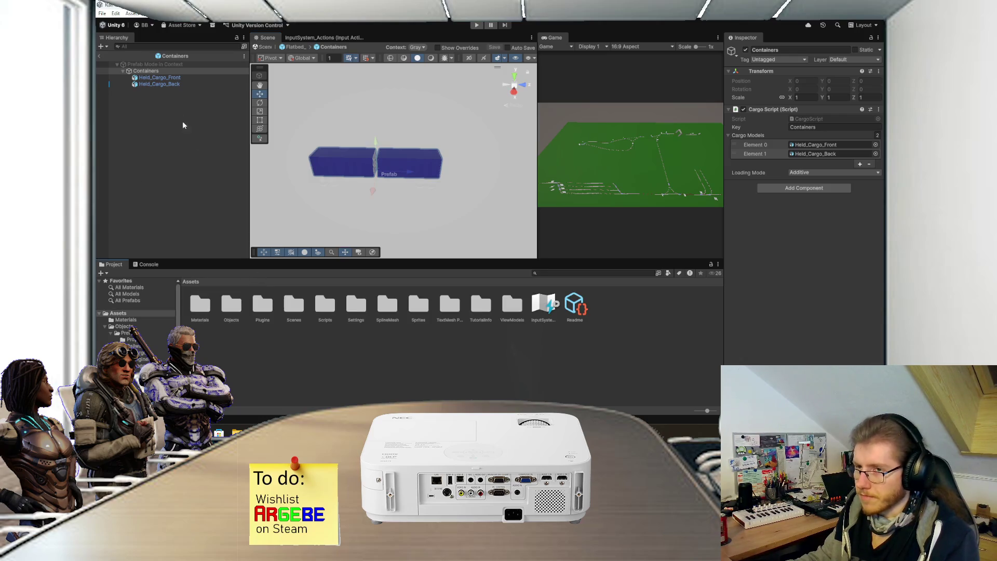
click(99, 55)
click(164, 123)
key(Delete)
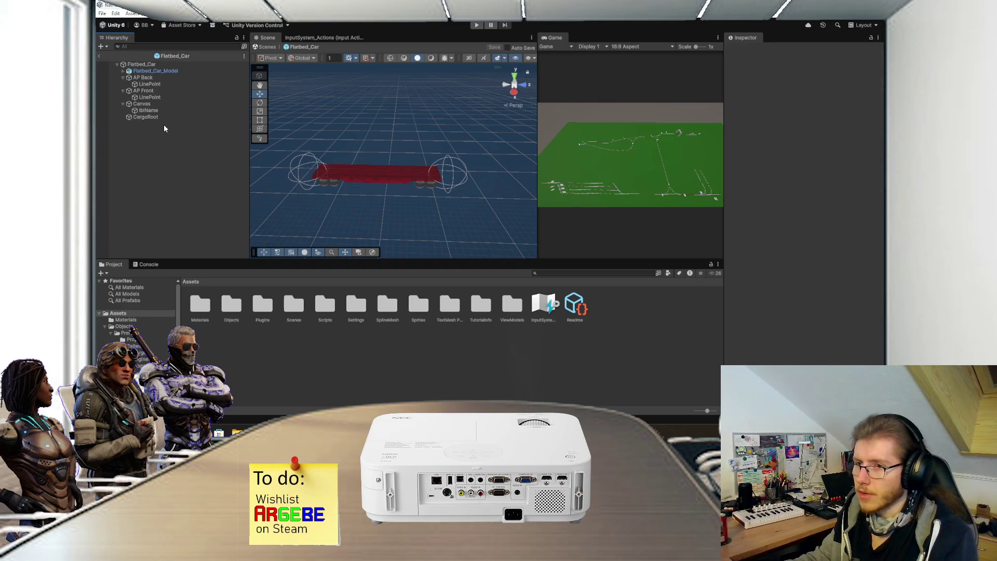
click(99, 56)
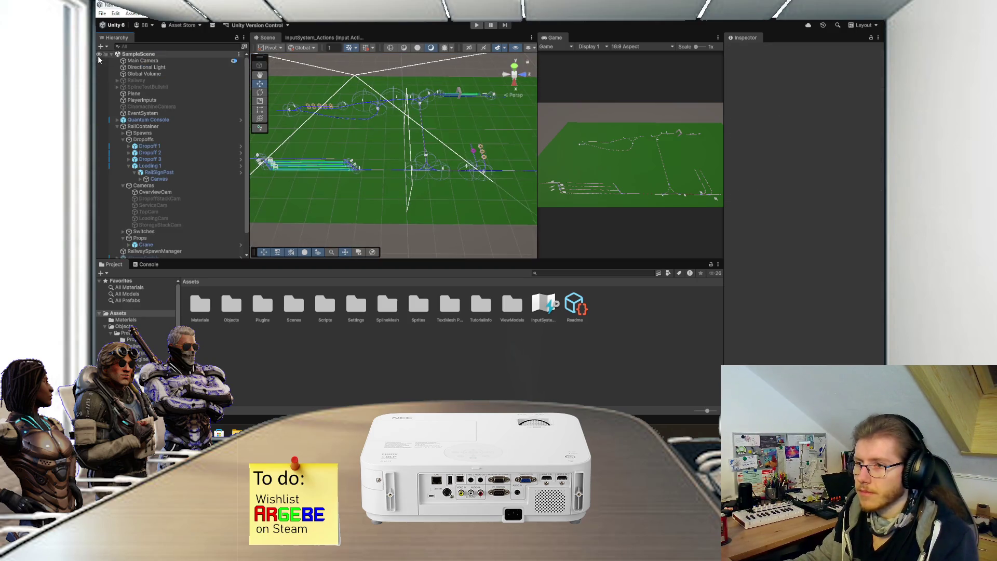
Step: Browse to Objects/Prefabs/Props/Cargo and open the WoodLogs prefab for editing
double_click(243, 302)
double_click(200, 305)
double_click(202, 307)
click(234, 283)
double_click(231, 304)
double_click(200, 307)
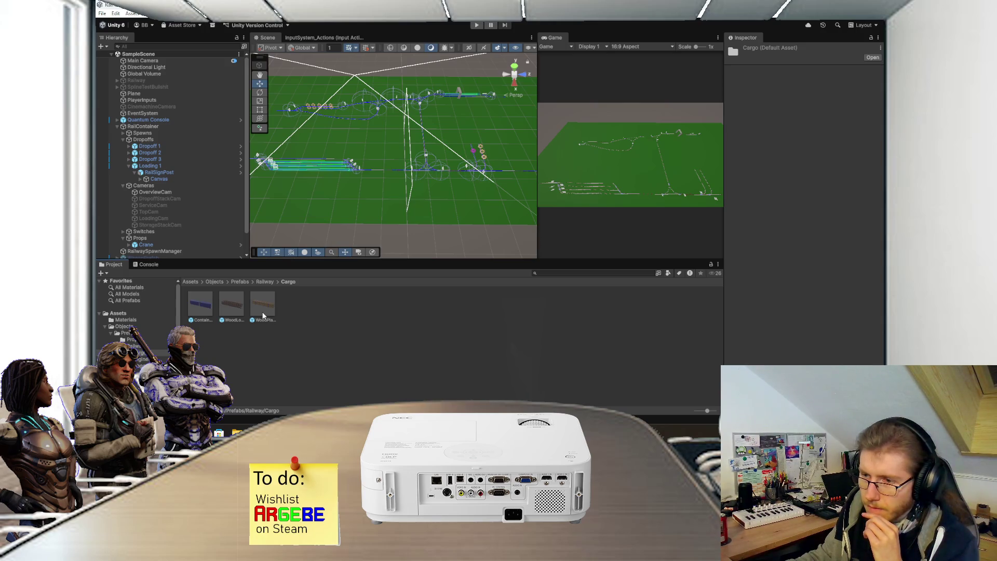
click(266, 282)
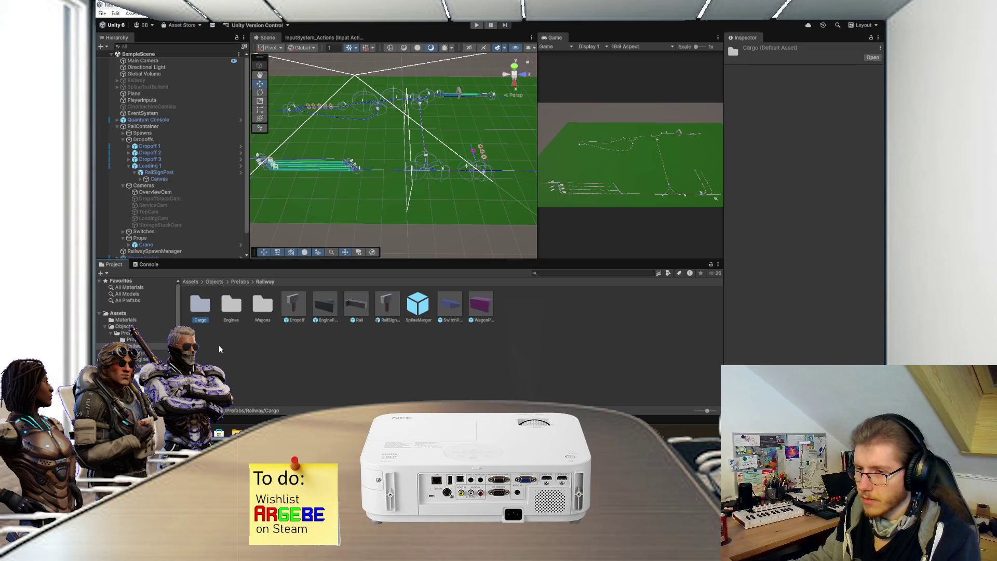
click(239, 282)
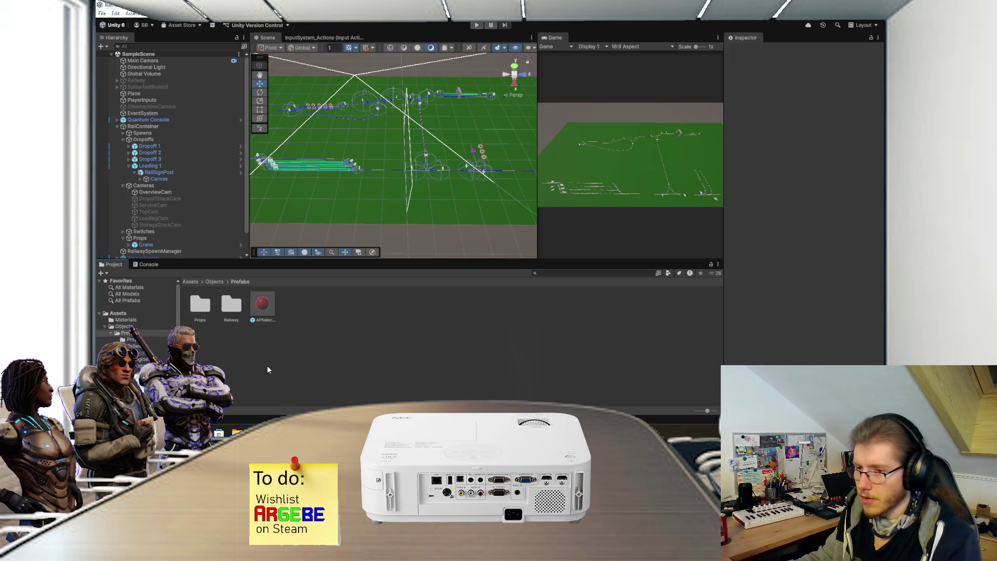
double_click(202, 311)
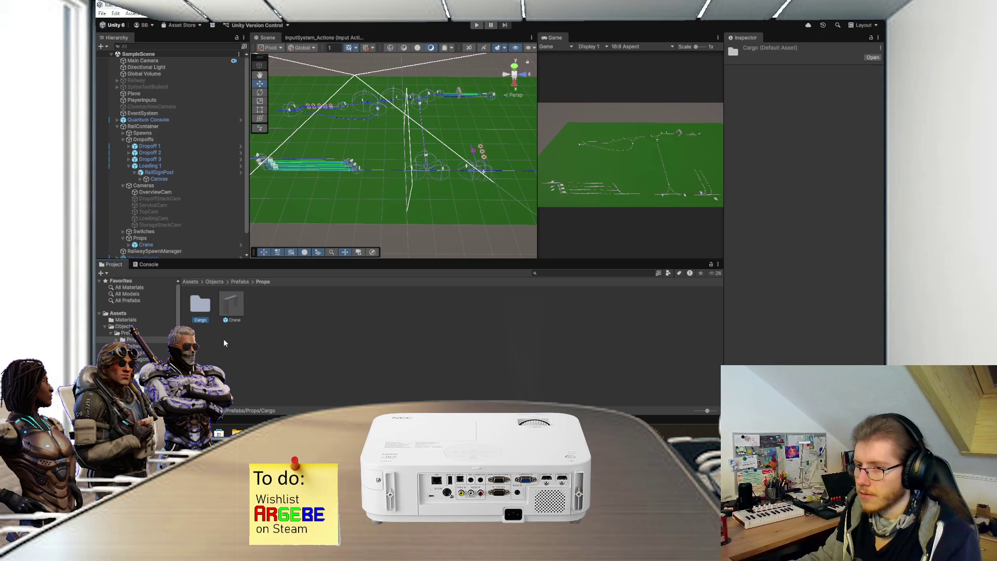
double_click(202, 307)
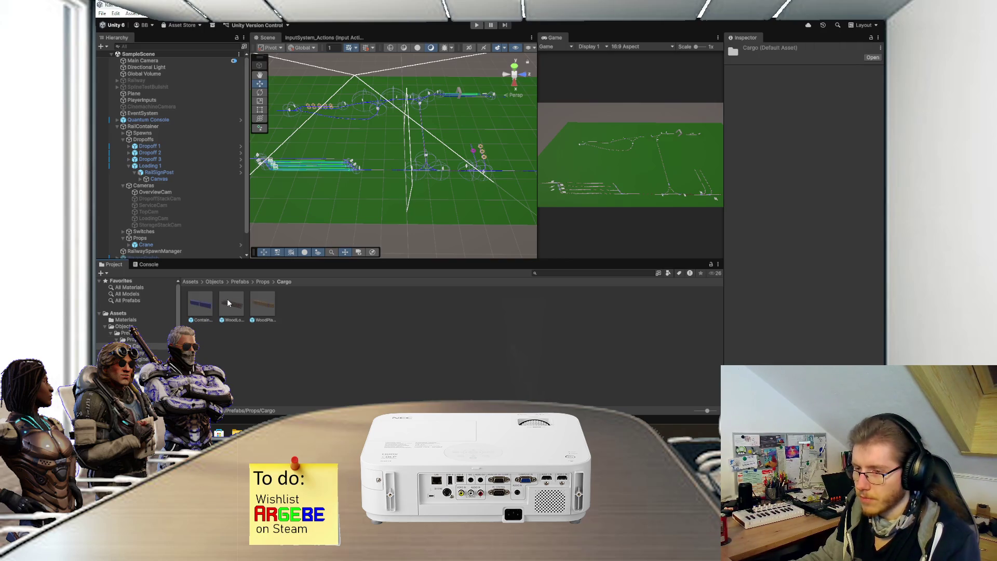
double_click(227, 303)
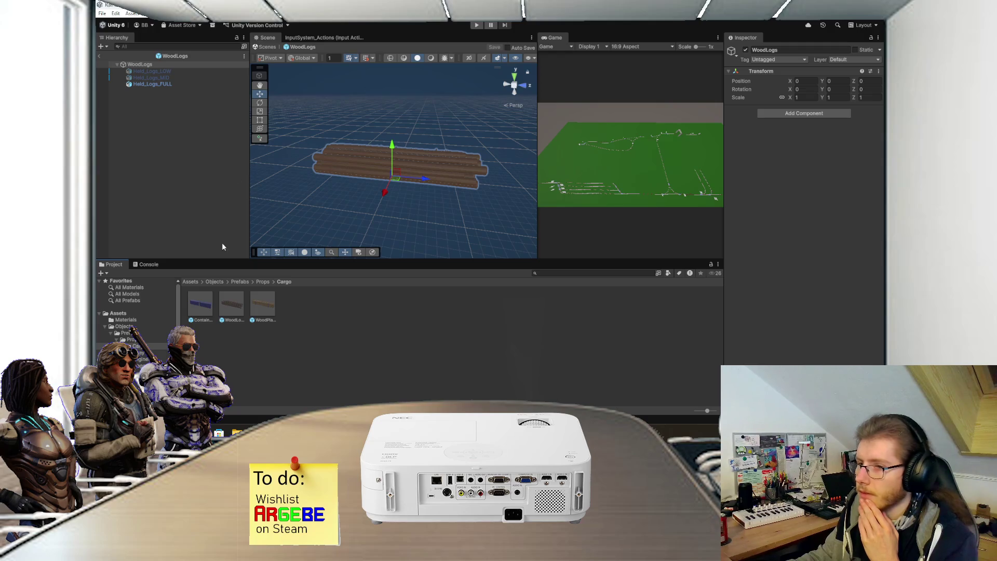
Step: Attach CargoScript from Scripts/Props to the WoodLogs root and set its Key to WoodLogs
click(191, 282)
double_click(318, 303)
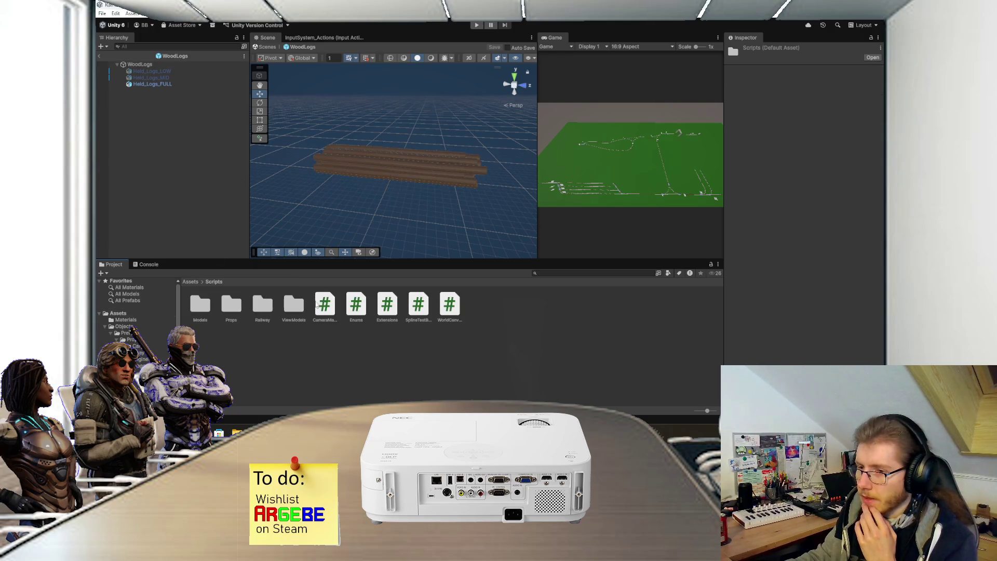
double_click(231, 303)
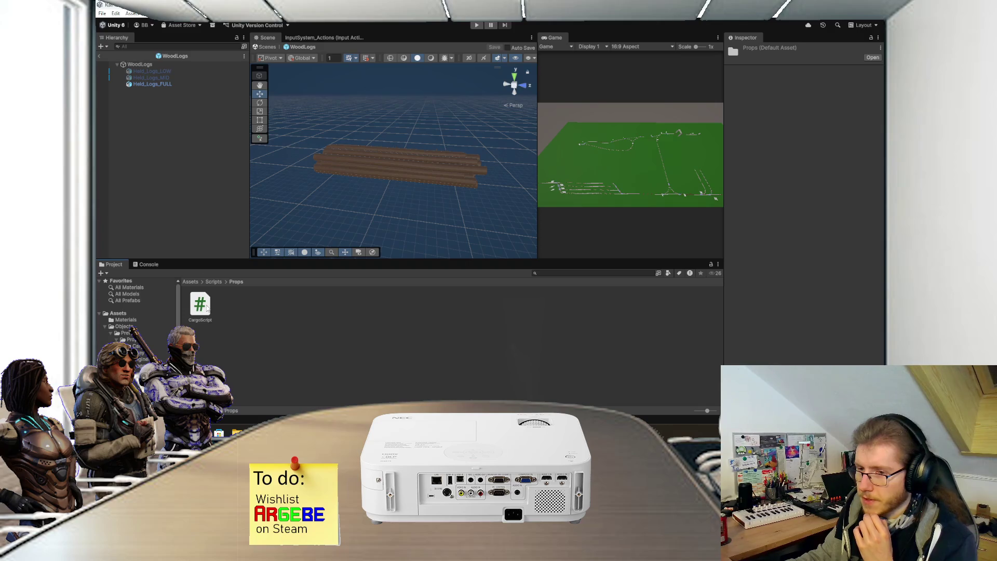
click(163, 70)
click(165, 64)
mouse_move(207, 307)
mouse_down()
mouse_move(763, 234)
mouse_move(778, 155)
mouse_up()
click(804, 127)
text(WoodLogs)
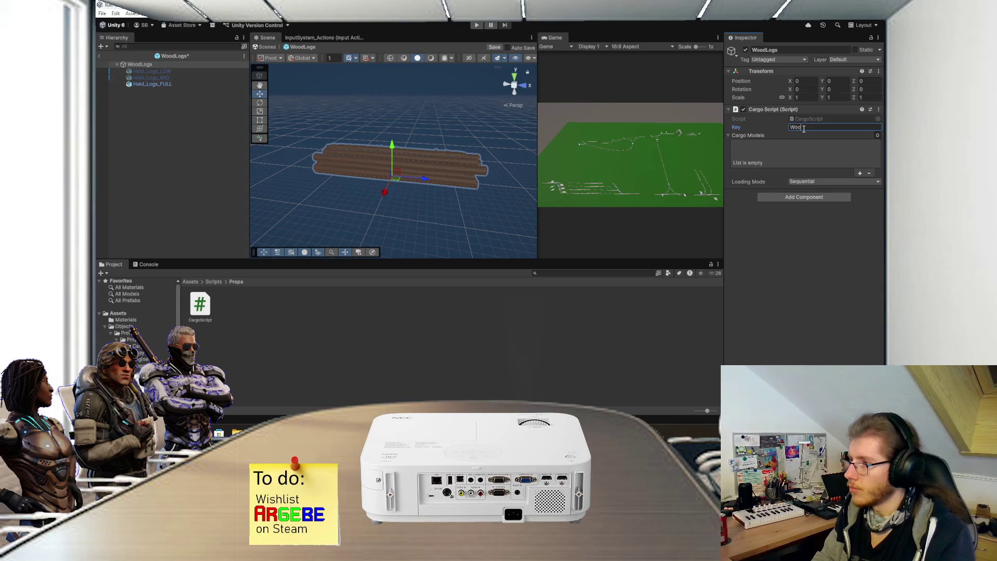
Step: Fill three Cargo Models slots with Held_Logs_LOW, MID and FULL, and save the prefab
click(859, 173)
click(859, 154)
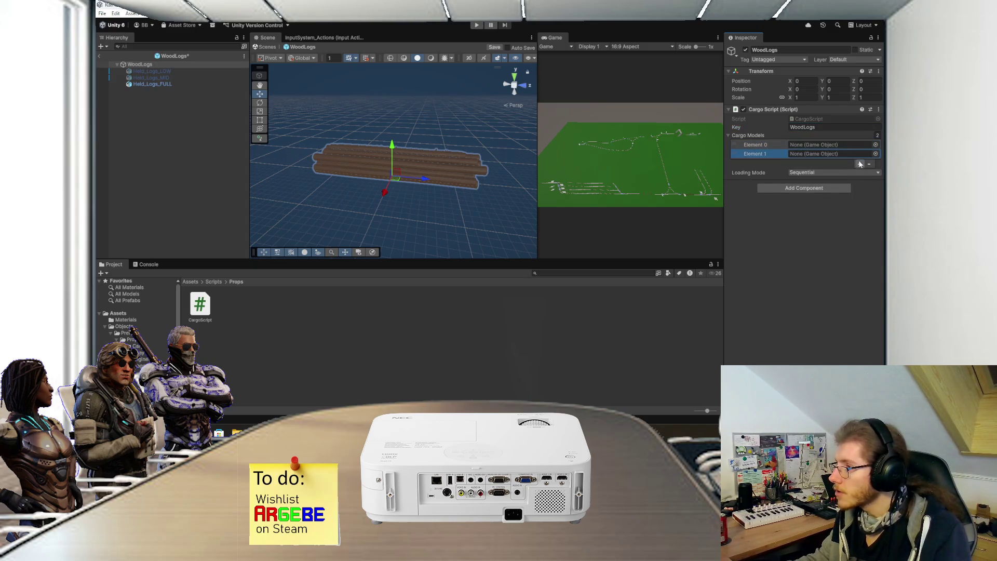
click(860, 164)
drag(164, 71, 831, 145)
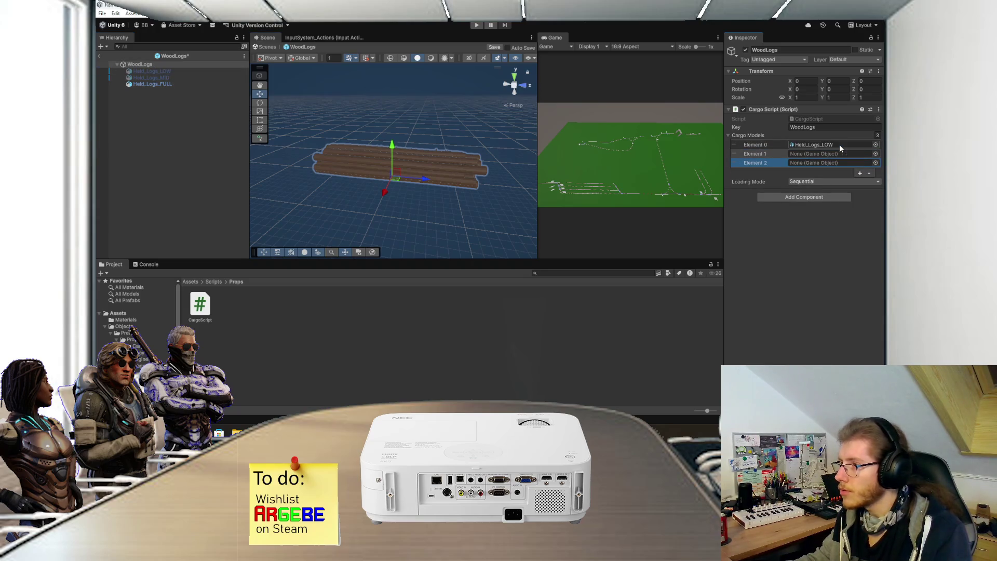
drag(150, 78, 826, 154)
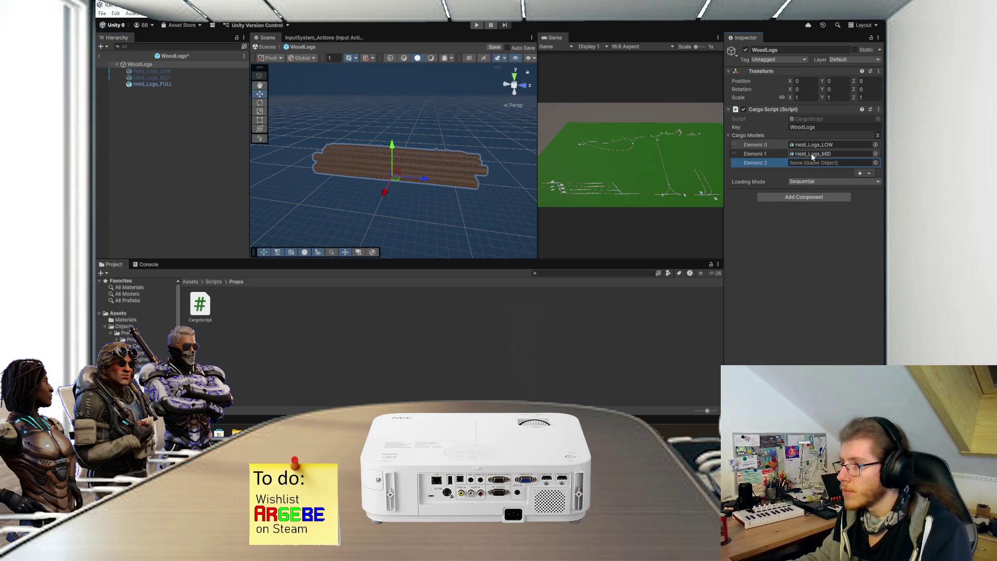
drag(153, 83, 820, 166)
key(ctrl+s)
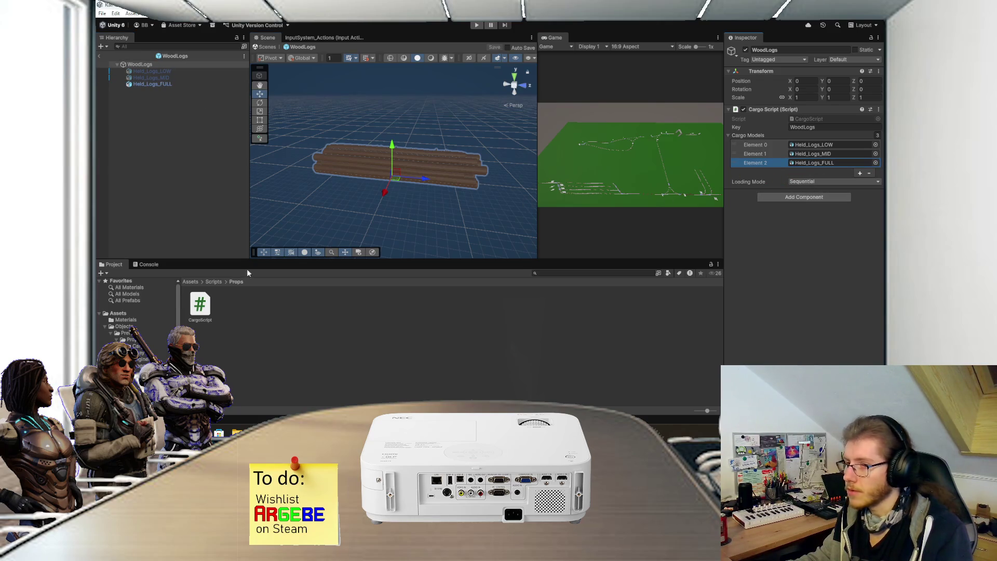
Step: Leave prefab mode and browse to Assets/Objects/Prefabs/Props/Cargo
click(99, 56)
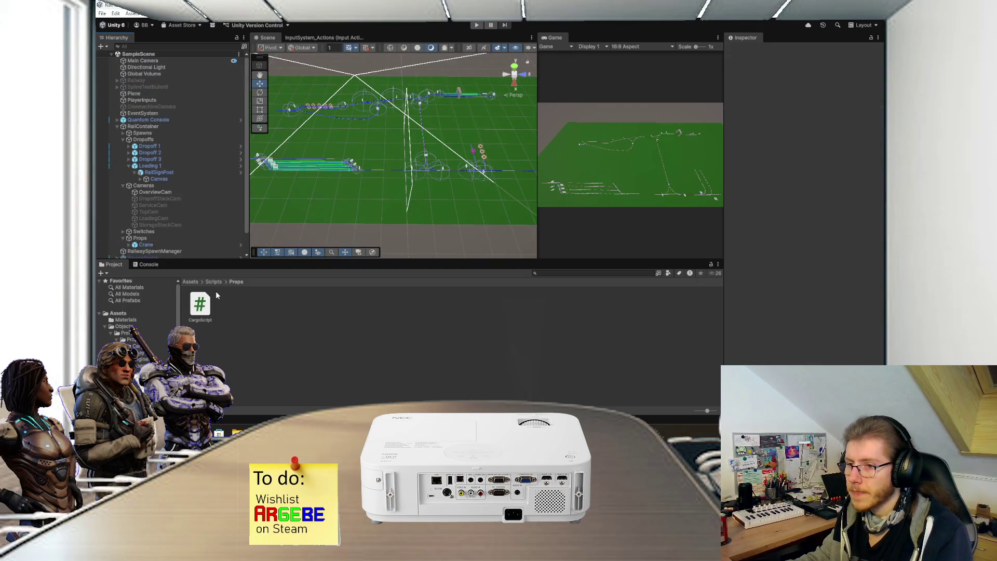
click(190, 281)
double_click(229, 302)
double_click(200, 304)
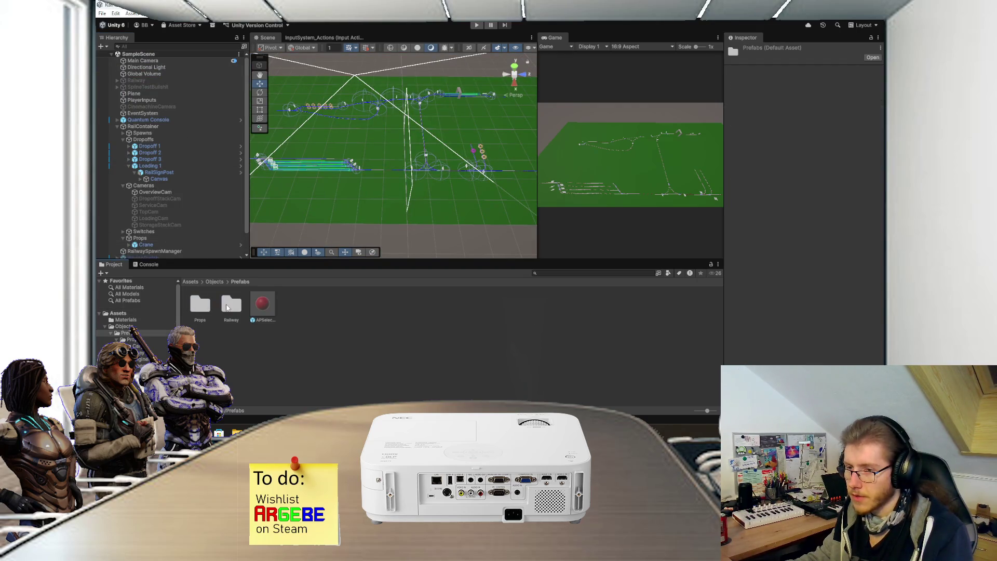
double_click(229, 306)
double_click(200, 306)
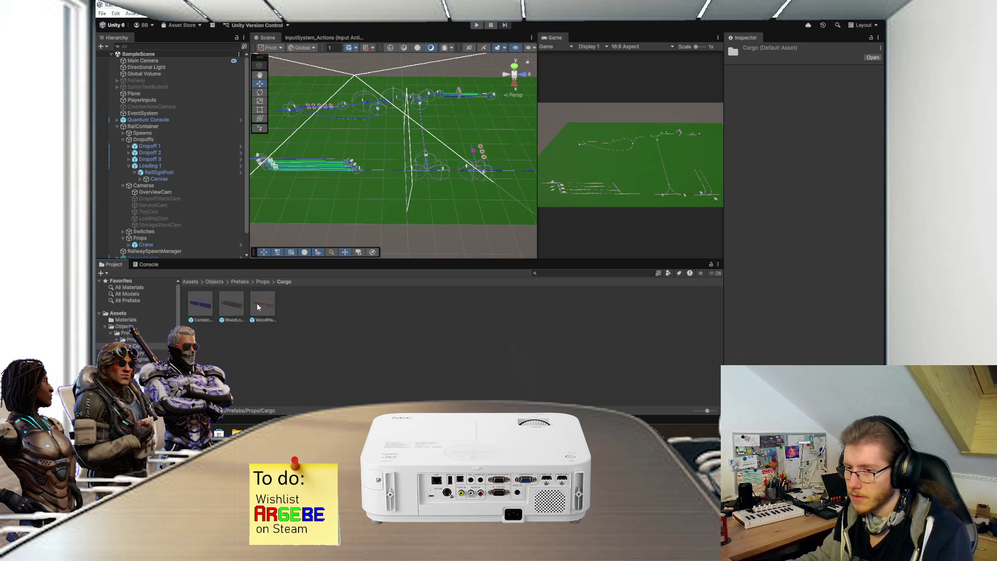
Step: Open the WoodPlanks prefab, add a Cargo Script component keyed WoodPlanks, and save
double_click(265, 304)
click(803, 113)
text(cargo)
click(782, 145)
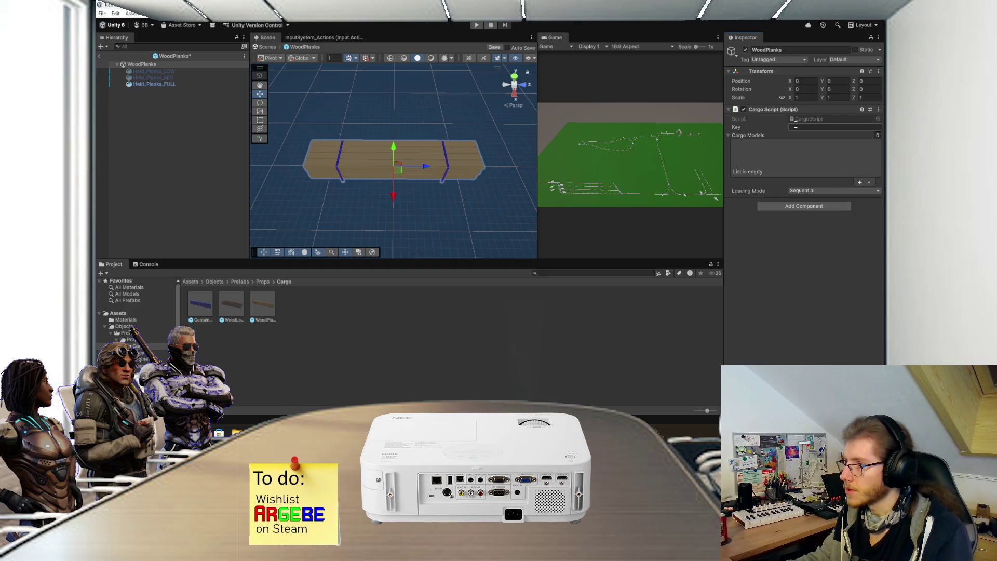
text(WoodPlanks)
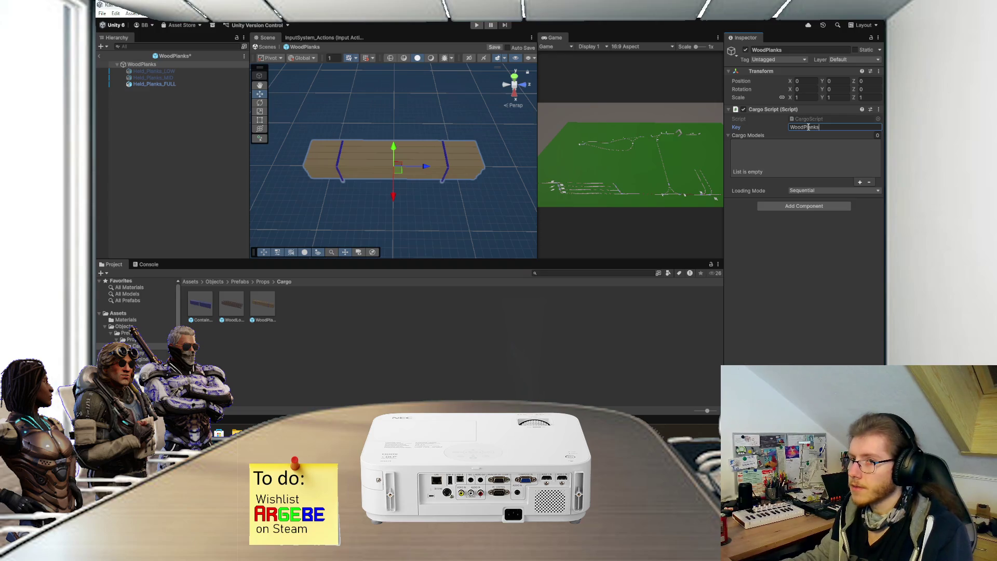
key(ctrl+s)
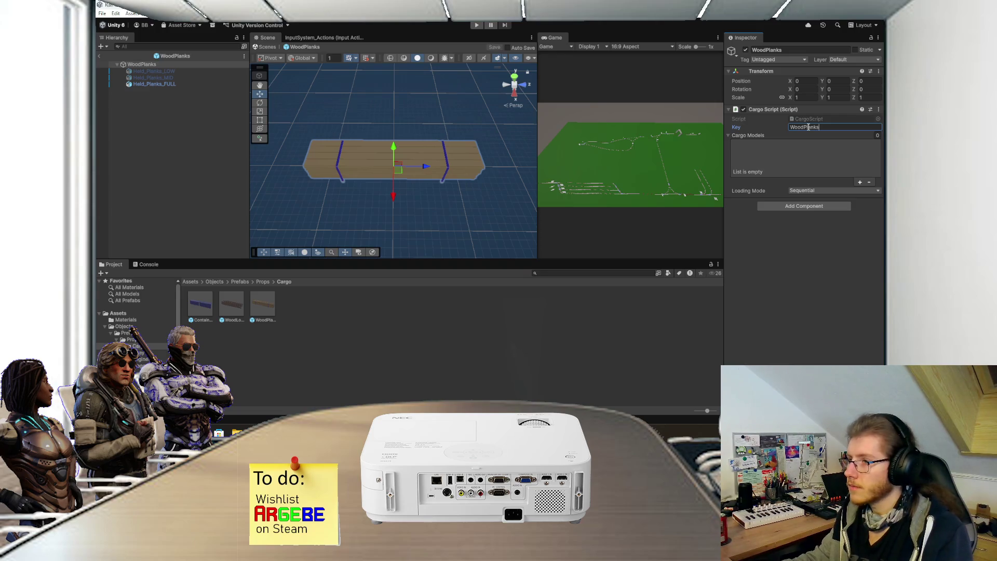
Step: Assign Held_Planks_LOW, MID and FULL as the three cargo models
click(859, 182)
click(860, 155)
click(859, 164)
mouse_move(156, 72)
mouse_down()
mouse_move(222, 89)
mouse_move(816, 145)
mouse_up()
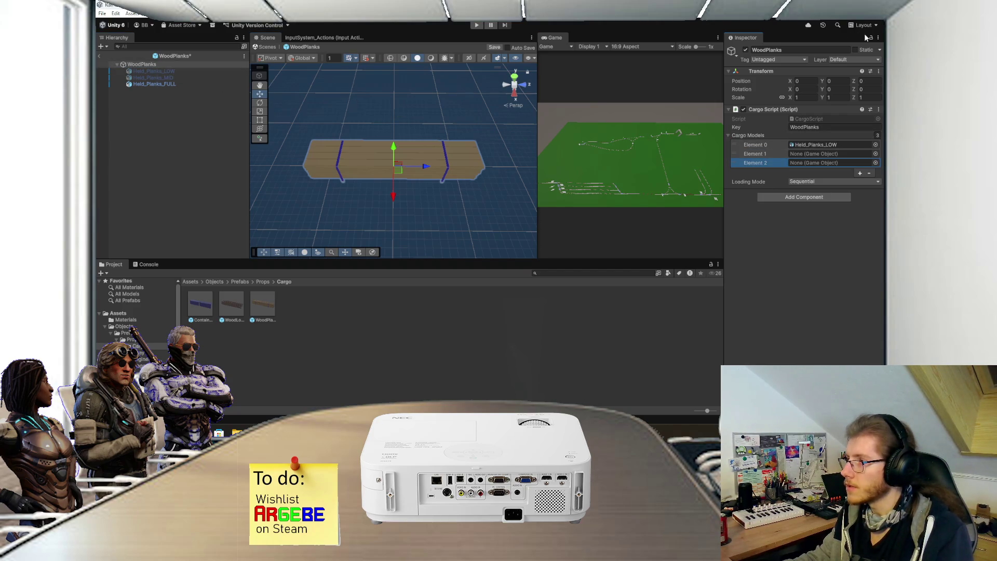
drag(153, 77, 793, 154)
drag(154, 84, 812, 162)
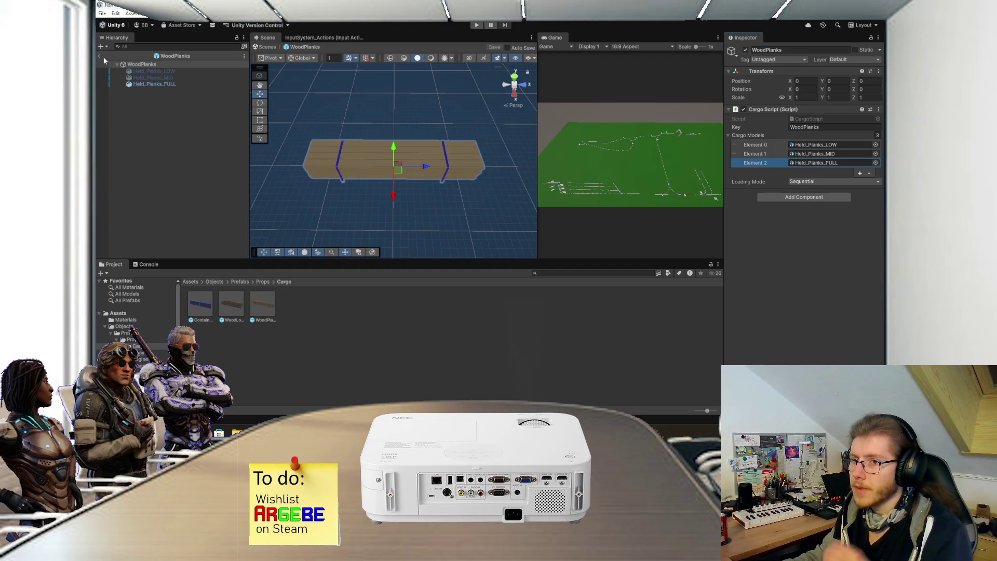
Step: Return to the scene and place a Containers prefab in the level
click(101, 56)
mouse_move(408, 199)
mouse_down()
mouse_move(395, 177)
mouse_move(375, 187)
mouse_up()
mouse_move(212, 300)
mouse_down()
mouse_move(446, 182)
mouse_move(467, 194)
mouse_move(322, 176)
mouse_up()
Step: Frame the Containers object and test its cargo level commands in play mode via the console
key(f)
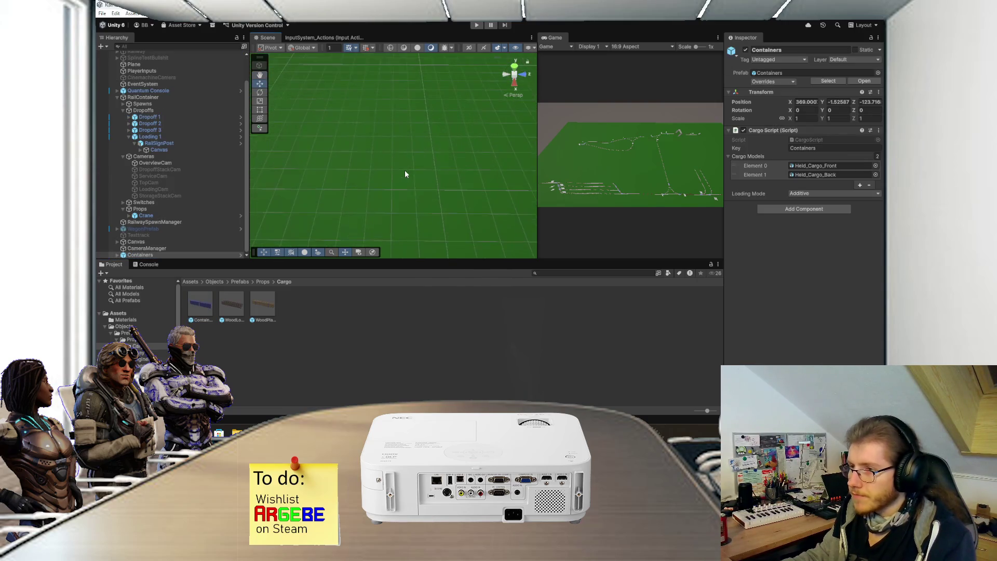
scroll(381, 174, up, 2)
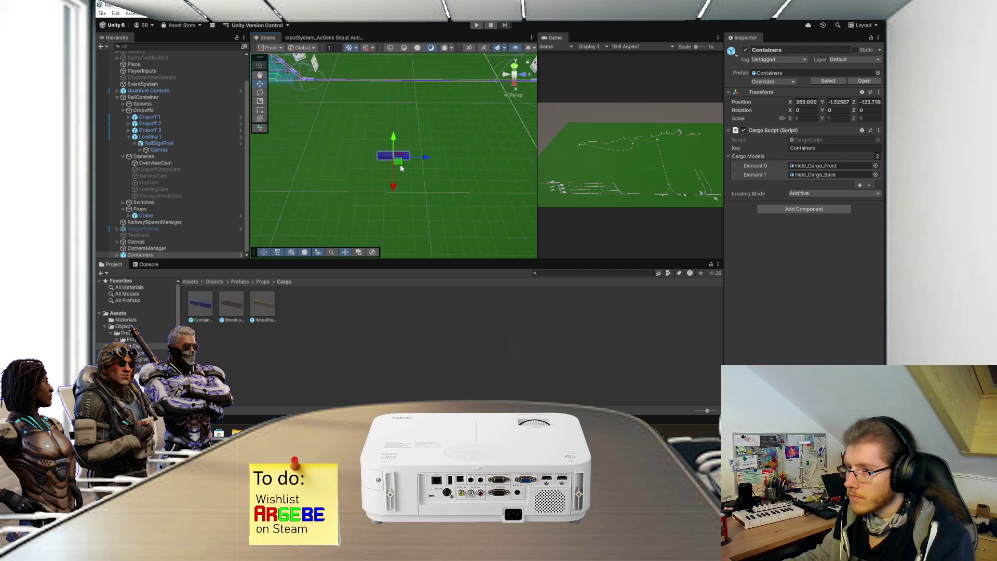
click(476, 25)
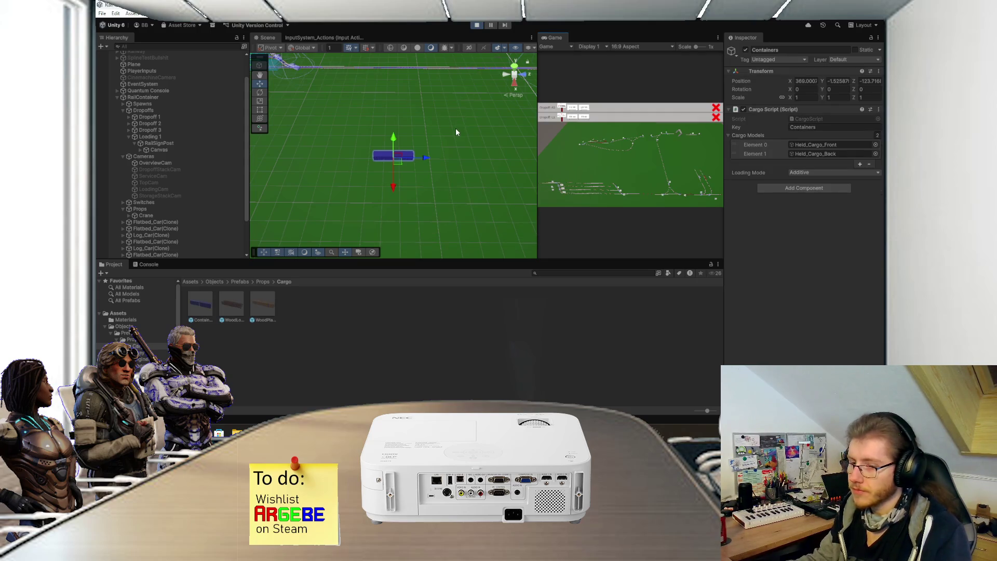
key(grave)
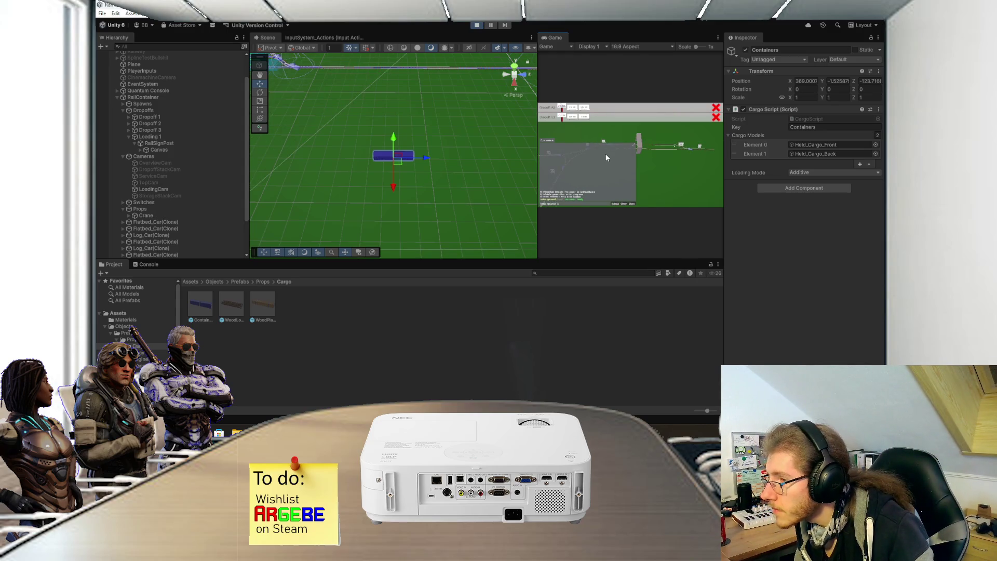
key(Return)
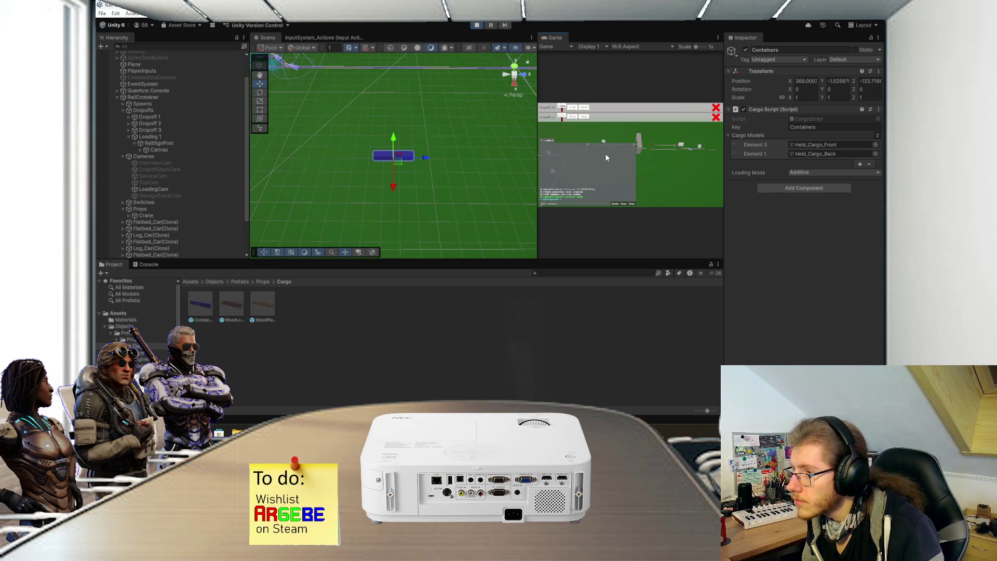
key(Up)
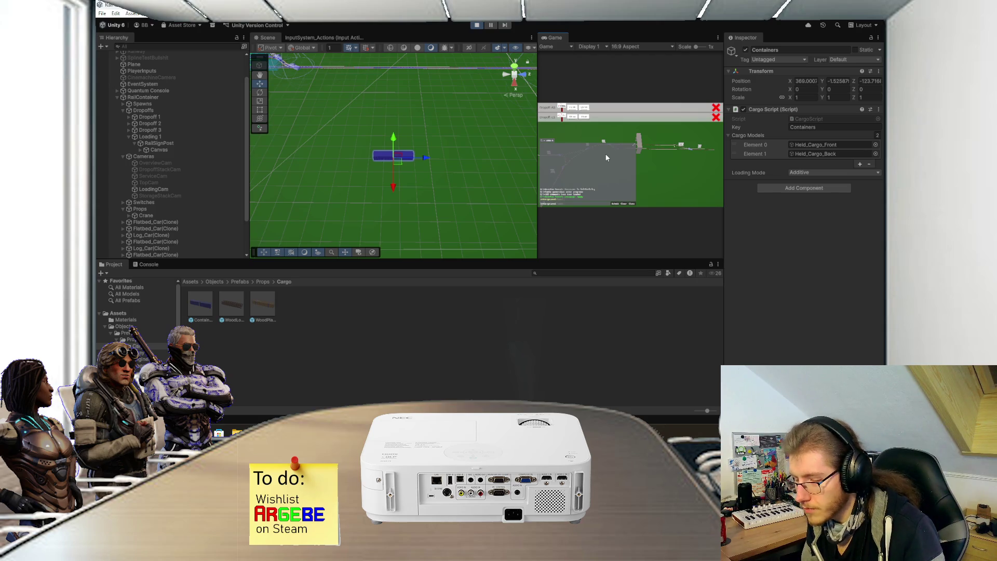
key(Return)
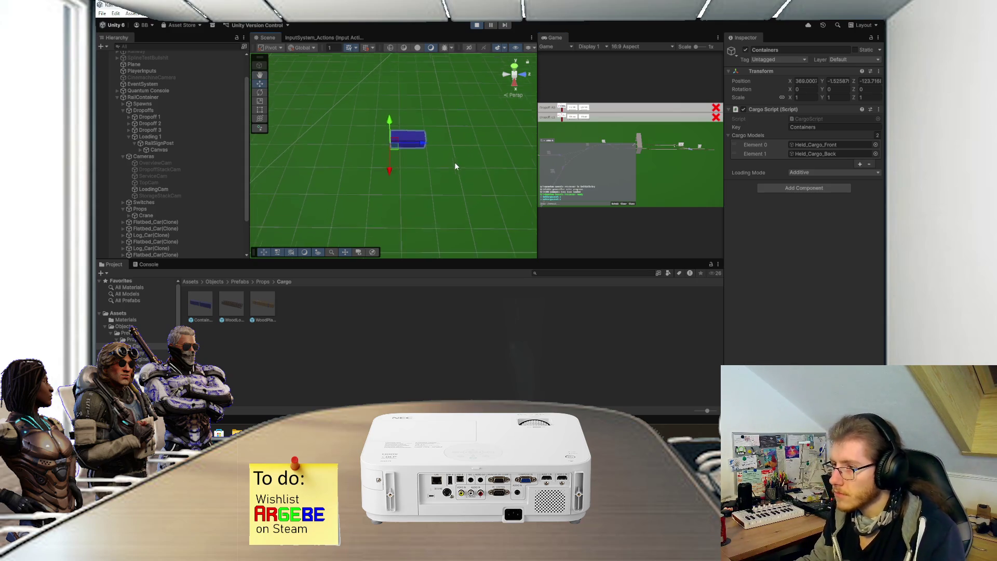
click(477, 26)
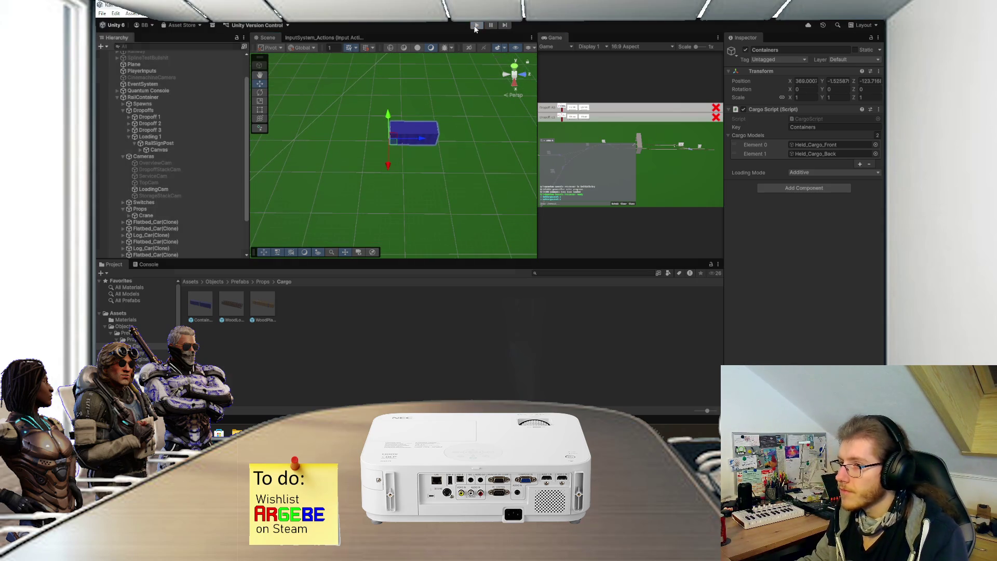
Step: Delete the + 1 from the Additive SetActive check in CargoScript
key(alt+Tab)
drag(410, 155, 426, 156)
key(BackSpace)
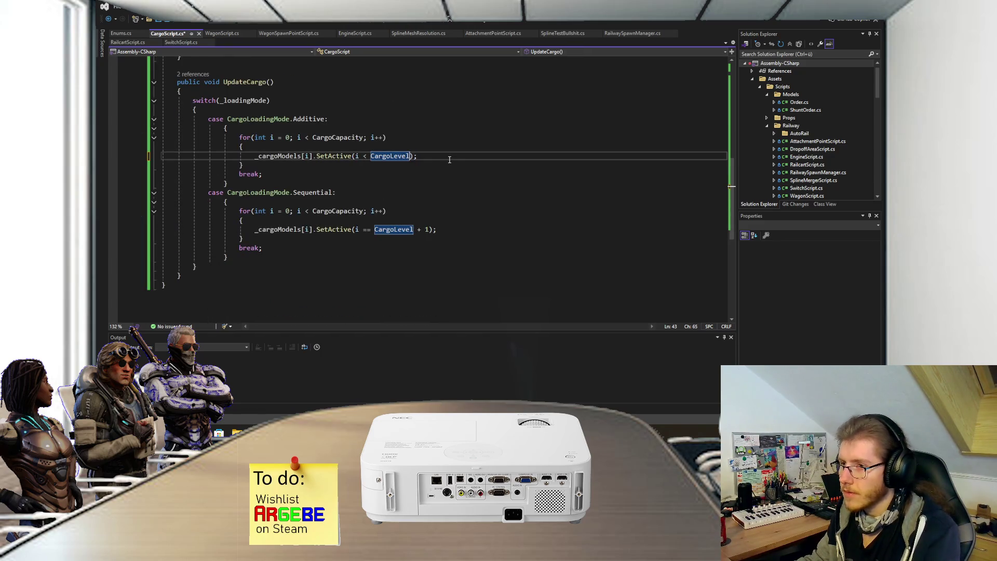
Step: Delete the + 1 after CargoLevel in the Sequential SetActive check and save CargoScript
click(449, 160)
click(434, 229)
drag(434, 229, 415, 229)
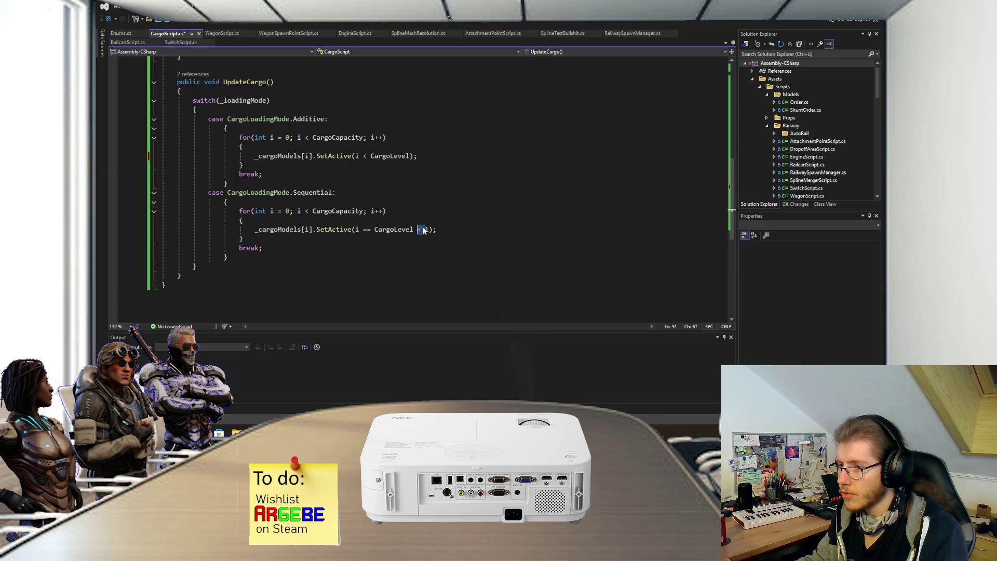
key(BackSpace)
key(ctrl+s)
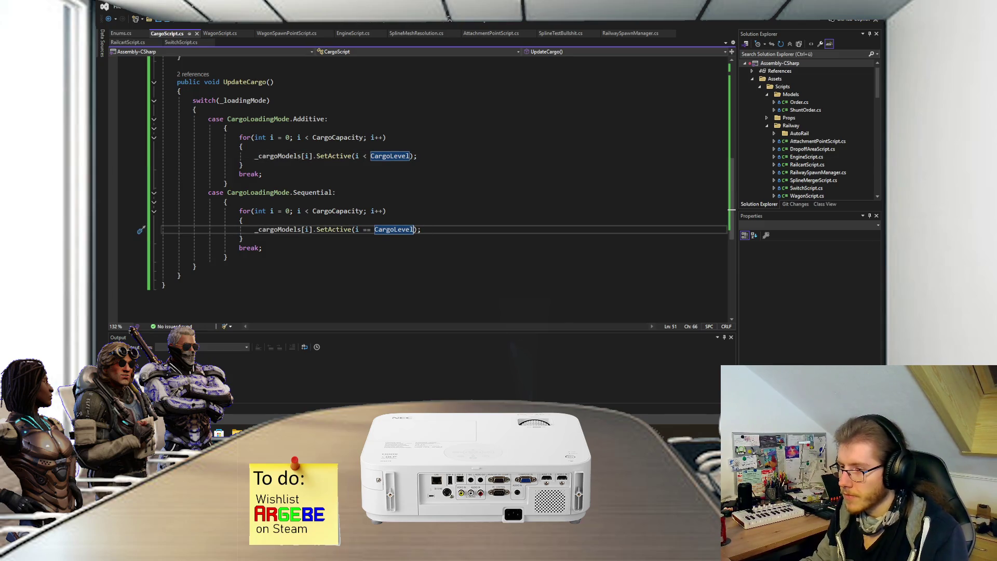
key(alt+Tab)
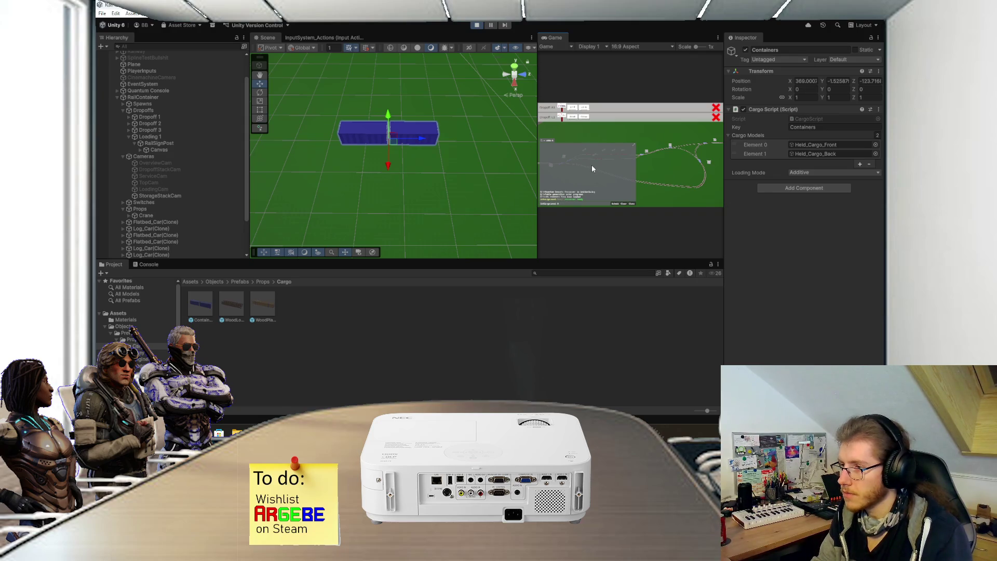
Step: Rerun the cargo level commands, then replace Containers with a WoodLogs prefab and test SetCargoLevel
key(Up)
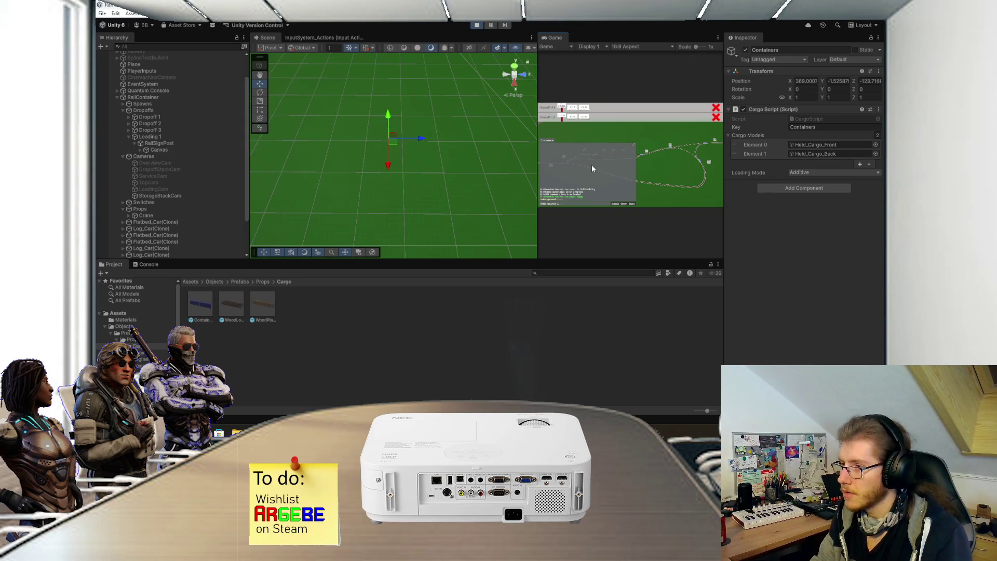
key(Return)
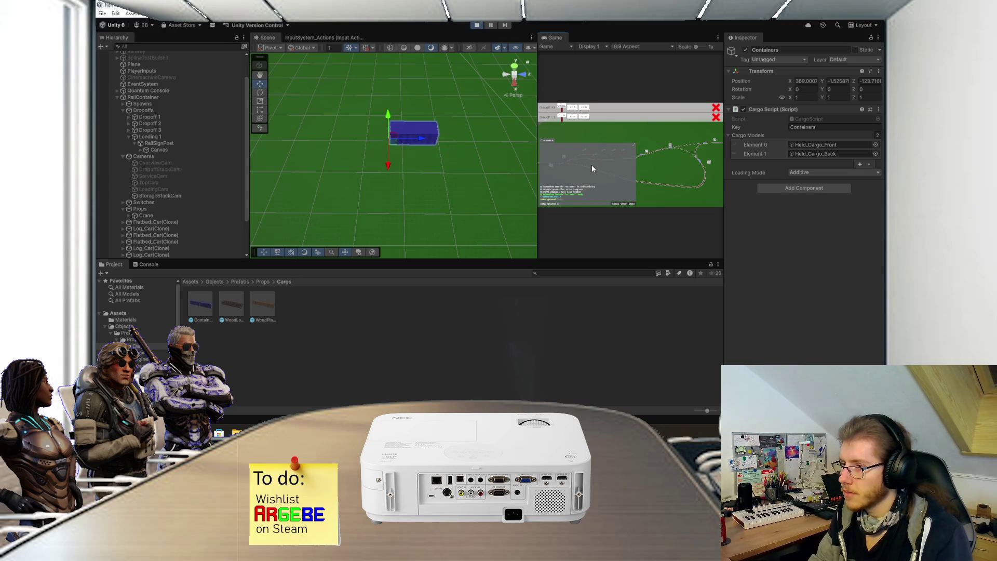
key(Return)
key(Return)
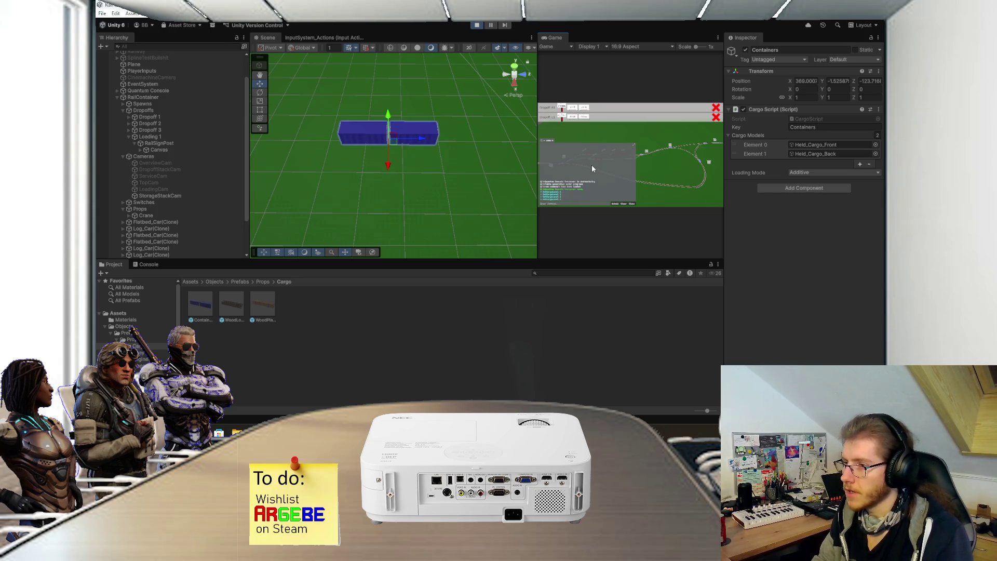
scroll(228, 218, down, 3)
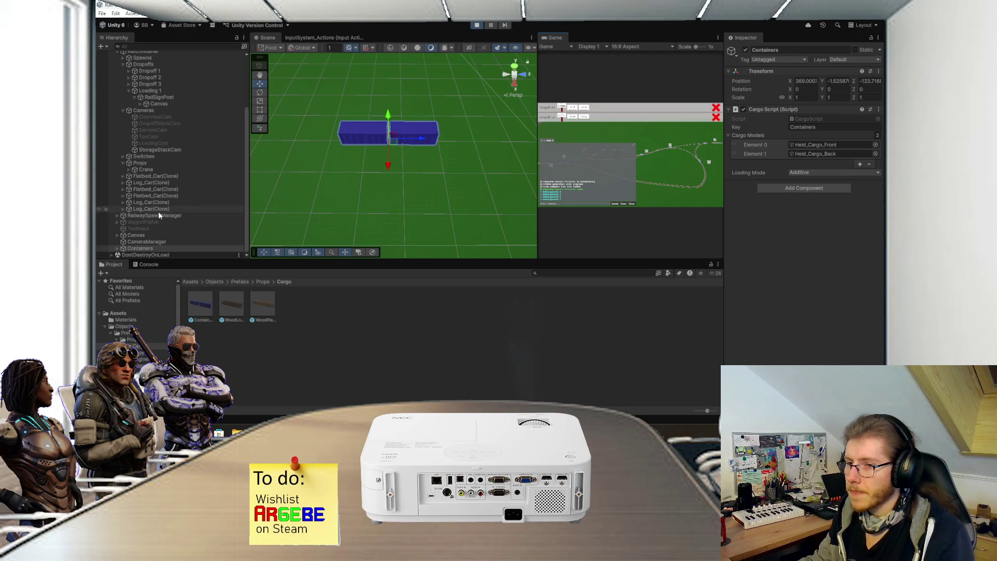
key(Delete)
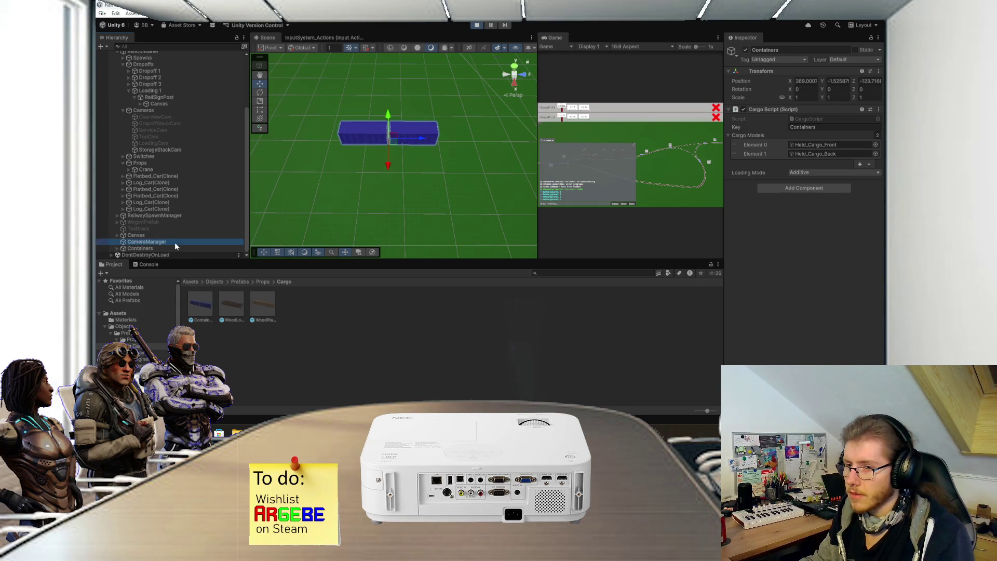
drag(229, 307, 365, 163)
text(SetCargoLevel)
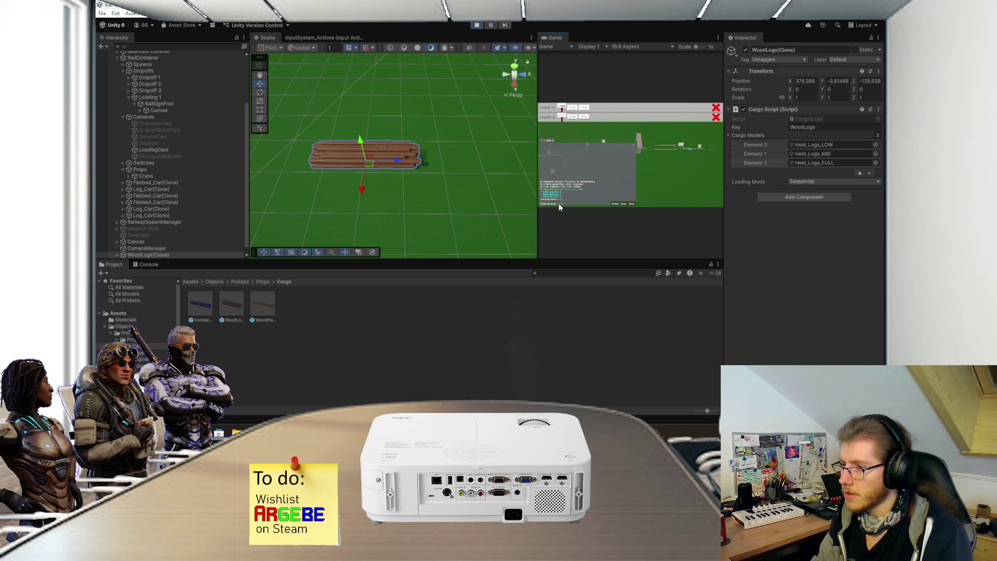
key(Return)
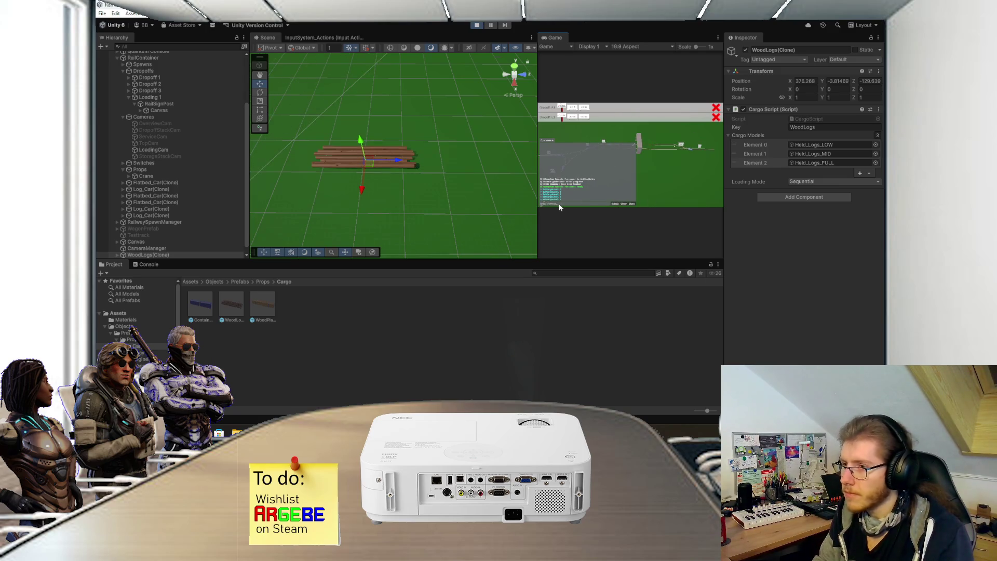
key(Return)
key(Return)
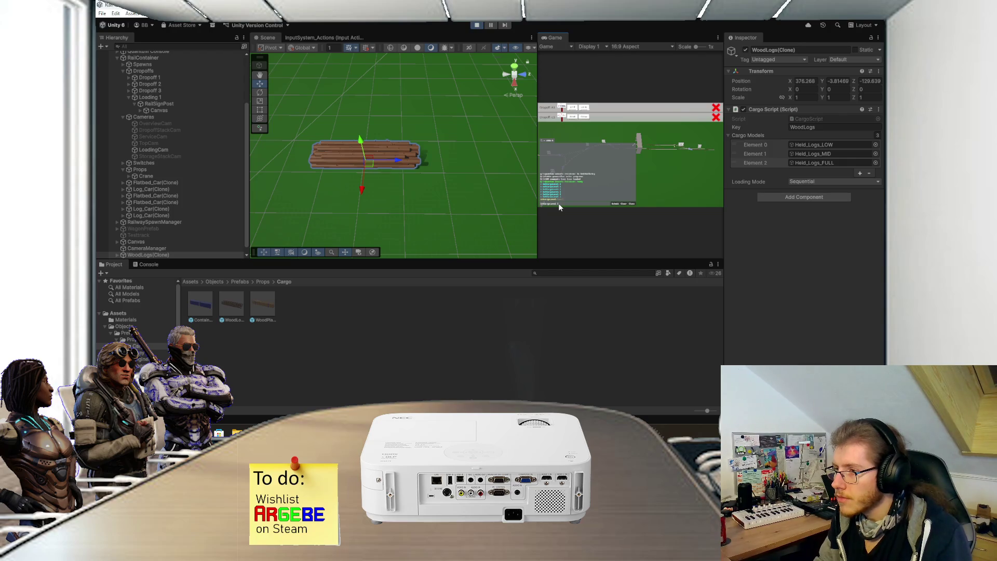
key(Return)
Step: Stop play mode, restore the + 1 in CargoScript, and save it
click(478, 25)
key(alt+Tab)
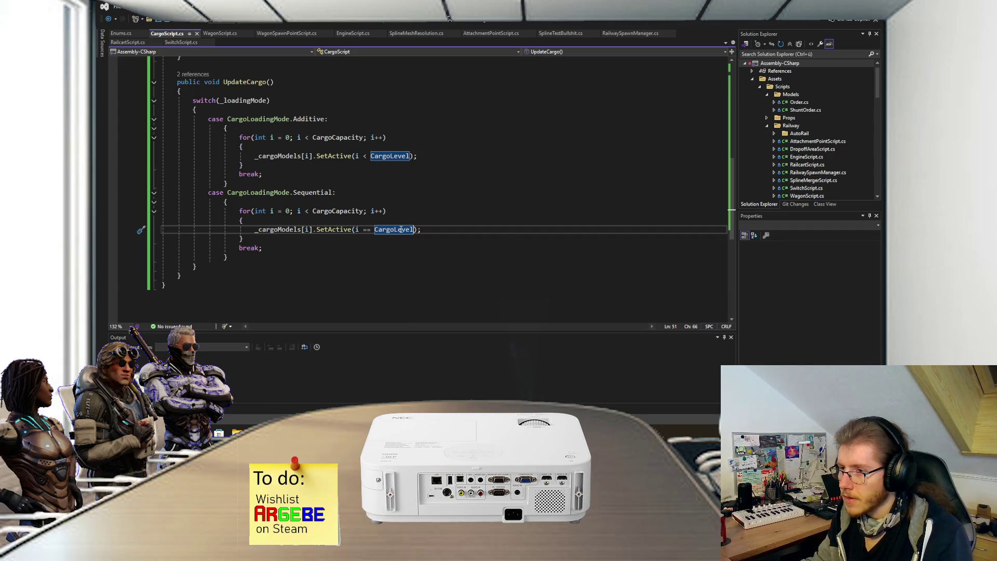
text(+ 1)
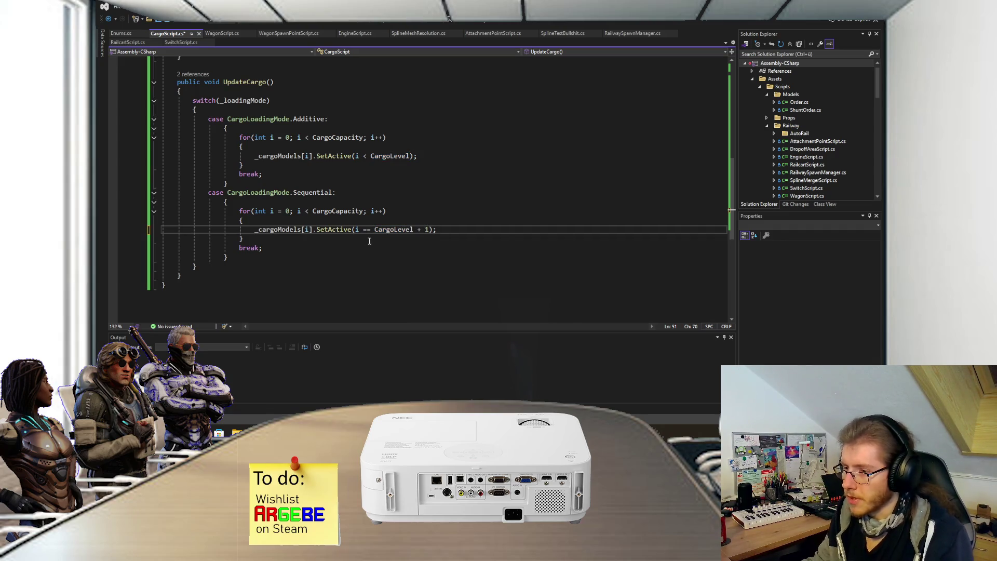
key(ctrl+s)
key(alt+Tab)
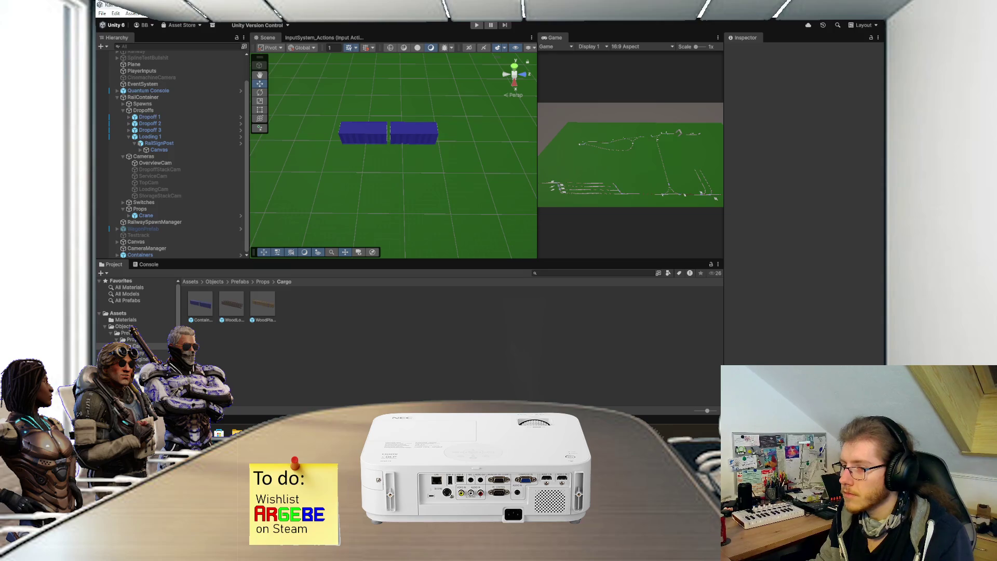
Step: Delete Containers from the scene and test a WoodPlanks prefab dropped in during play mode
key(alt+Tab)
key(alt+Tab)
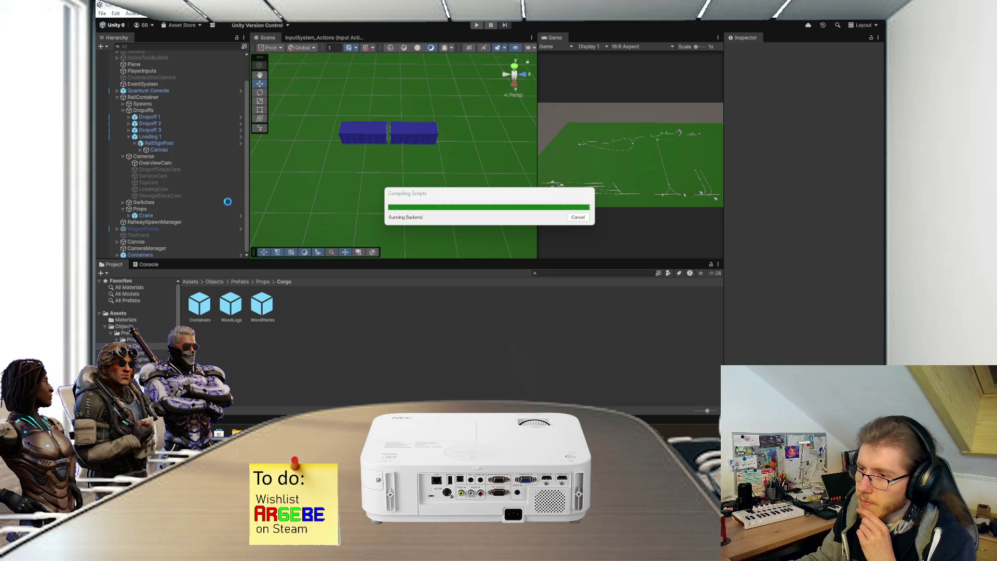
click(173, 252)
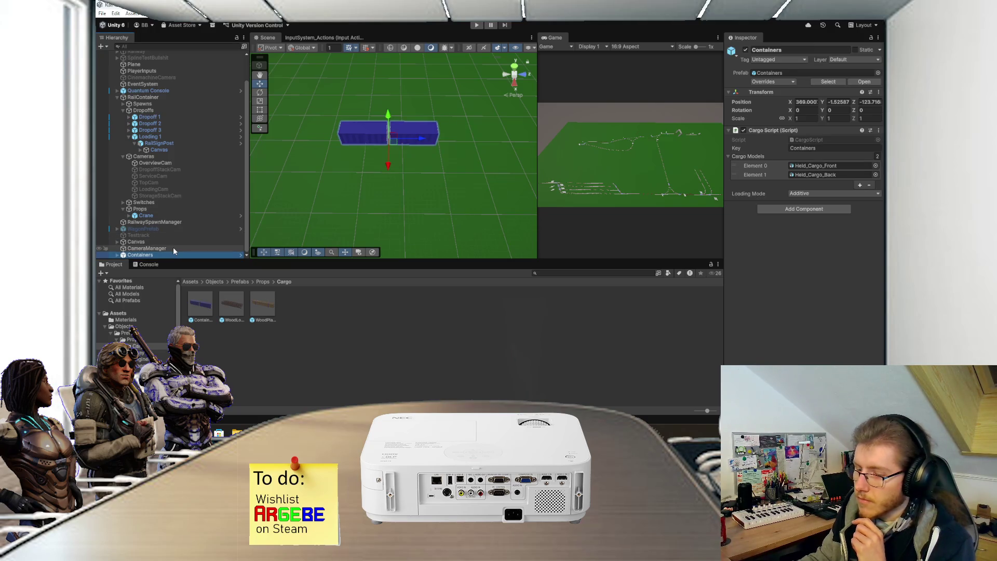
key(Delete)
click(476, 25)
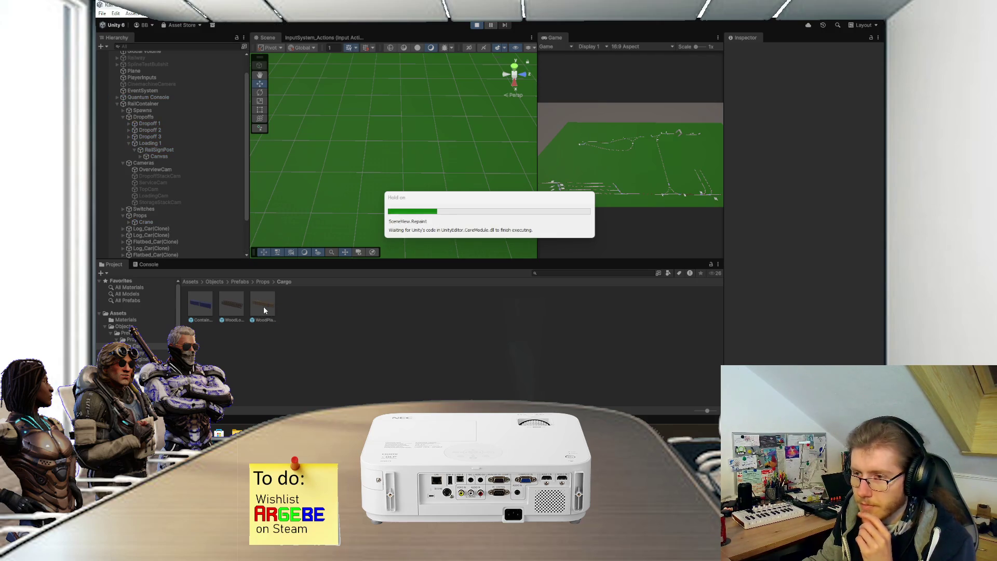
drag(264, 306, 365, 194)
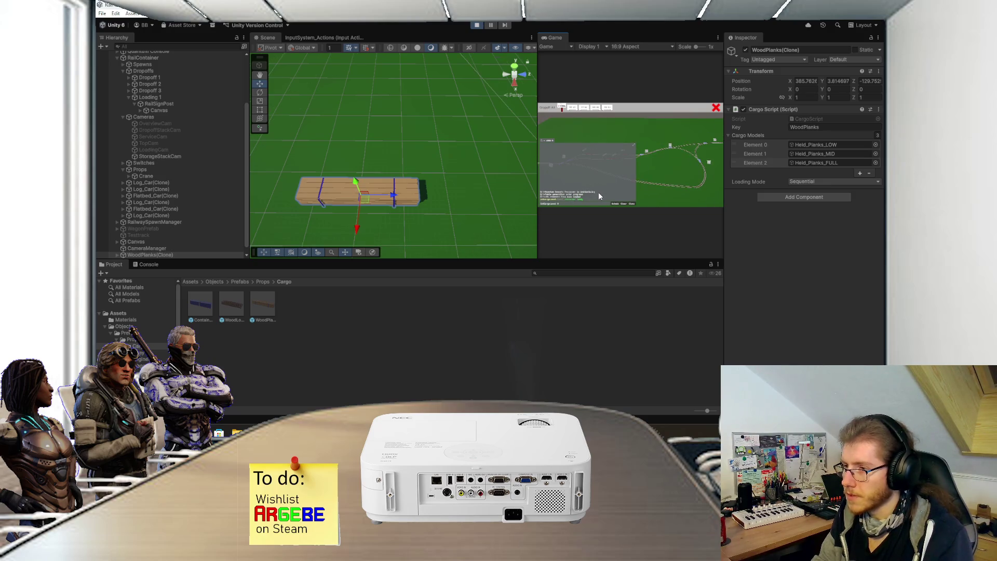
key(ctrl+p)
key(alt+Tab)
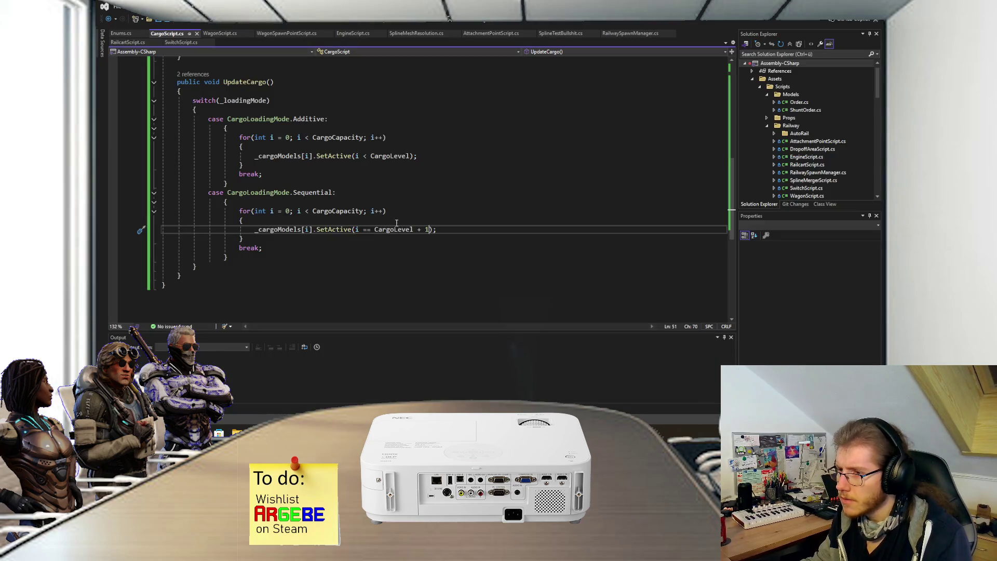
Step: Rewrite the Sequential check as SetActive(i + 1 == CargoLevel) and save CargoScript
key(BackSpace)
key(BackSpace)
key(BackSpace)
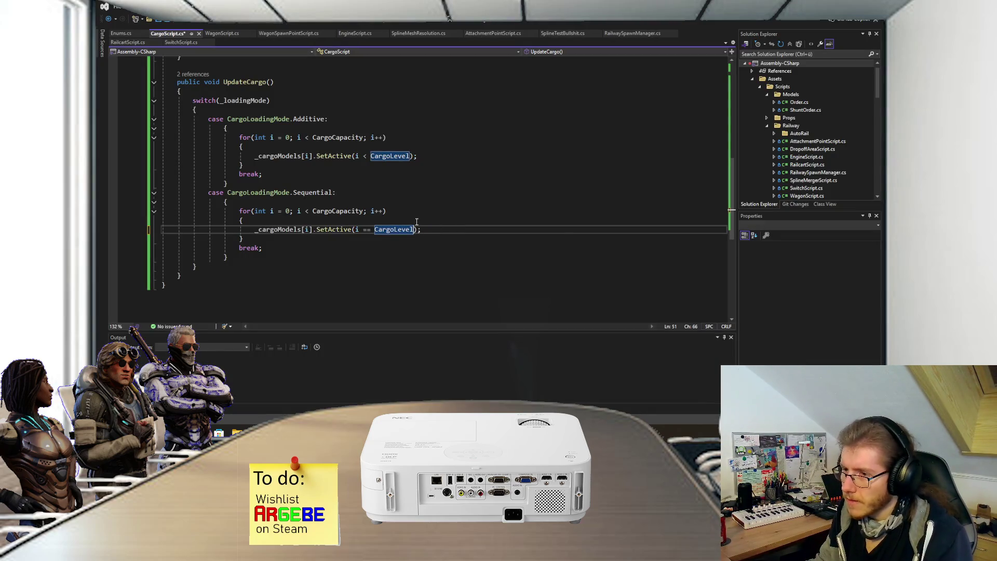
click(360, 232)
text(+ 1)
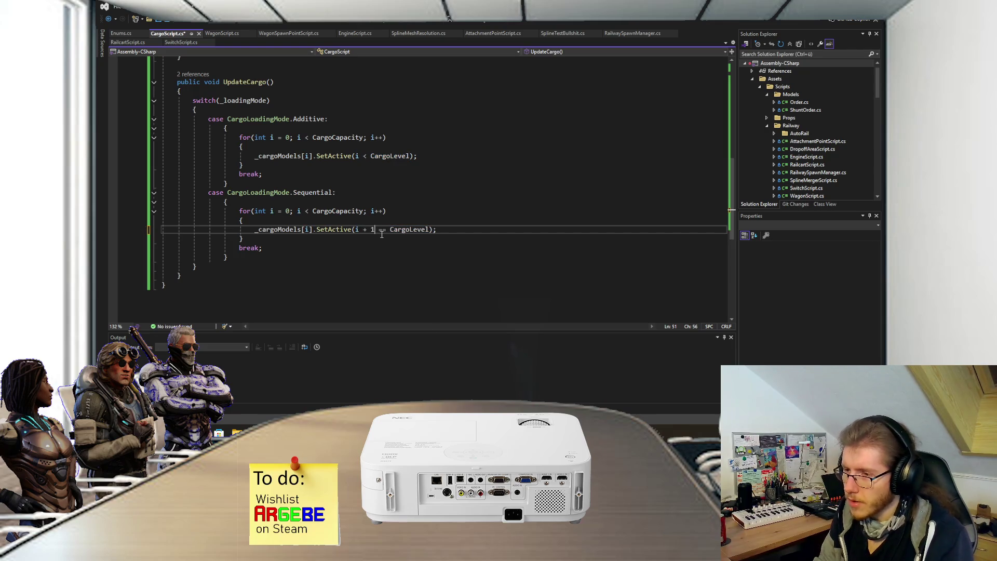
key(ctrl+s)
key(alt+Tab)
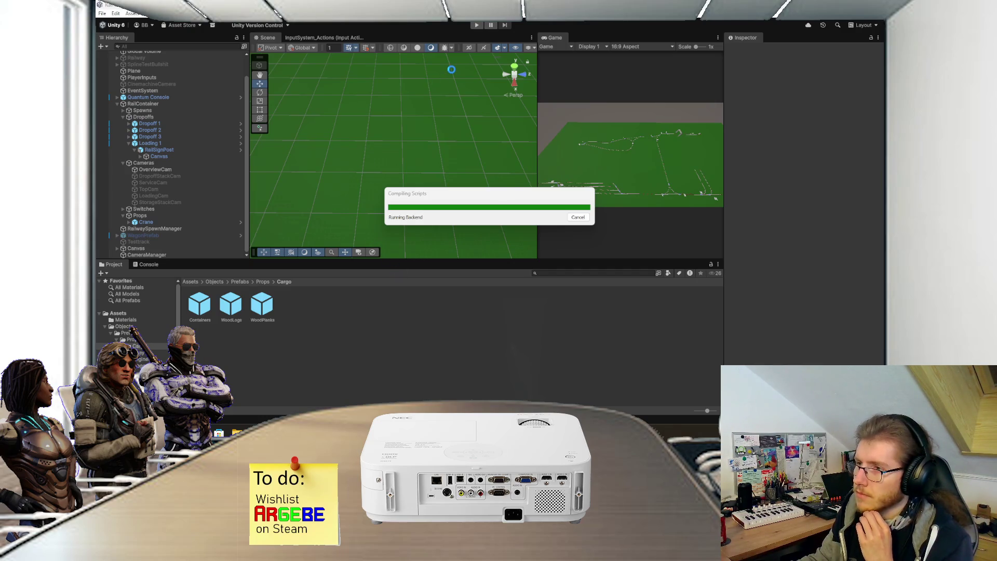
click(477, 26)
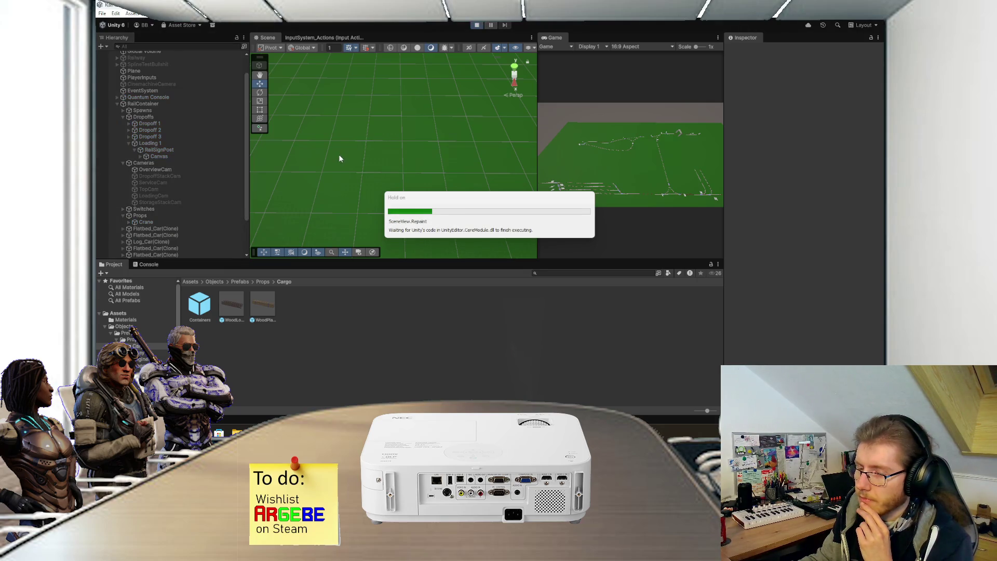
drag(263, 306, 370, 144)
click(588, 172)
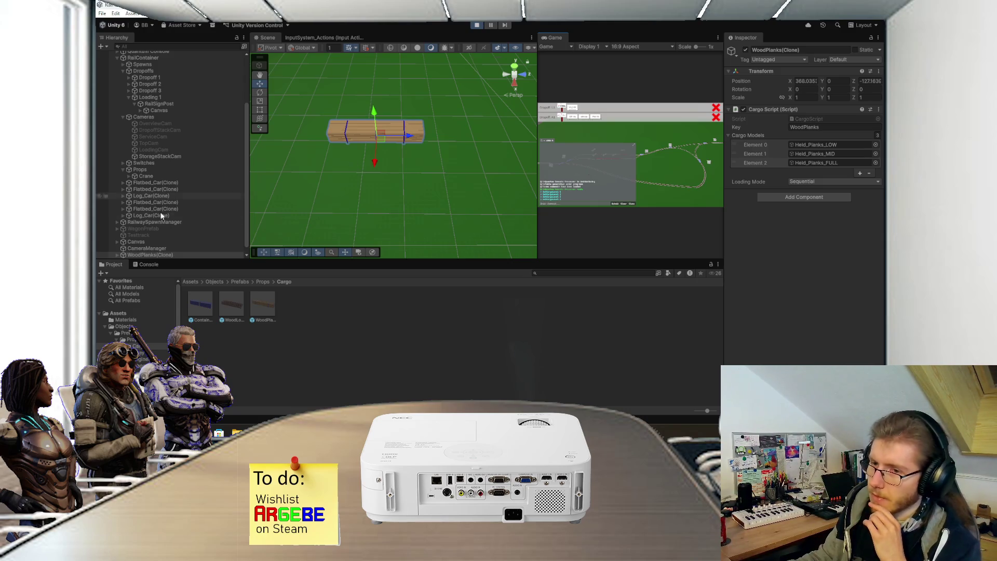
click(119, 255)
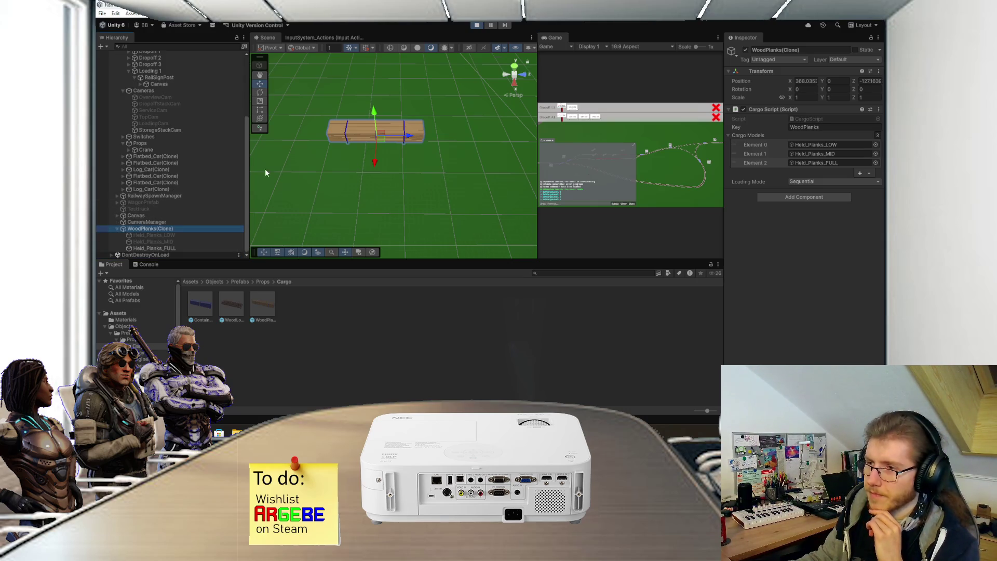
click(477, 25)
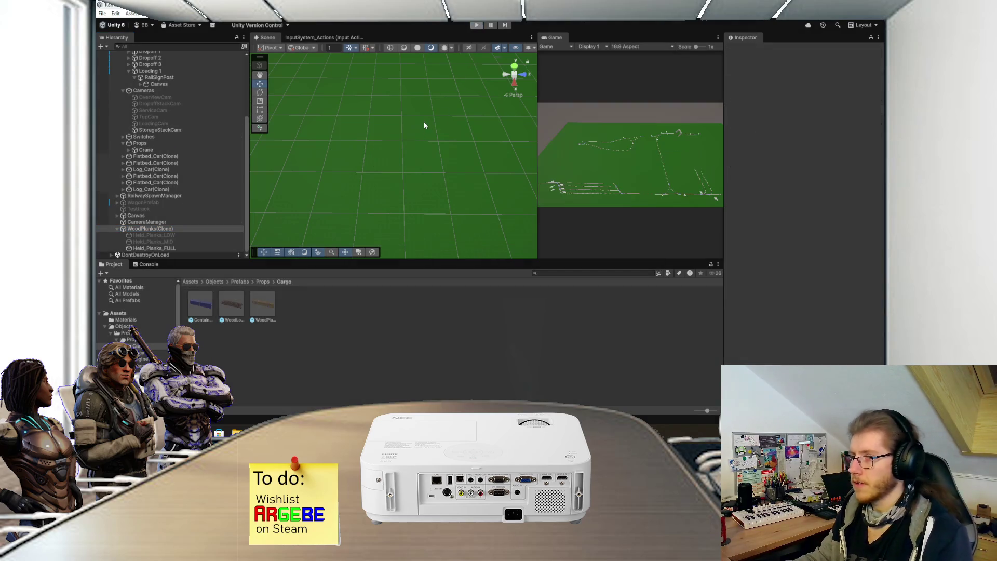
scroll(409, 169, down, 3)
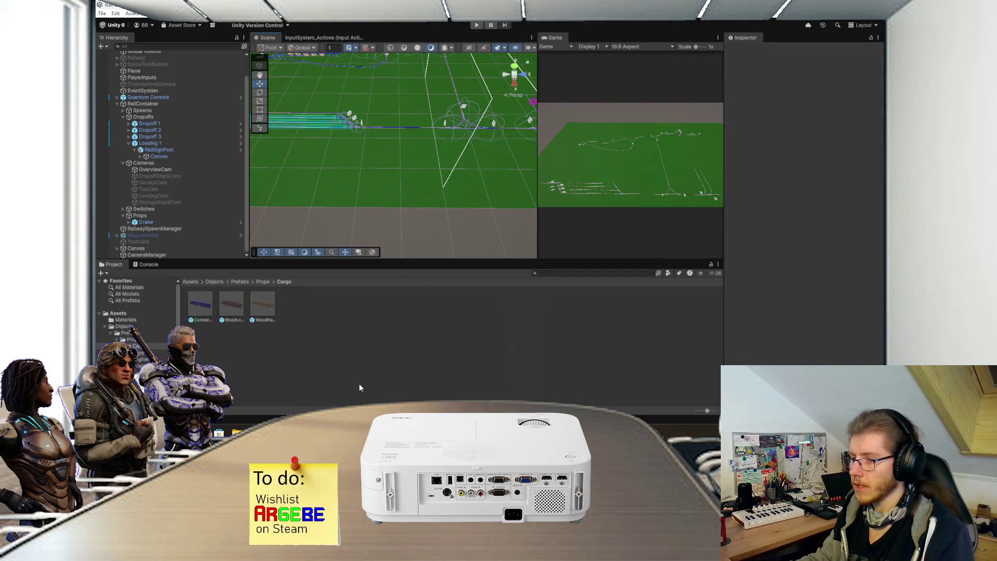
Step: Scroll CargoScript until SetCargoLevel shows above the UpdateCargo method
key(alt+Tab)
click(468, 221)
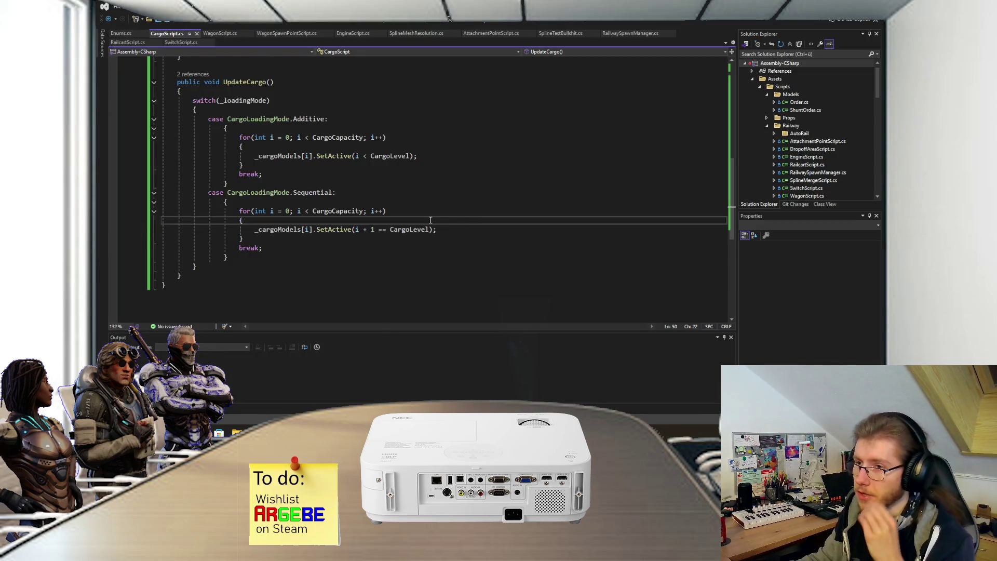
scroll(431, 221, up, 1)
scroll(428, 221, up, 1)
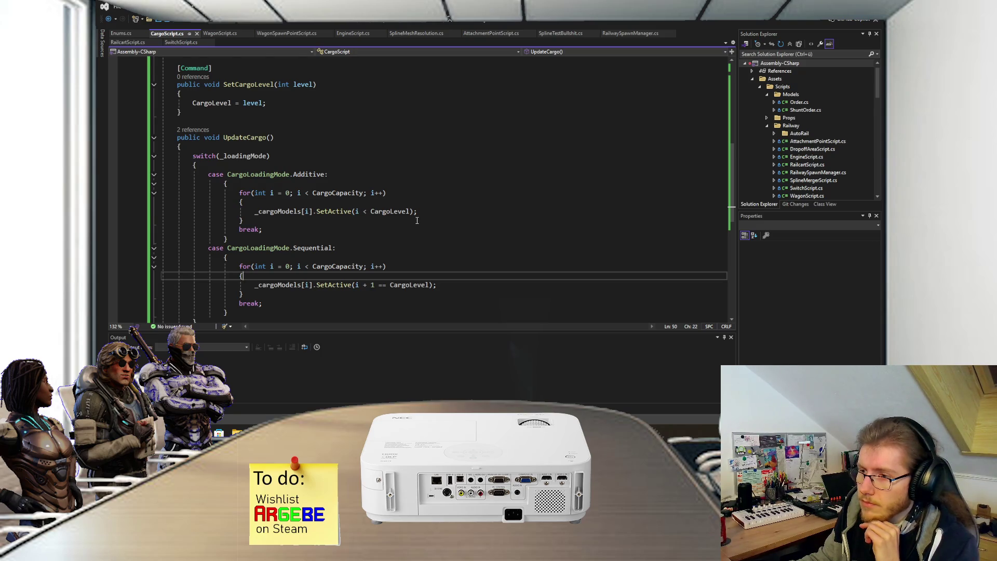
scroll(417, 221, down, 1)
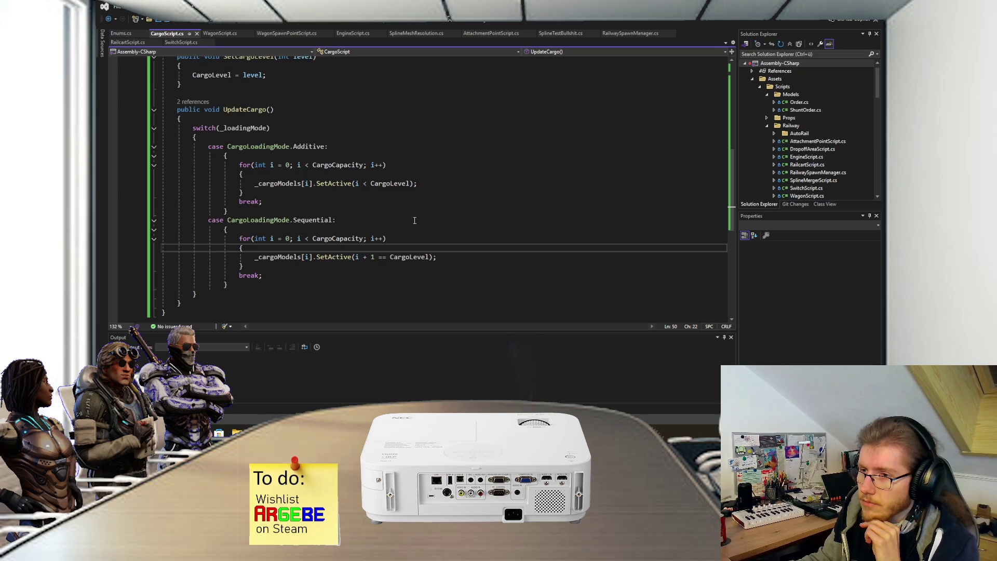
Step: Copy the Additive case's for loop to the top of UpdateCargo
click(260, 119)
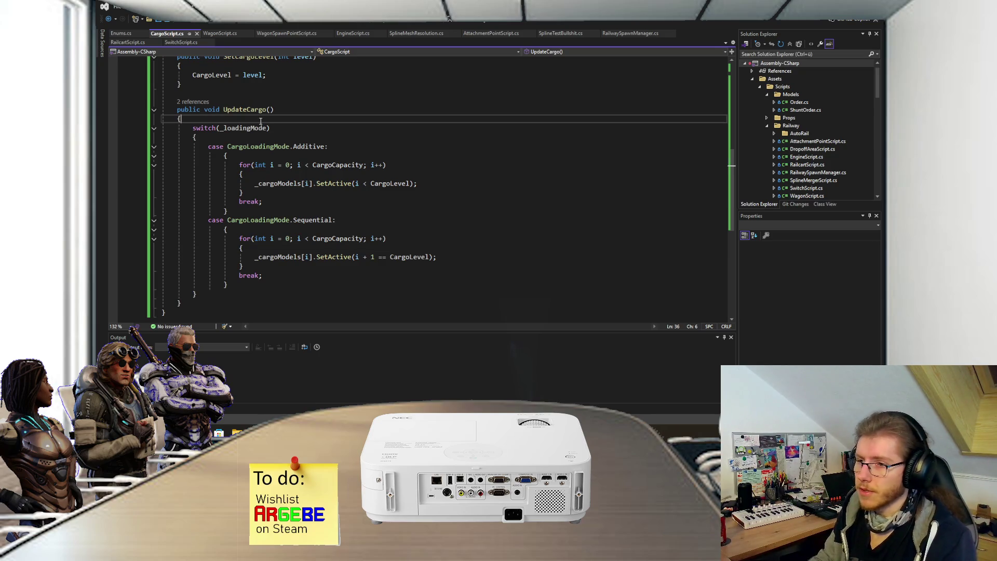
key(Return)
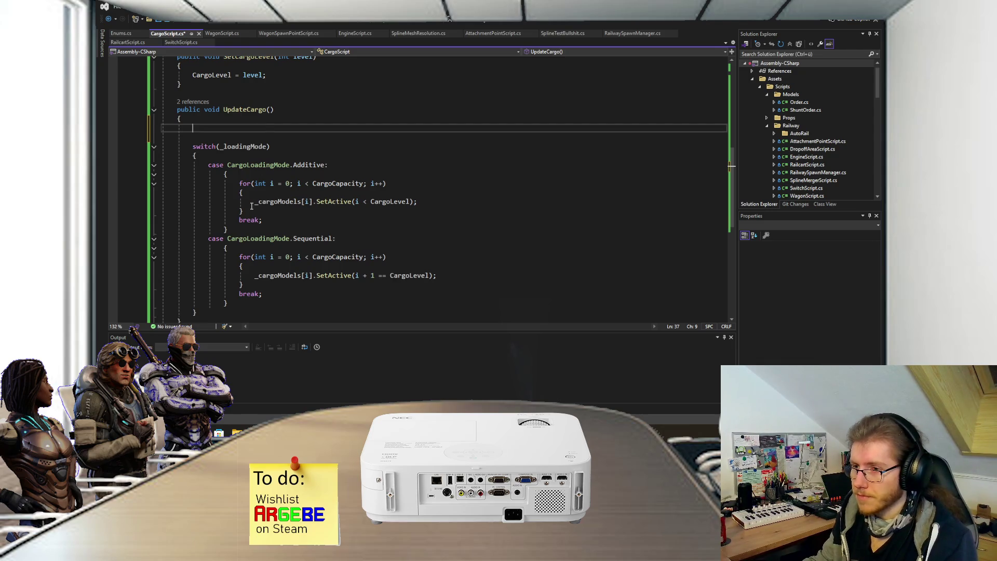
drag(243, 211, 254, 188)
key(ctrl+c)
click(246, 136)
key(ctrl+v)
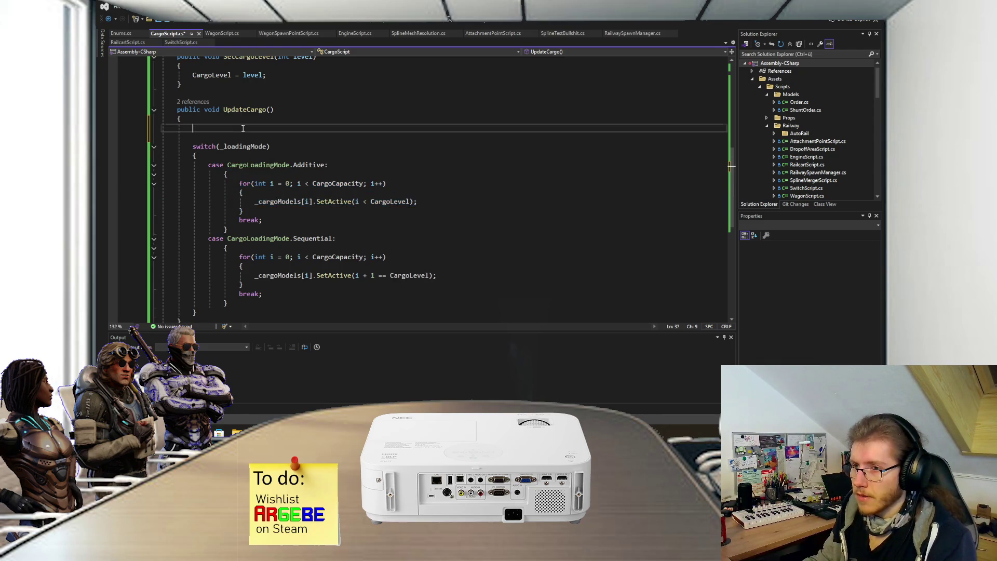
click(246, 121)
key(Delete)
Step: Replace the loop's condition with the test _loadingMode == CargoLoadingMode.Additive
drag(310, 146, 363, 147)
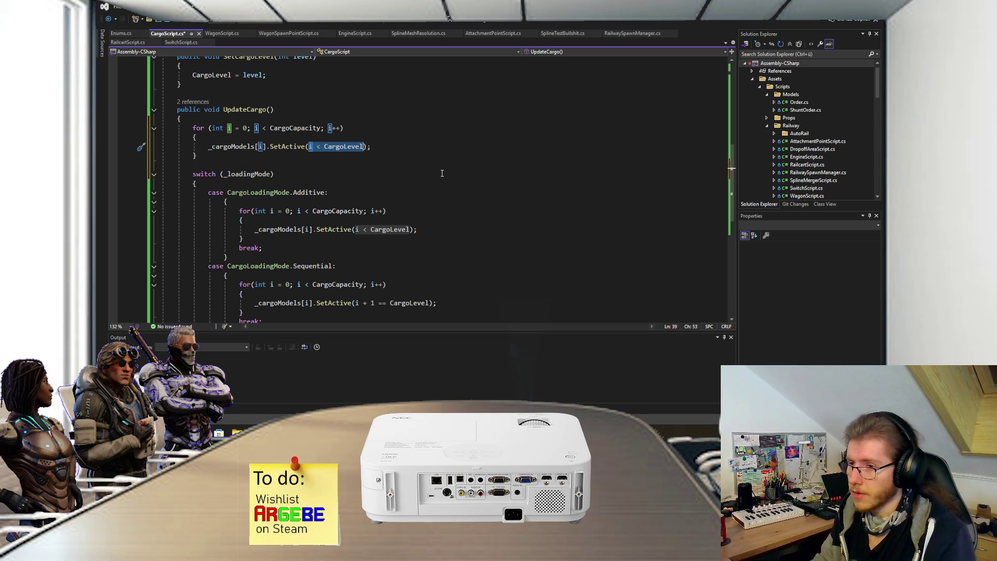
text(Cargo)
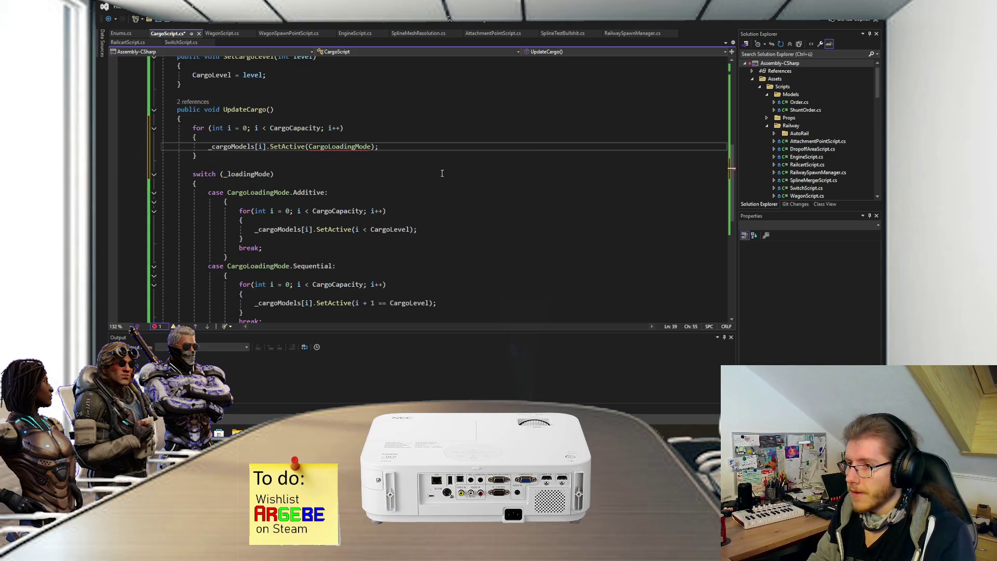
key(BackSpace)
key(BackSpace)
key(BackSpace)
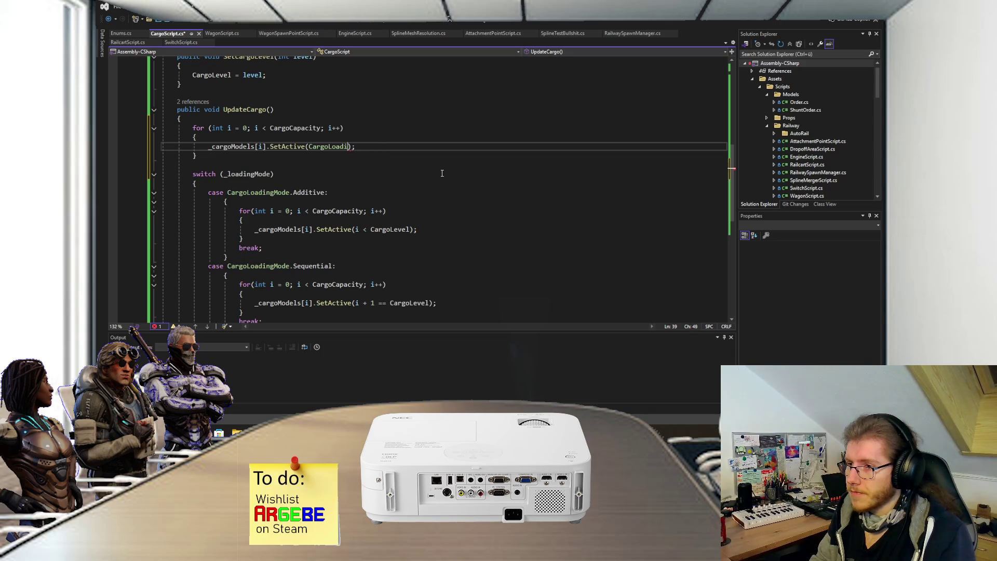
text(_lo)
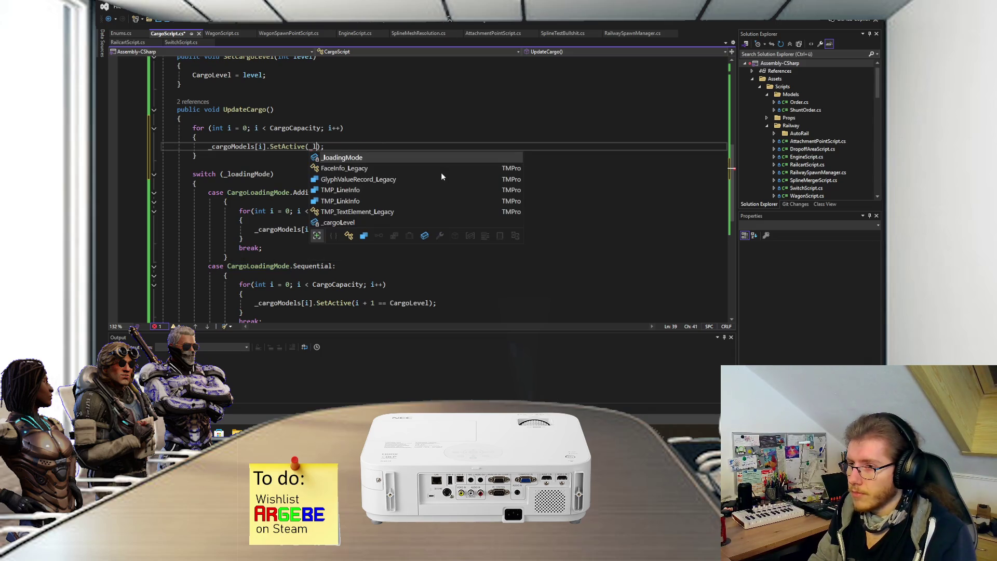
key(Tab)
text(== CargoLoadingMode.)
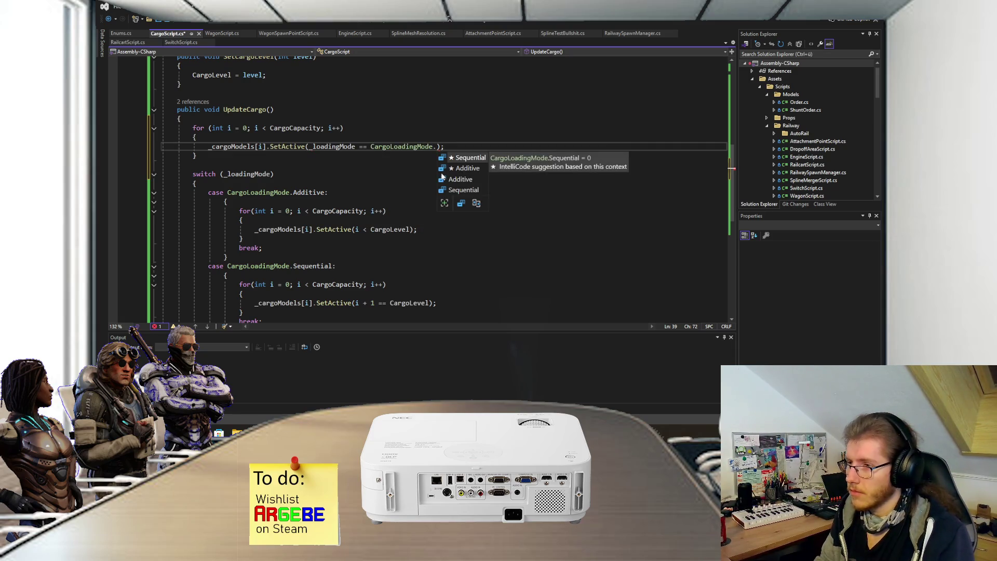
text(Additive ?)
key(Return)
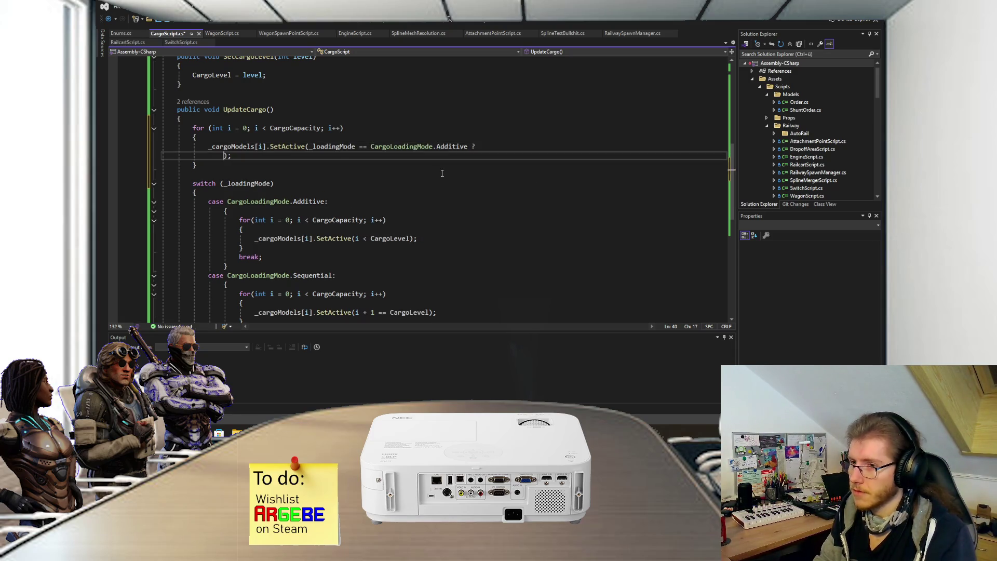
Step: Add the ternary branches: i < CargoLevel for Additive, otherwise i + 1 == CargoLevel
text(i < CargoLoadingMode)
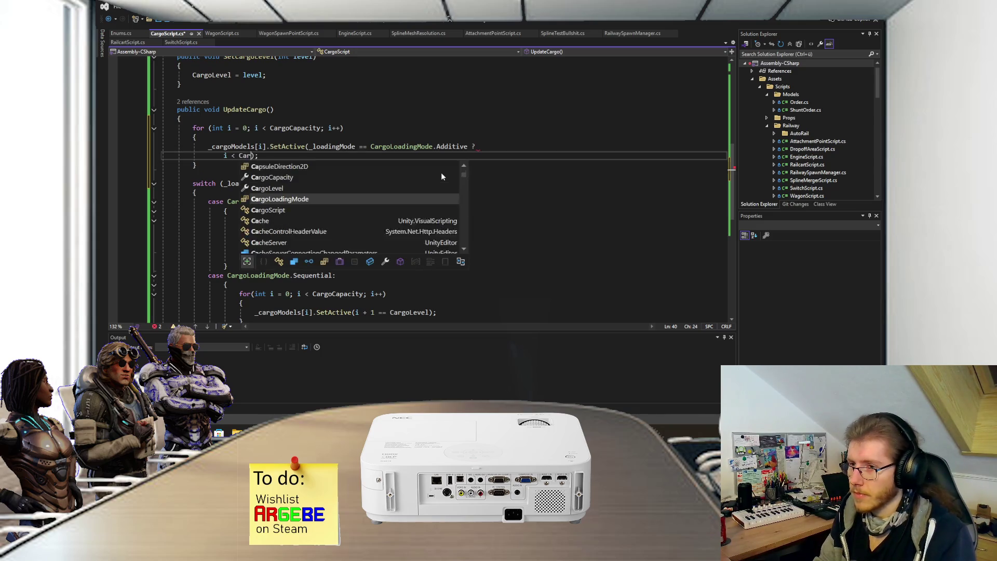
key(BackSpace)
key(BackSpace)
key(BackSpace)
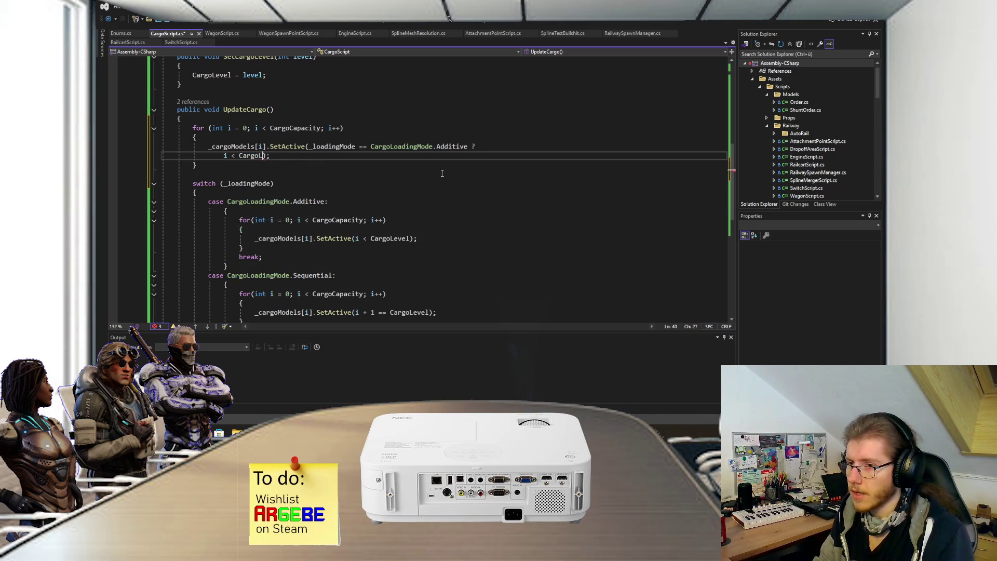
text(evel)
text( :)
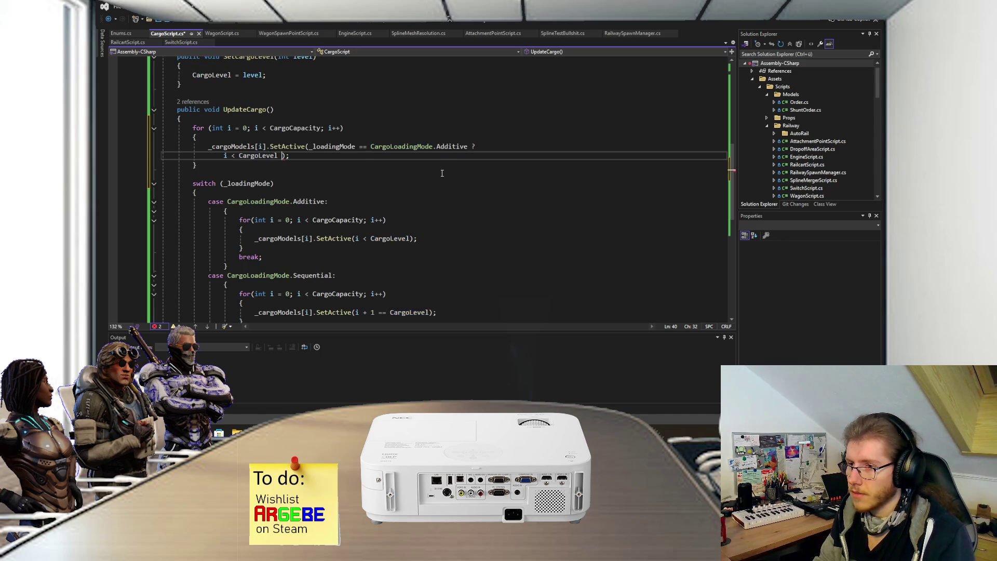
key(Return)
text(i + 1)
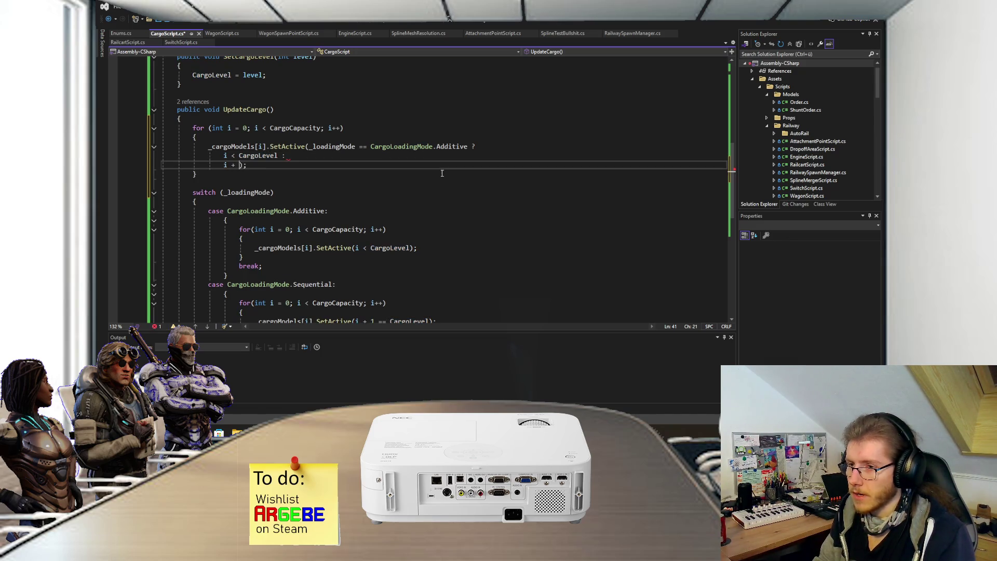
text( == )
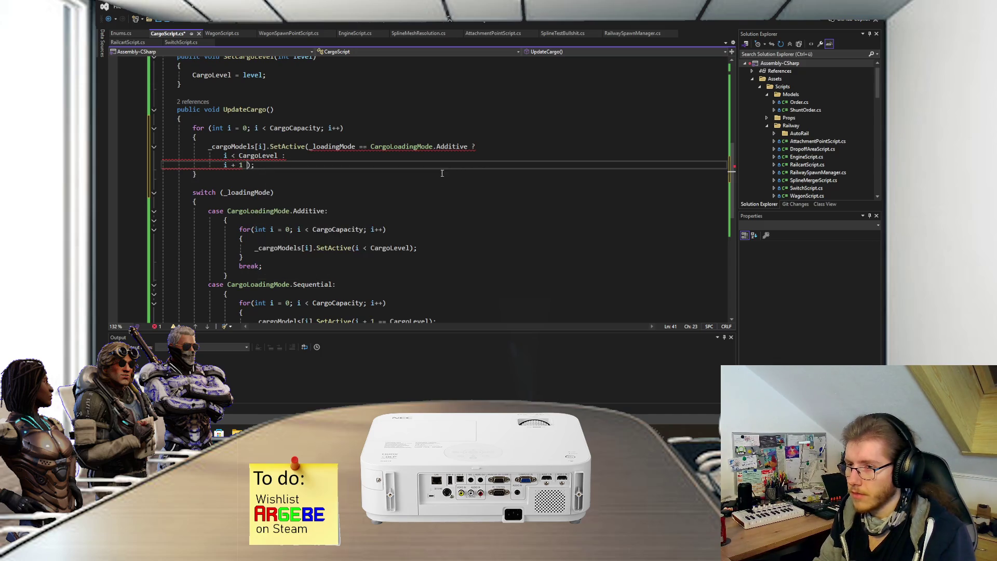
text(CargoL)
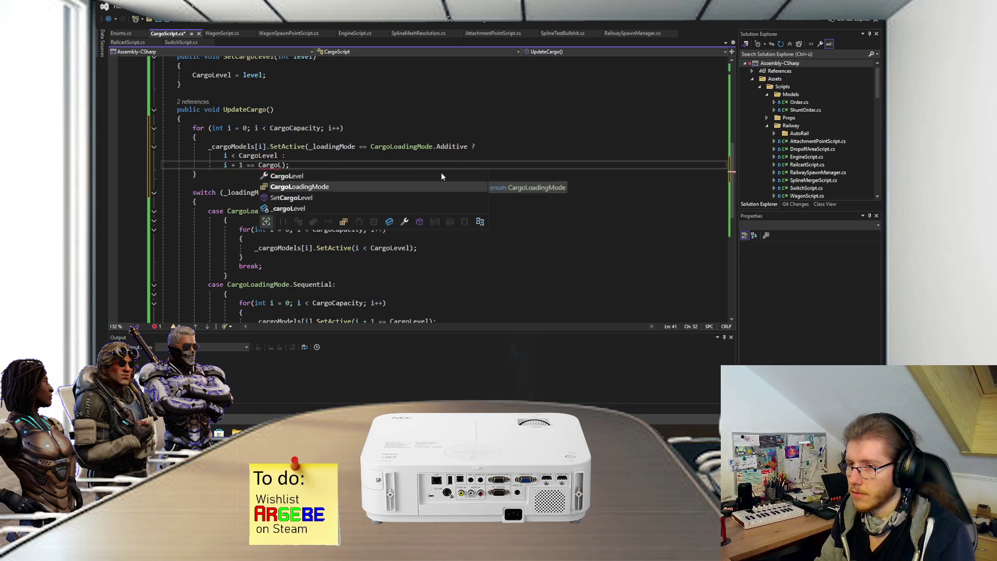
key(Tab)
key(End)
scroll(240, 214, down, 5)
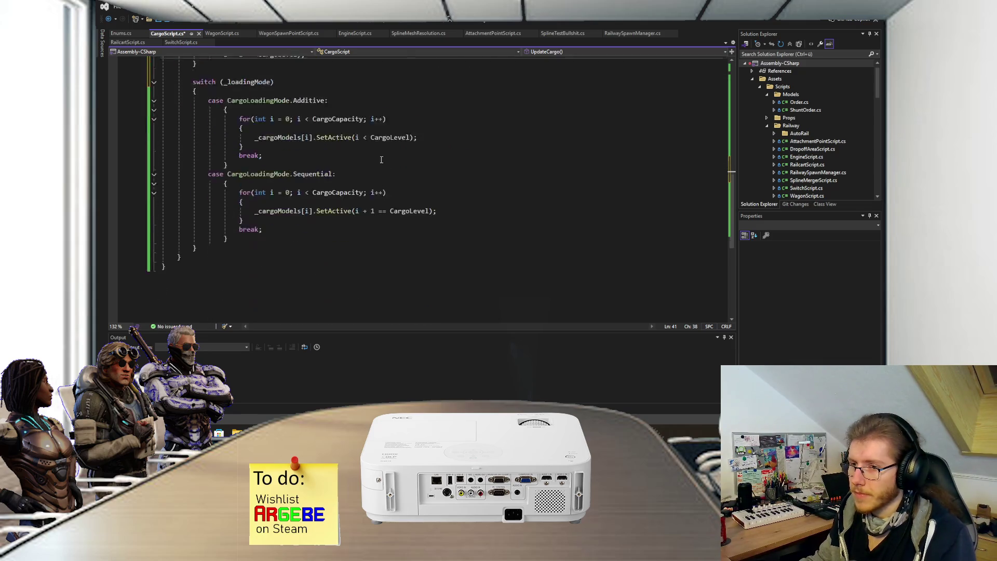
Step: Comment out the old _loadingMode switch block with Ctrl+K, Ctrl+C, then return to Unity's scene view
drag(240, 214, 218, 154)
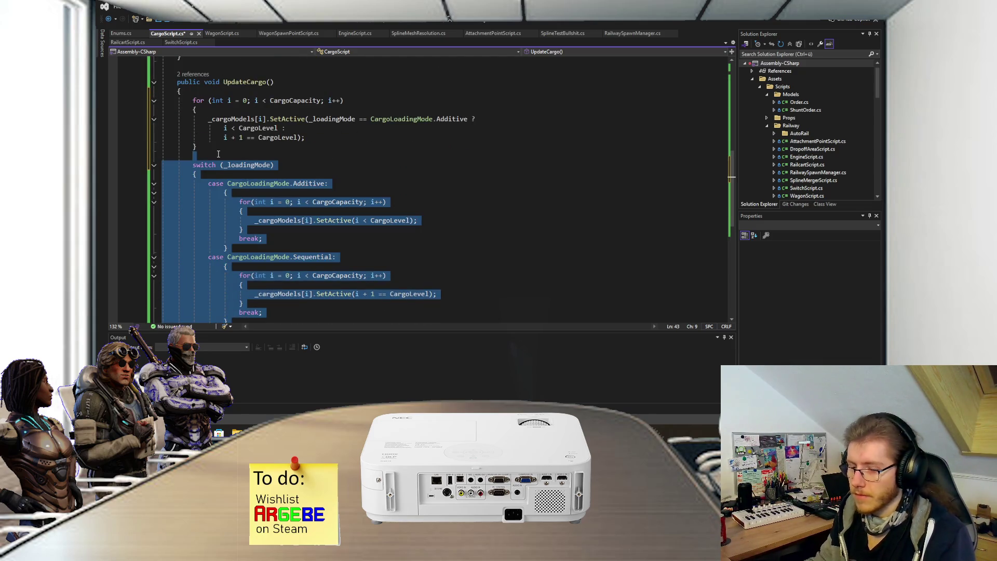
key(ctrl+k)
key(ctrl+c)
click(213, 148)
scroll(311, 208, up, 3)
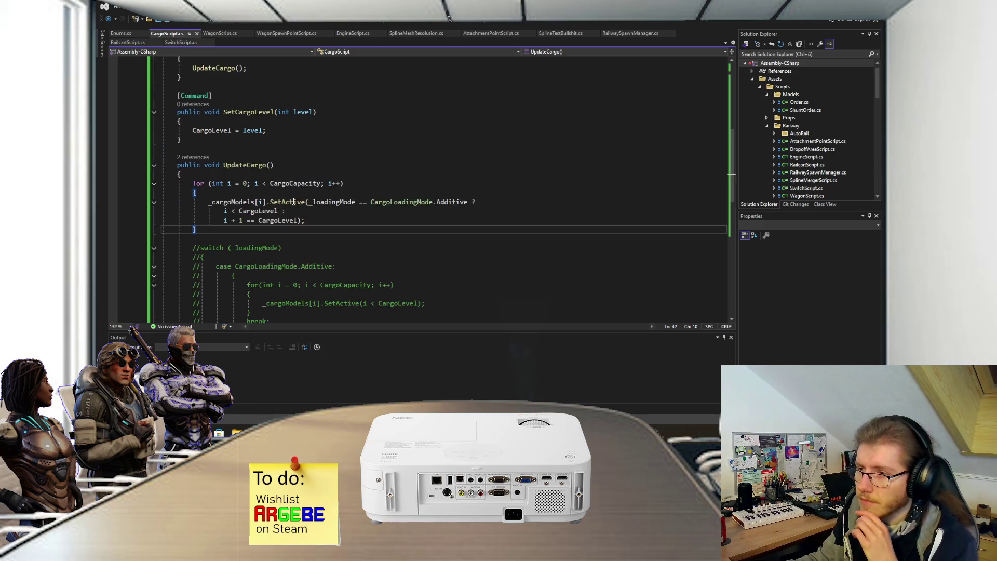
scroll(359, 224, up, 1)
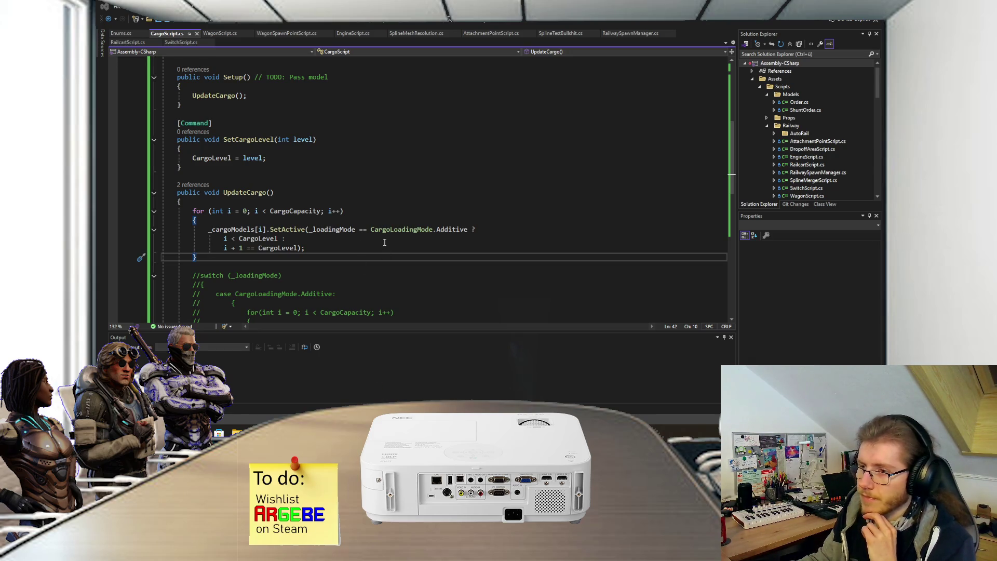
key(alt+Tab)
mouse_move(333, 192)
mouse_down()
mouse_move(366, 215)
mouse_move(389, 208)
mouse_up()
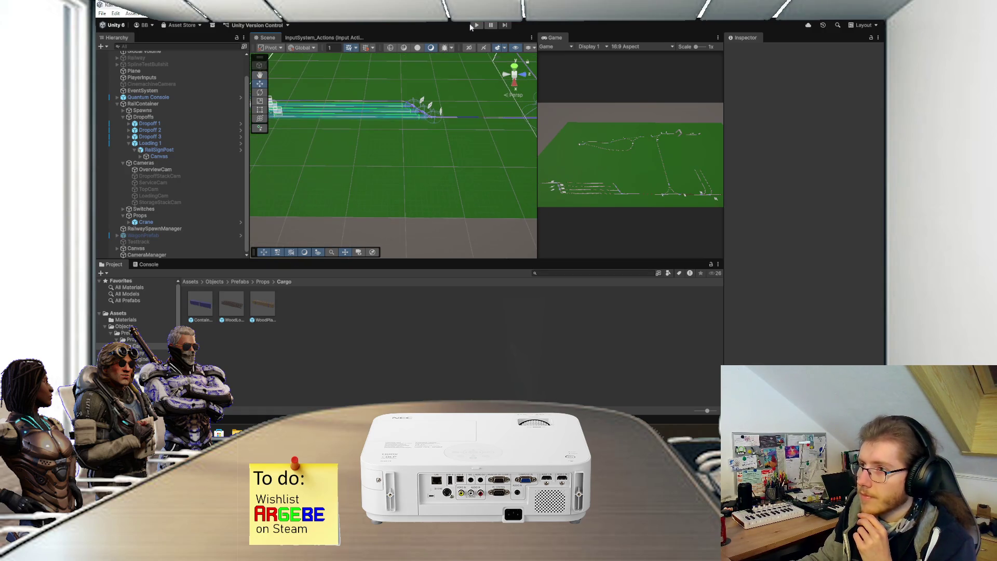
Step: Enter play mode and place the Containers and WoodLogs prefabs into the scene
click(474, 25)
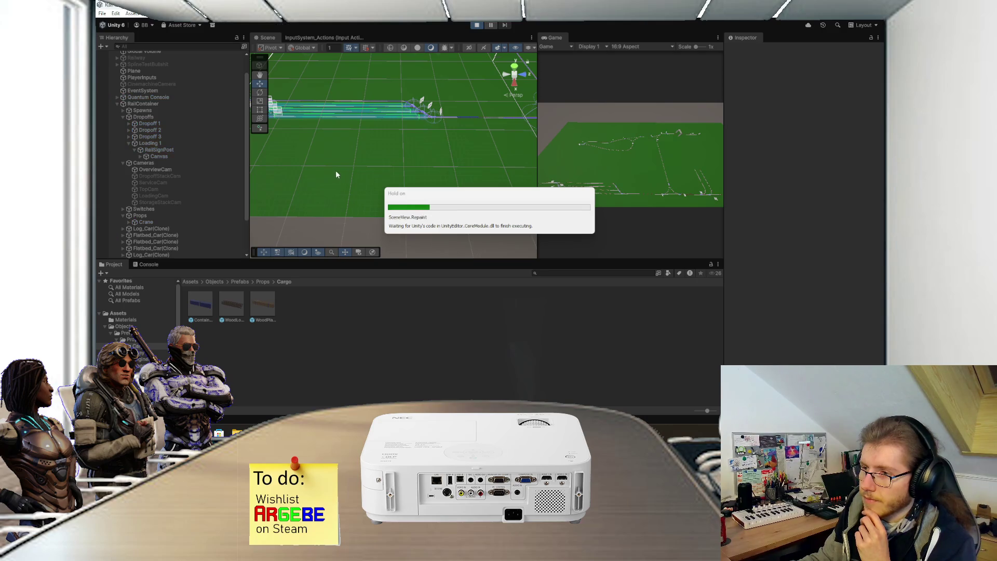
mouse_move(204, 301)
mouse_down()
mouse_move(309, 173)
mouse_move(270, 249)
mouse_move(357, 179)
mouse_up()
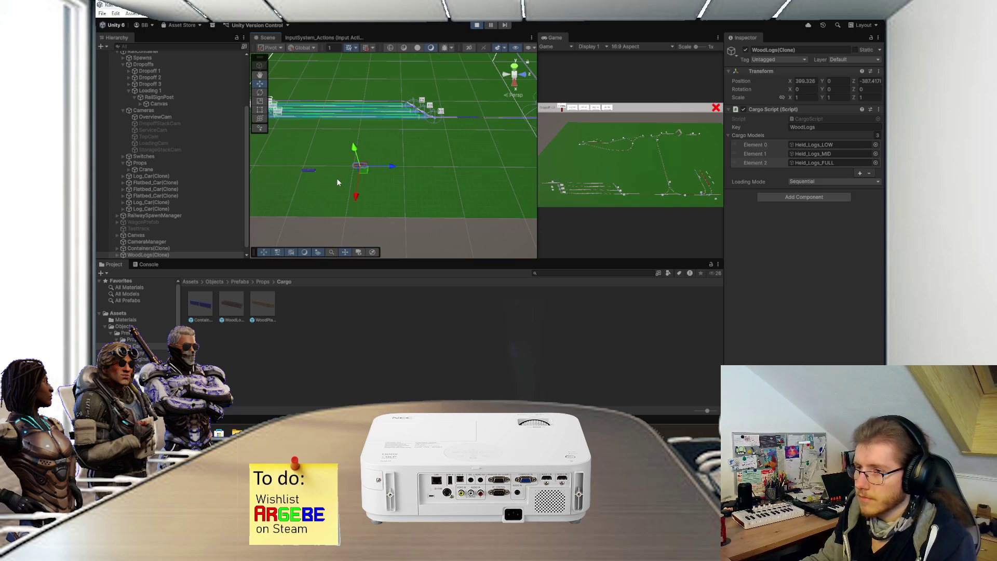
scroll(336, 179, up, 3)
mouse_move(454, 135)
mouse_down()
mouse_move(404, 137)
mouse_move(443, 173)
mouse_up()
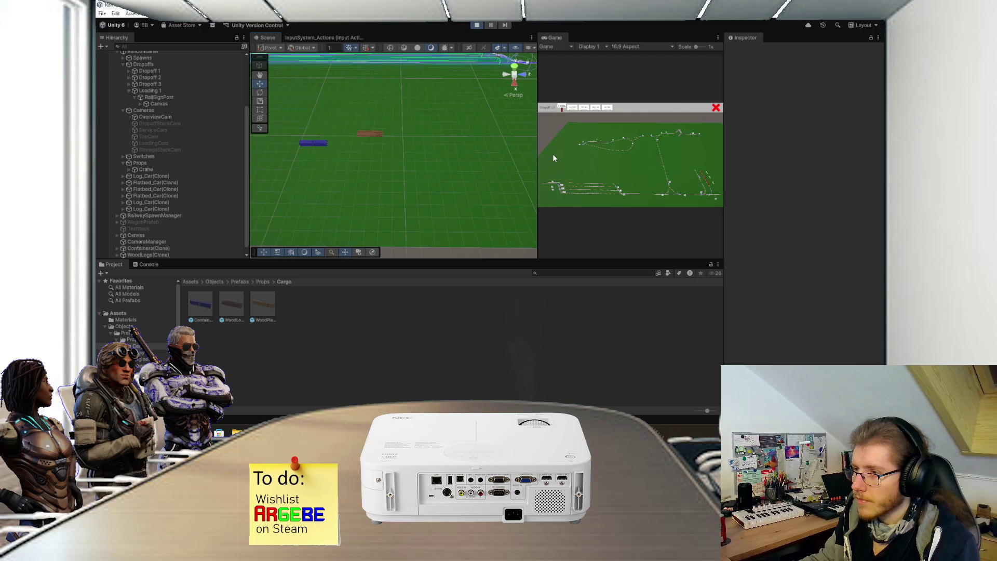
Step: Run several SetCargoLevel commands in the Quantum Console and check the wood-log and container models
click(567, 168)
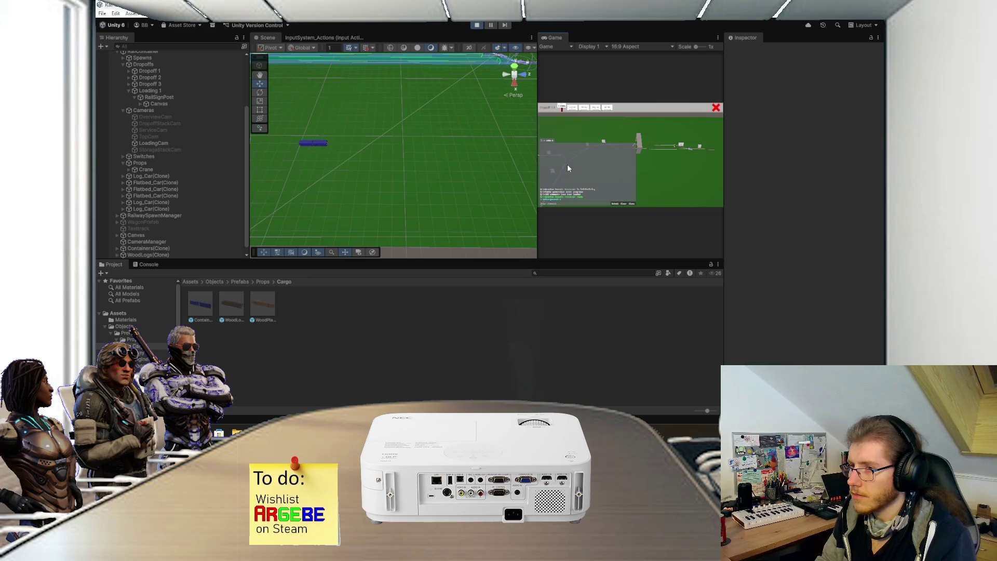
key(Up)
key(Return)
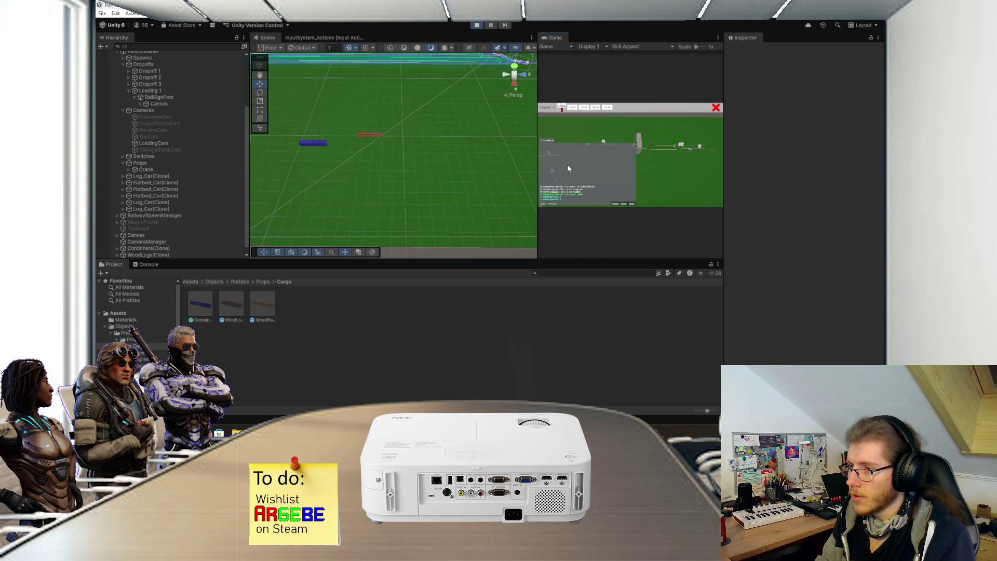
key(Up)
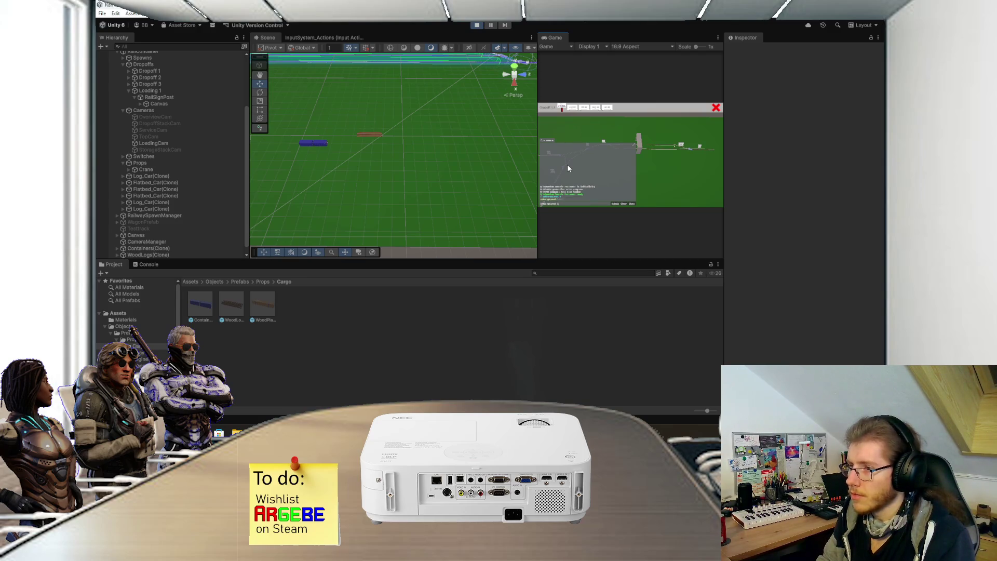
key(Return)
key(Up)
key(Return)
click(375, 134)
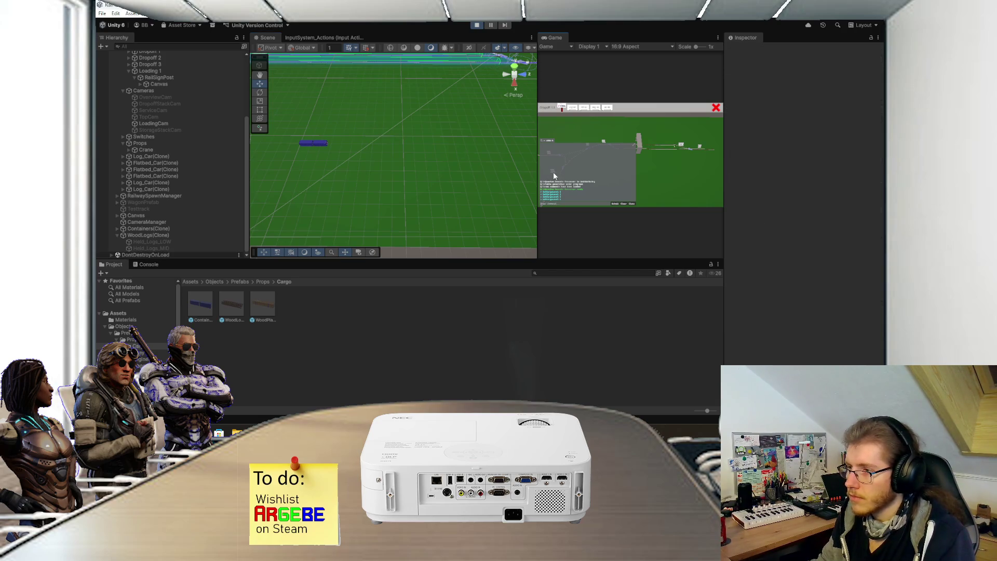
key(Up)
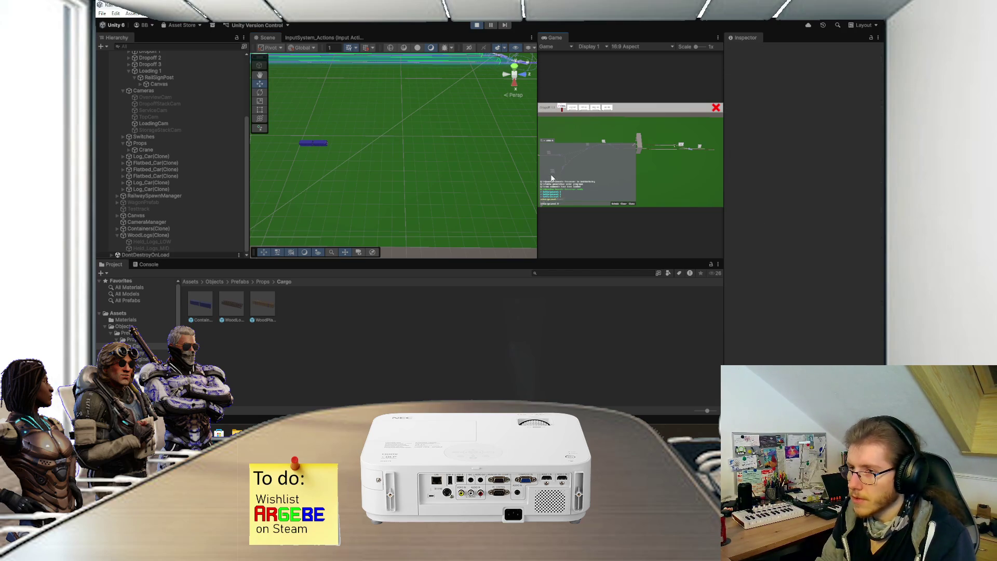
key(Return)
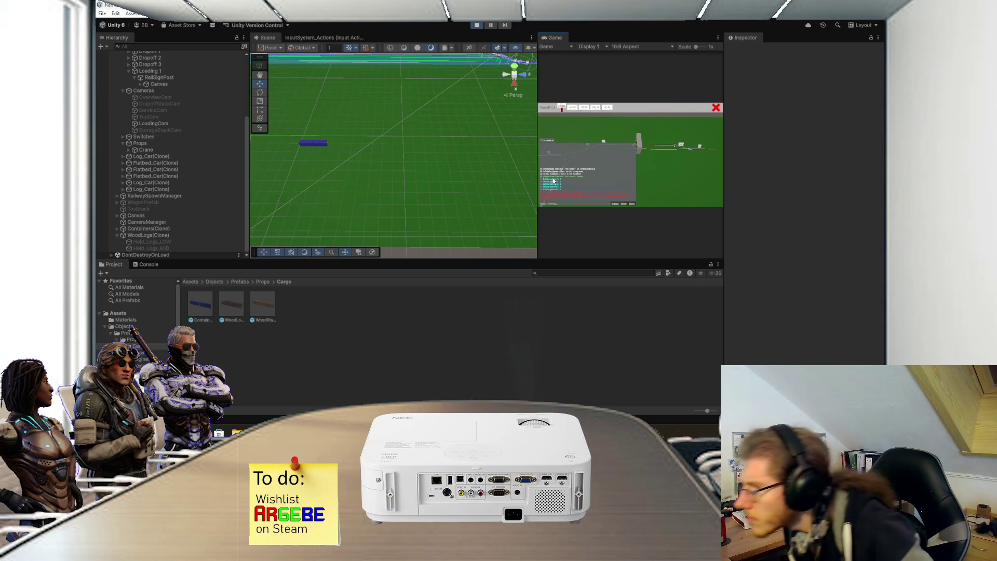
double_click(555, 36)
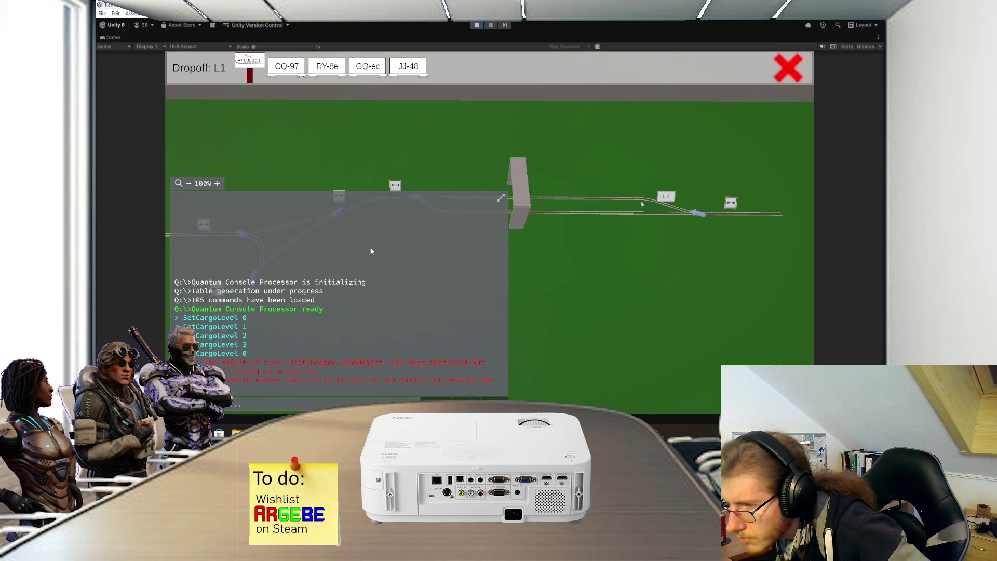
double_click(112, 38)
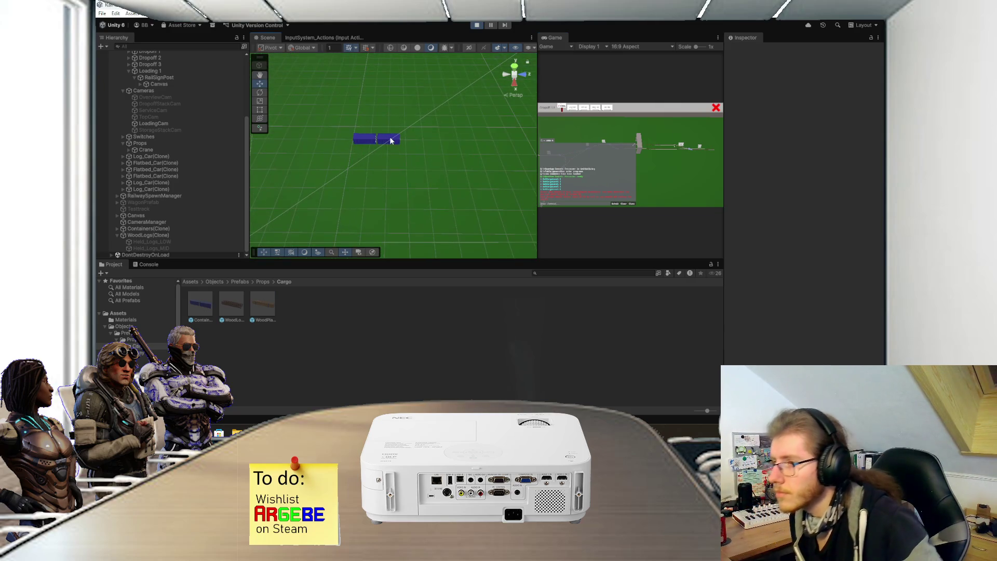
click(391, 141)
Step: Restart play mode, test a fresh Containers clone, then stop and go back to Visual Studio
click(477, 26)
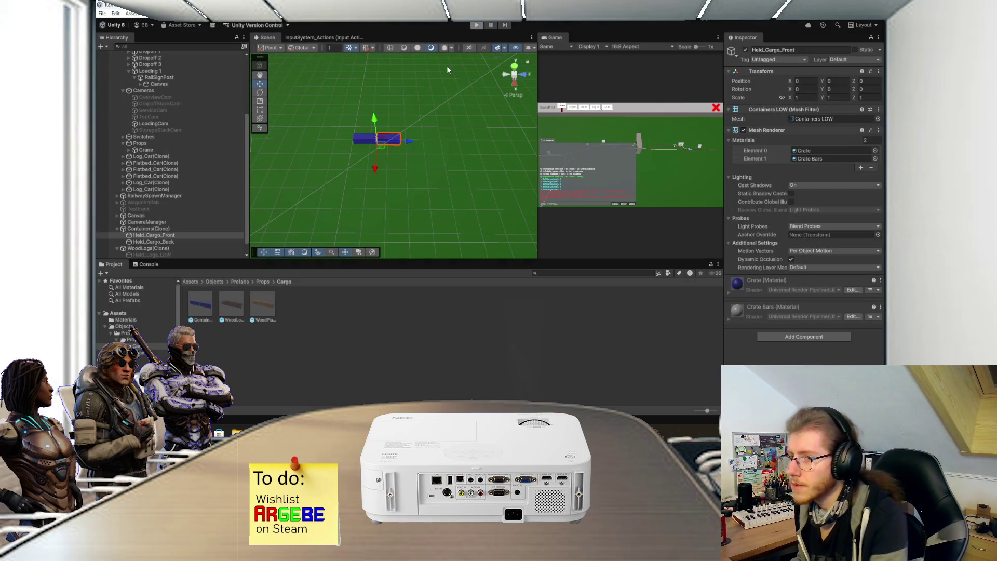
click(476, 26)
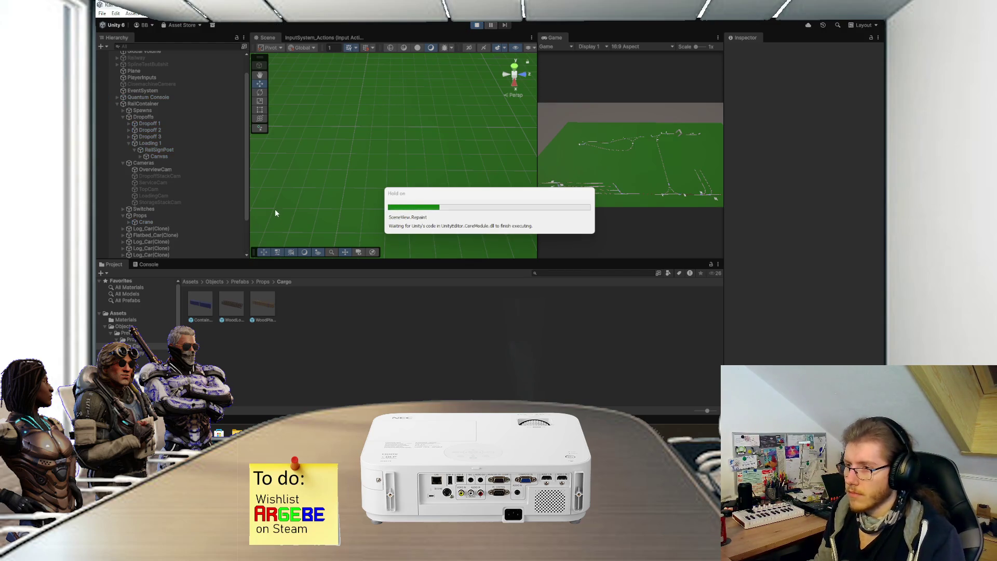
drag(200, 306, 361, 162)
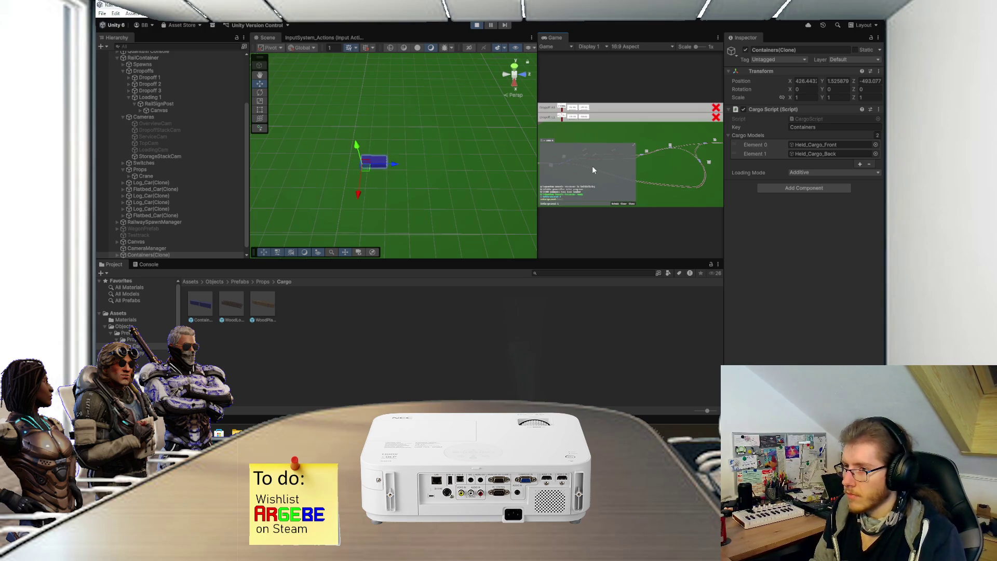
click(476, 25)
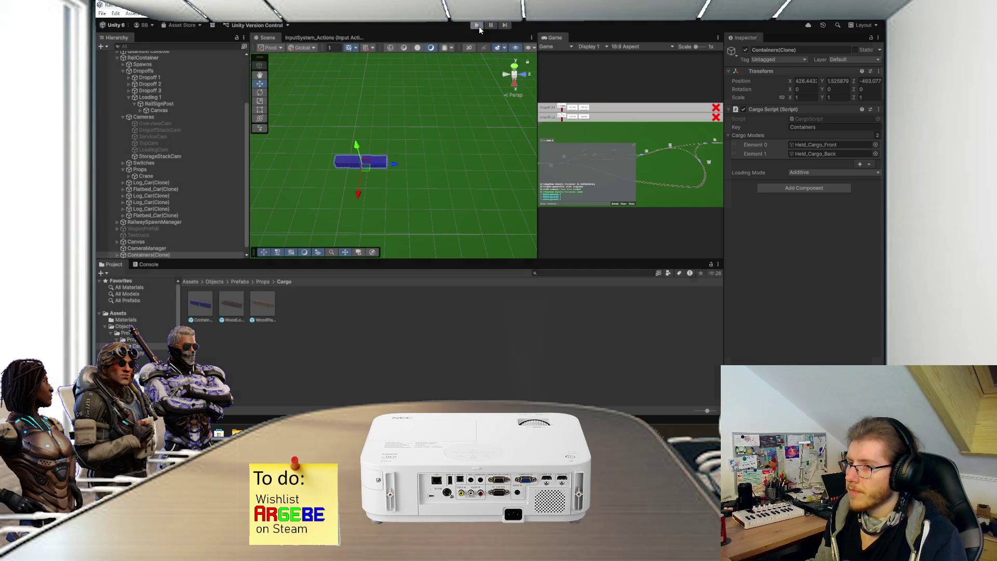
key(alt+Tab)
scroll(400, 276, down, 4)
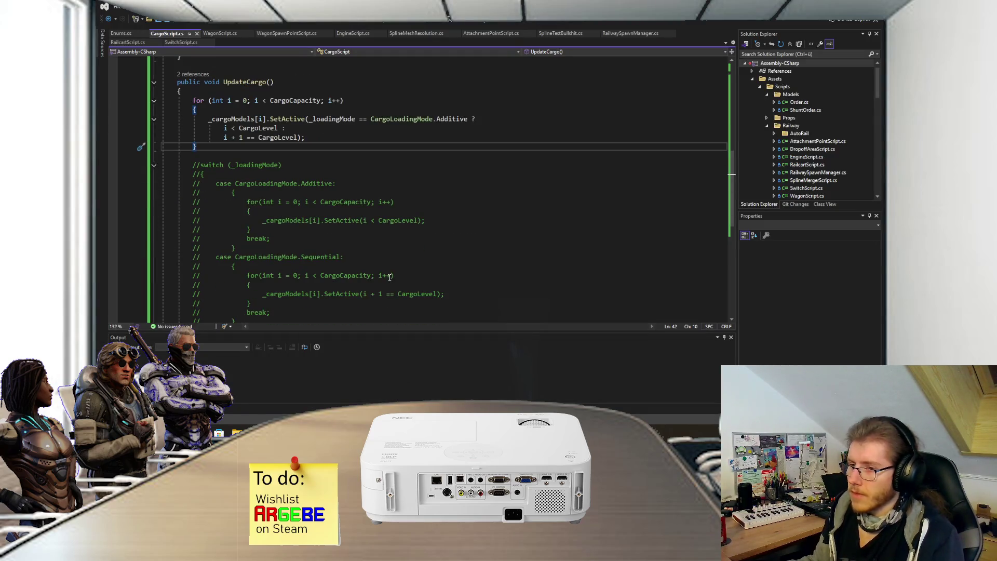
Step: Select the commented-out //switch block below the merged for loop and delete it
scroll(384, 270, down, 1)
mouse_move(338, 175)
mouse_down()
mouse_move(319, 128)
mouse_move(269, 128)
mouse_up()
click(341, 166)
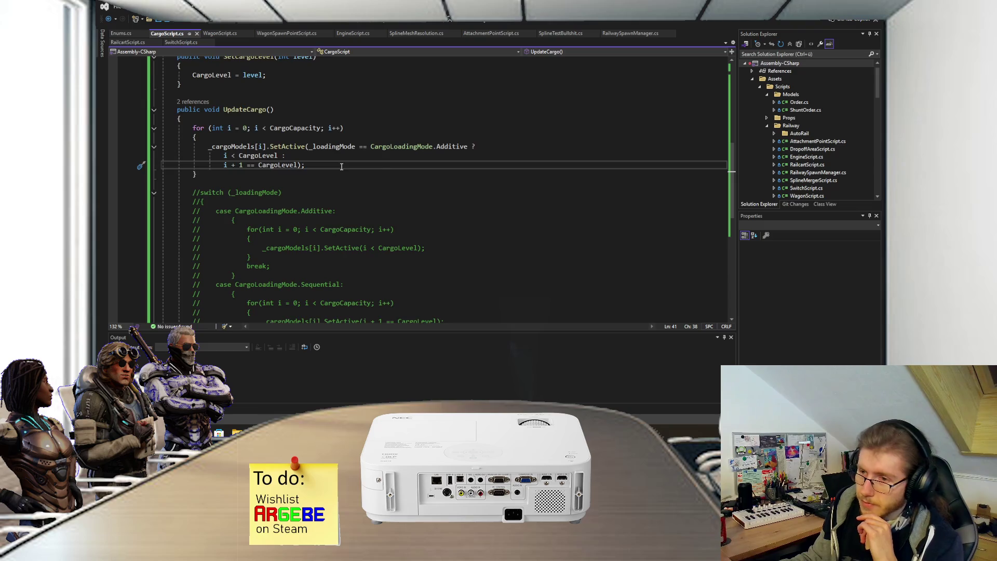
scroll(341, 166, down, 3)
scroll(341, 174, up, 2)
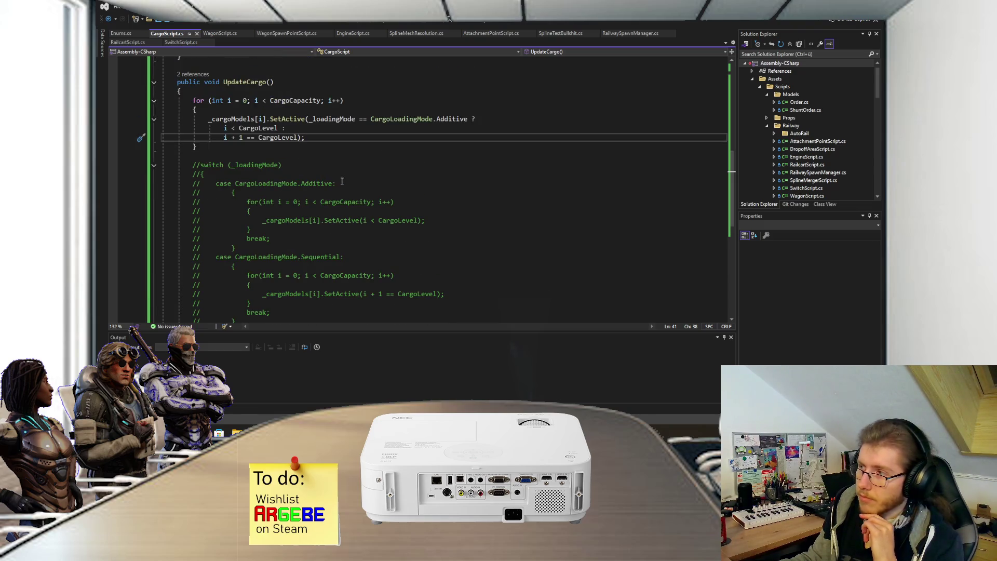
scroll(342, 181, down, 2)
mouse_move(223, 271)
mouse_down()
mouse_move(193, 109)
mouse_move(139, 112)
mouse_up()
click(136, 109)
mouse_move(218, 276)
mouse_down()
mouse_move(148, 94)
mouse_move(143, 100)
mouse_up()
key(BackSpace)
key(BackSpace)
scroll(312, 191, up, 4)
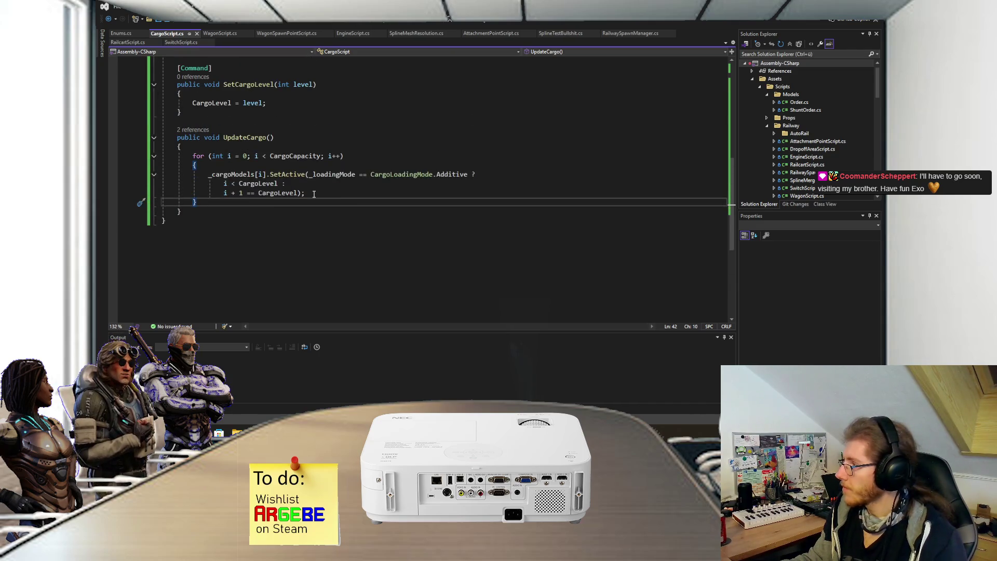
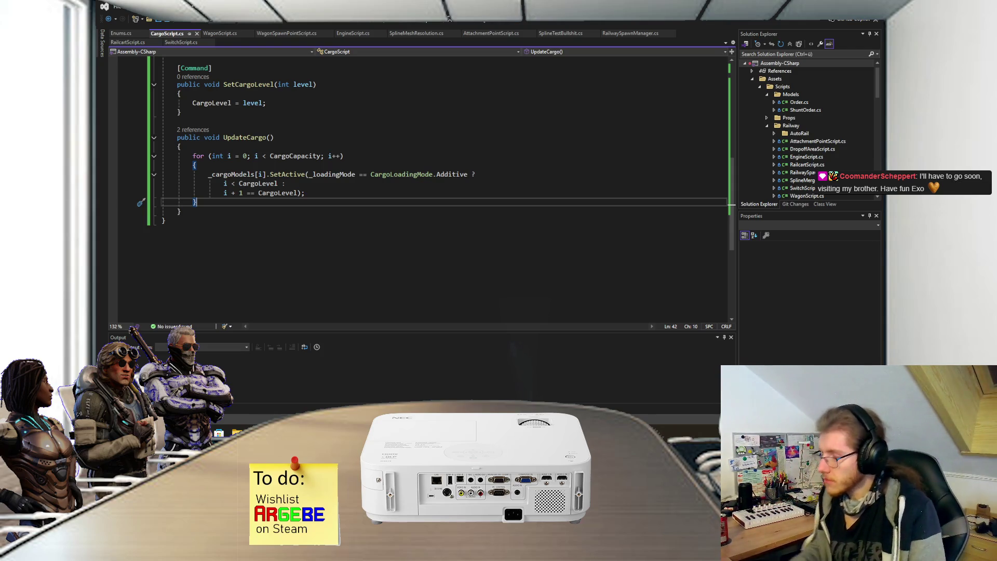
Step: Play track 12, The Pentapod, from the Factorio Space Age soundtrack in Steam, then return to CargoScript.cs
scroll(370, 145, up, 1)
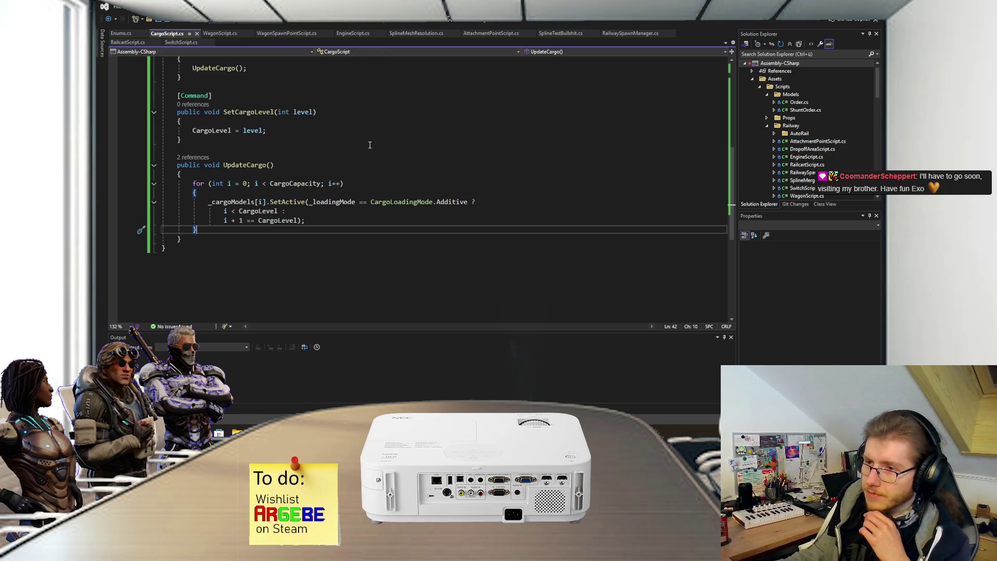
key(alt+Tab)
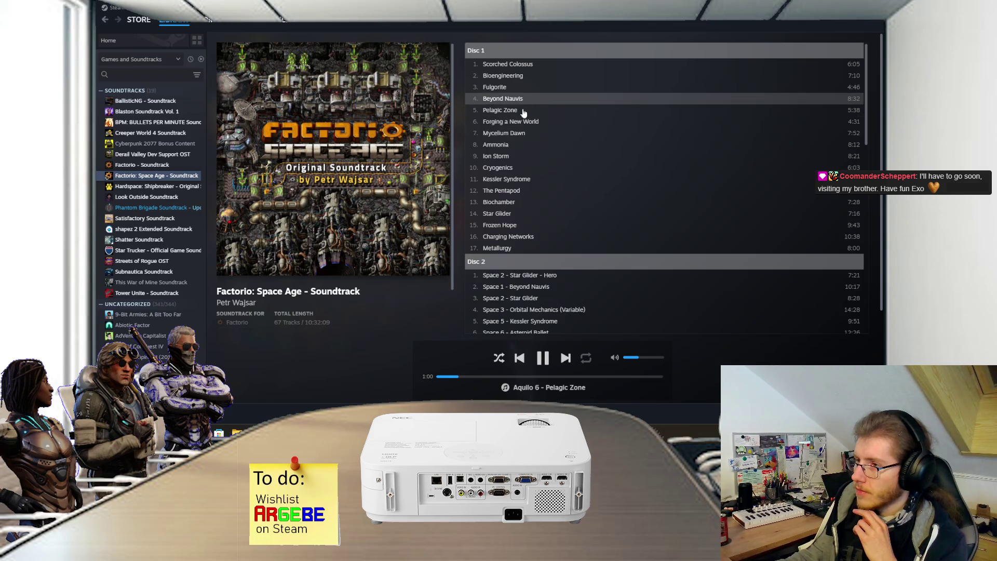
double_click(522, 196)
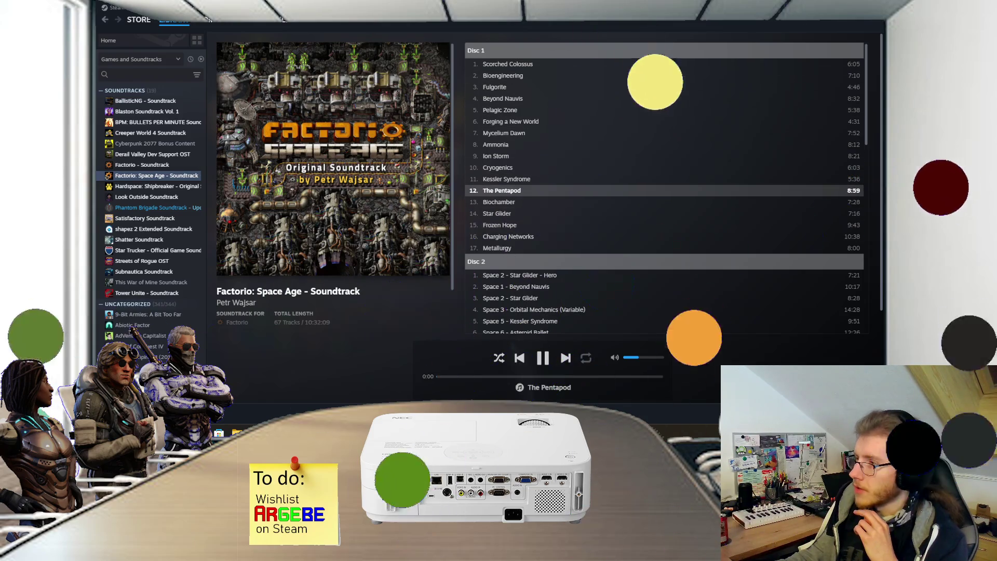
key(alt+Tab)
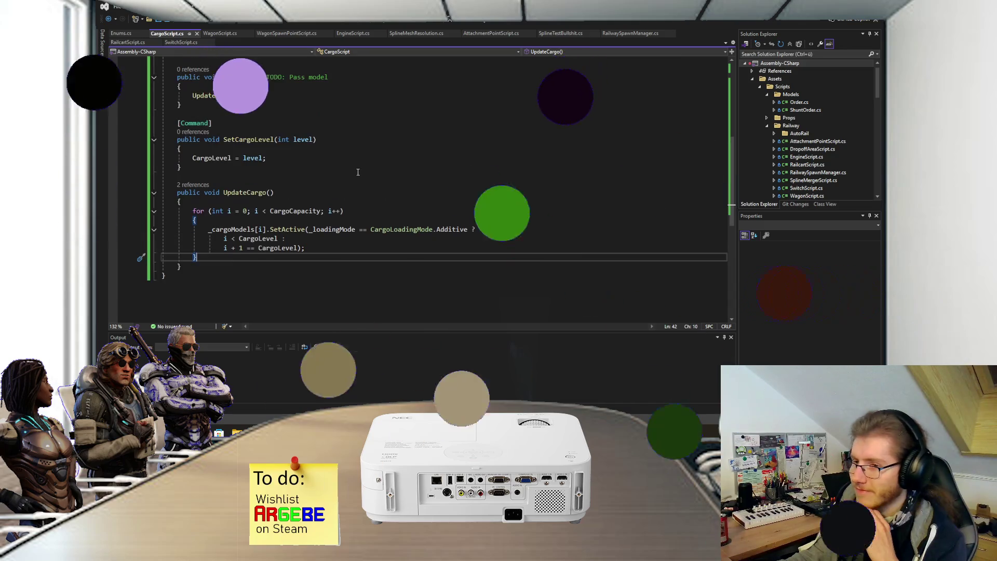
Step: Scroll up to review CargoScript's CargoLevel setter and SerializeField lines, then switch to Unity
scroll(361, 165, up, 2)
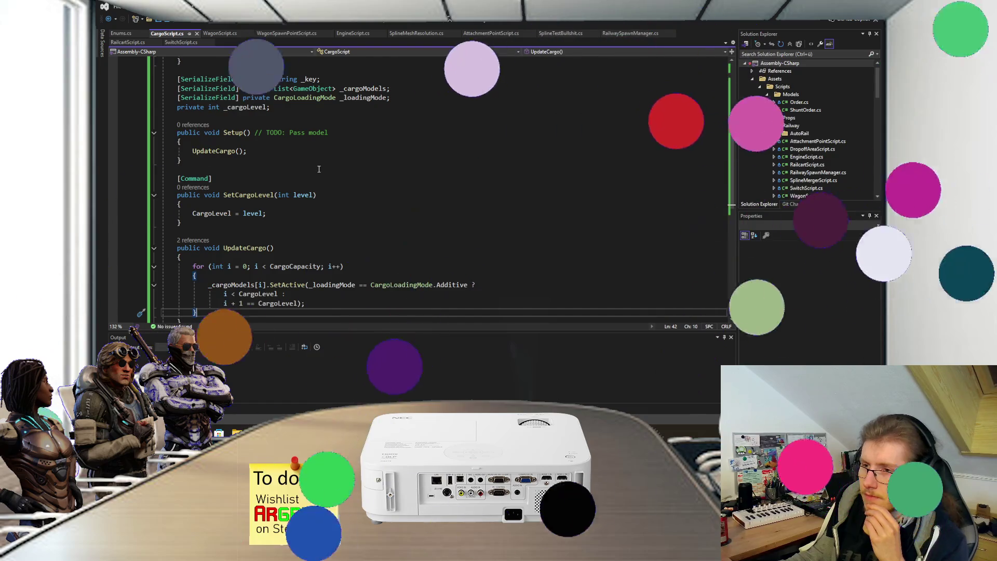
scroll(319, 169, up, 1)
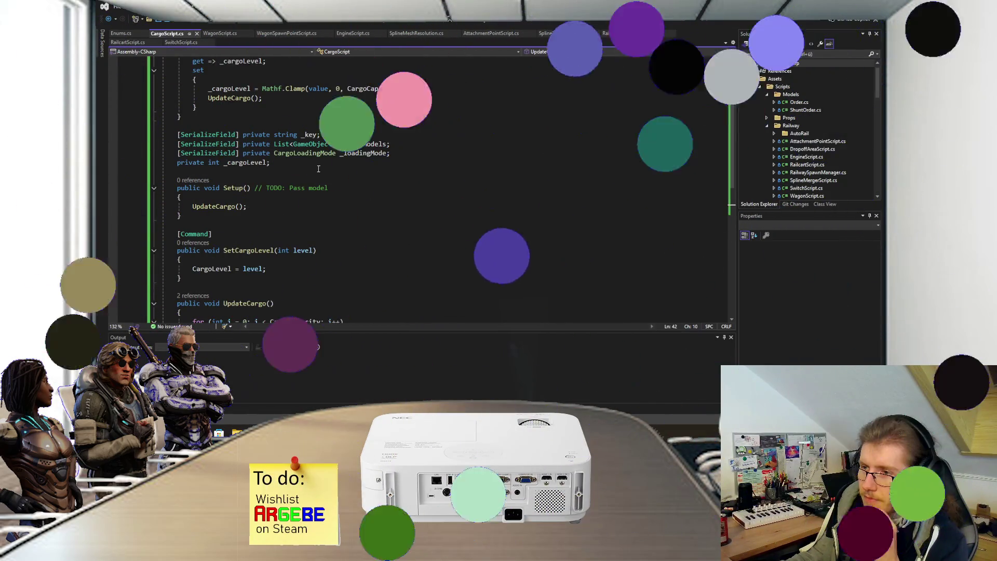
key(alt+Tab)
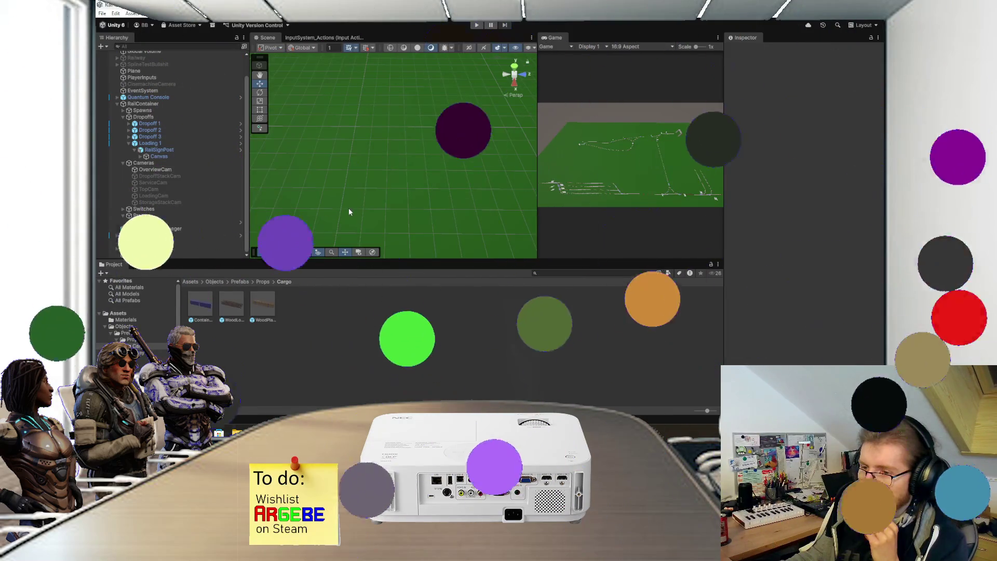
double_click(201, 308)
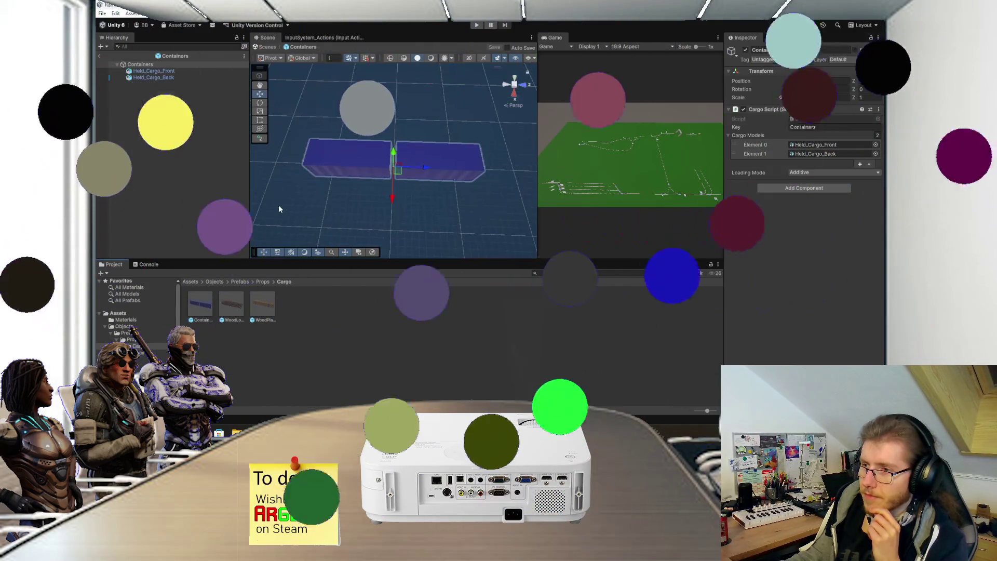
mouse_move(416, 184)
mouse_down()
mouse_move(371, 155)
mouse_move(421, 119)
mouse_up()
mouse_move(419, 158)
mouse_down()
mouse_move(409, 174)
mouse_move(374, 183)
mouse_up()
scroll(374, 182, down, 5)
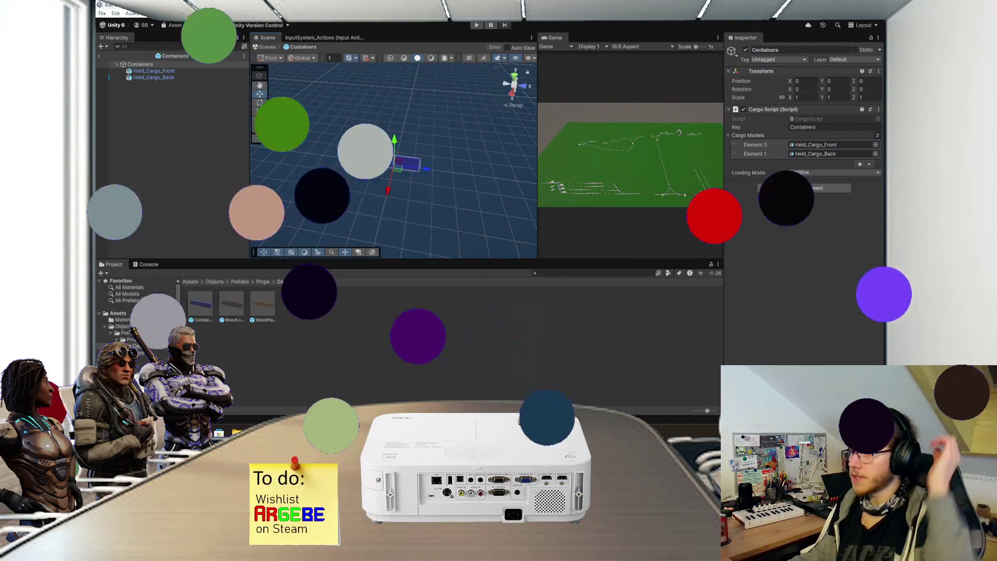
right_click(145, 65)
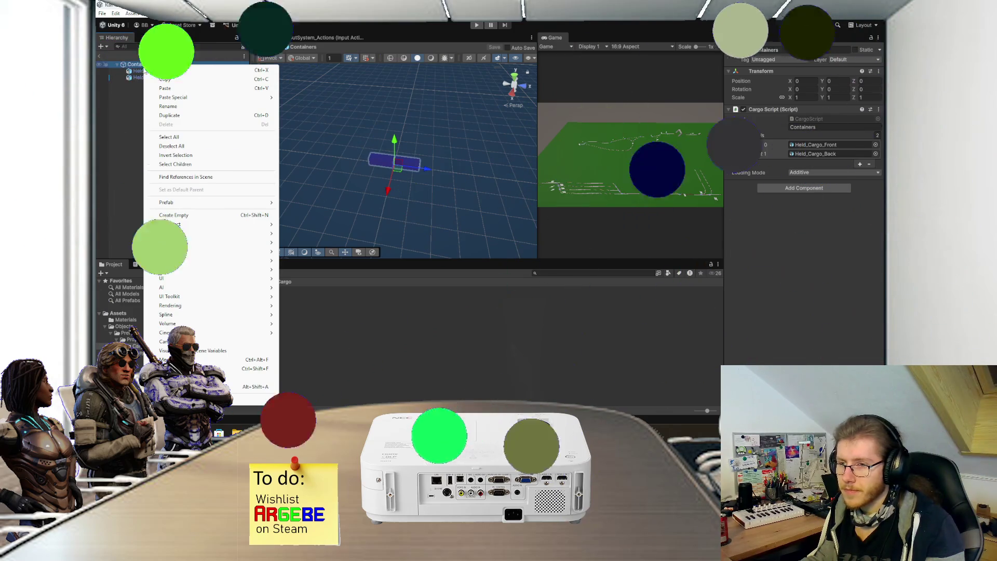
click(132, 102)
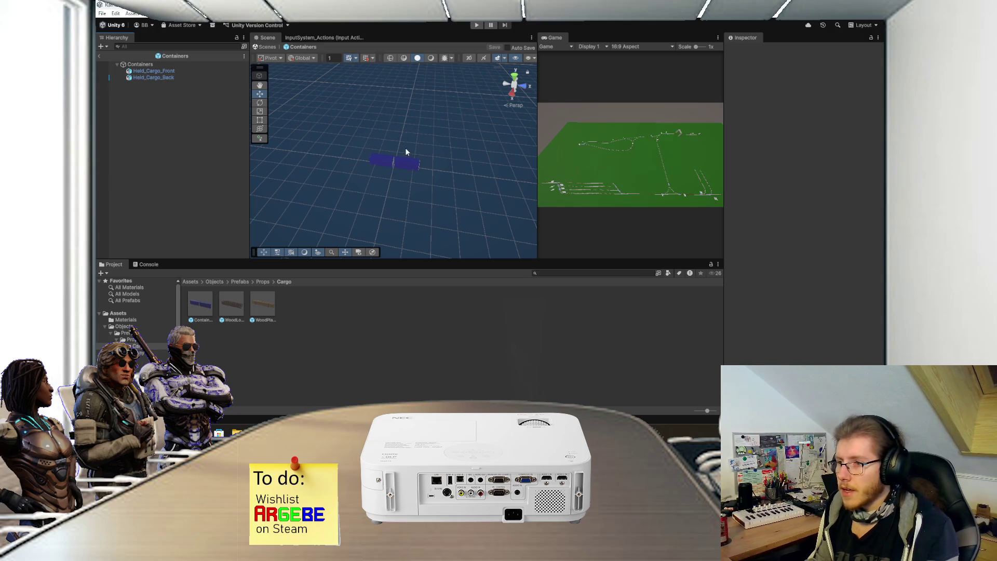
scroll(363, 179, up, 2)
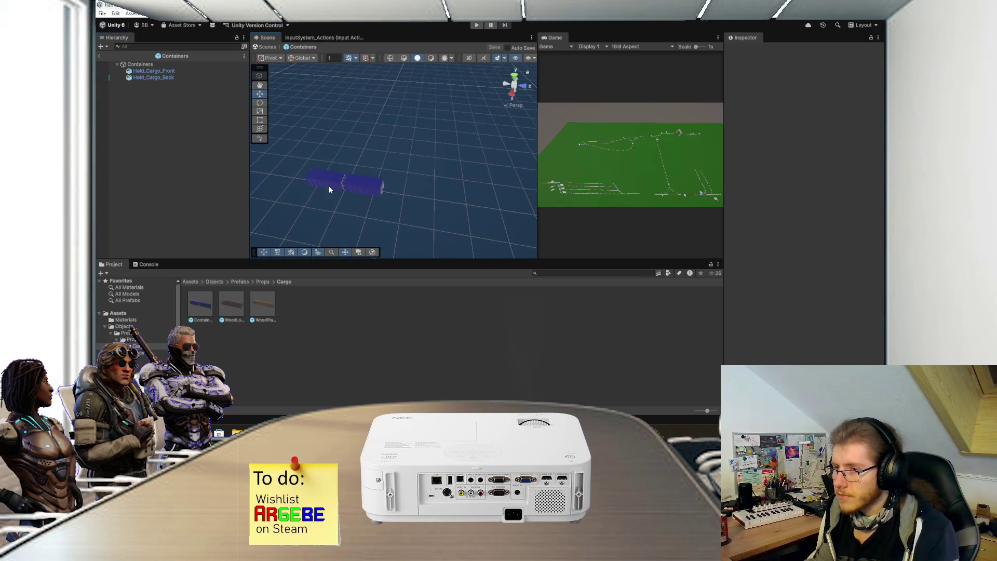
drag(328, 185, 377, 178)
scroll(377, 182, up, 1)
mouse_move(421, 144)
mouse_down()
mouse_move(420, 87)
mouse_move(414, 131)
mouse_up()
click(99, 55)
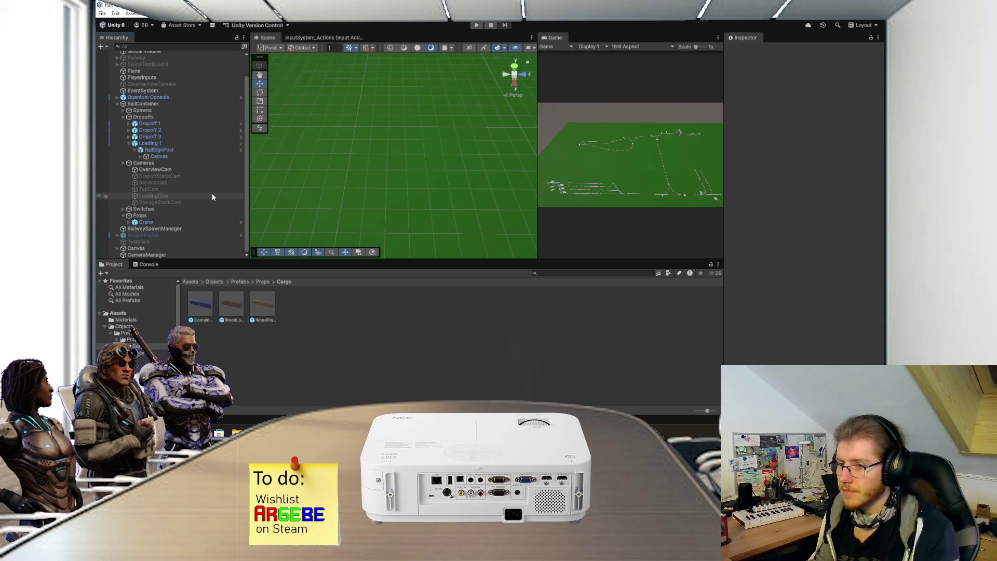
key(alt+Tab)
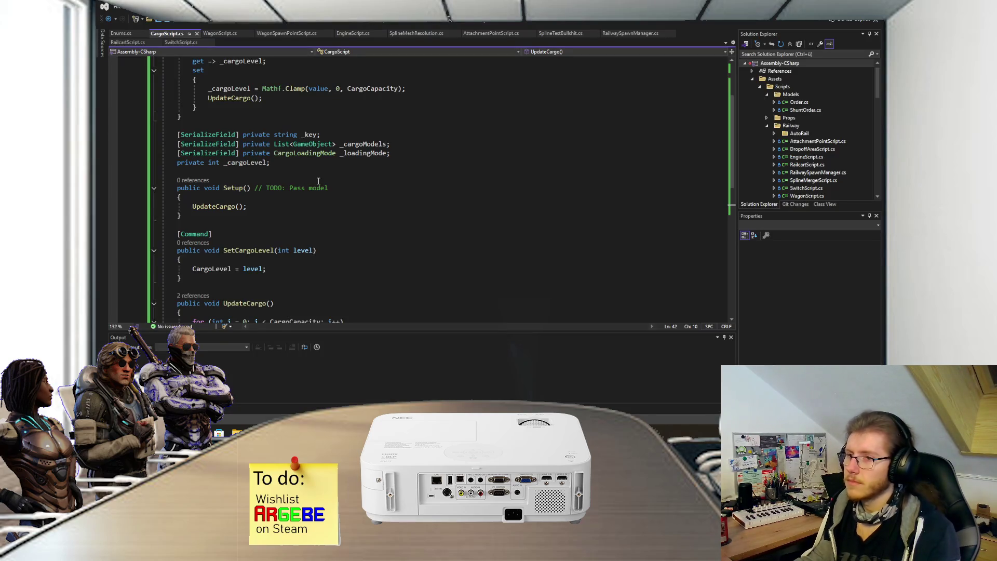
Step: Review CargoScript.cs from the class header down to UpdateCargo, then switch back to Unity
scroll(317, 187, up, 4)
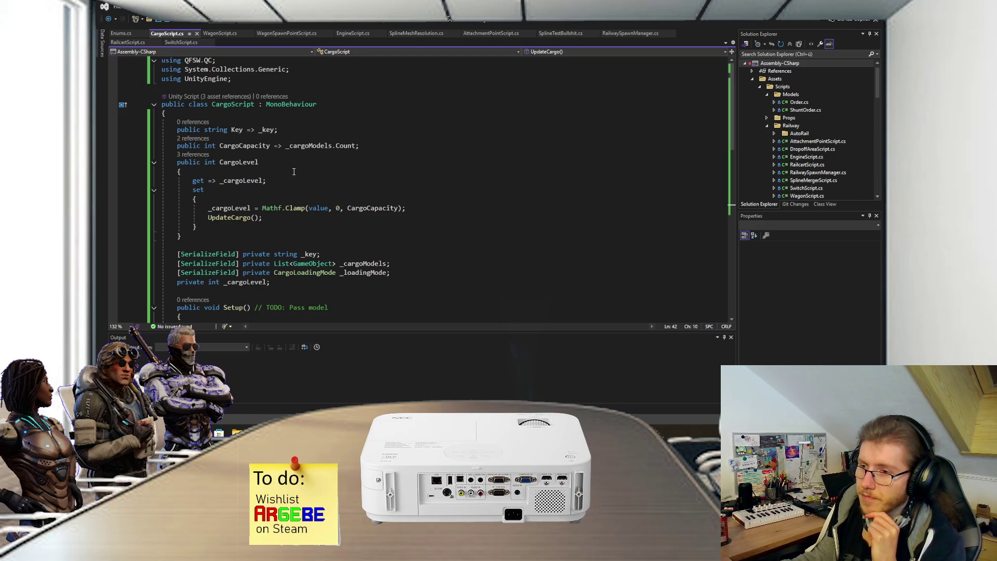
scroll(293, 171, down, 8)
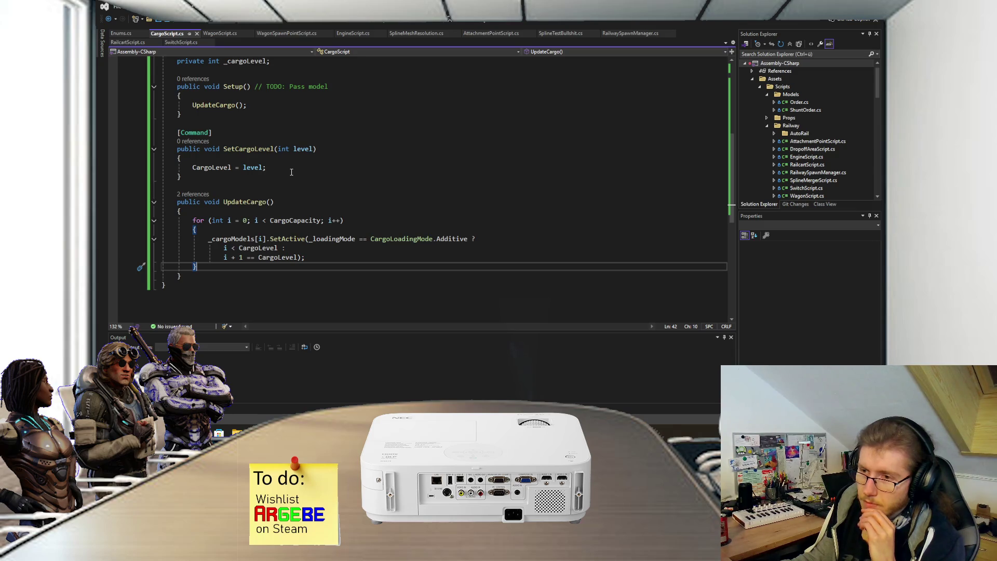
scroll(291, 172, up, 7)
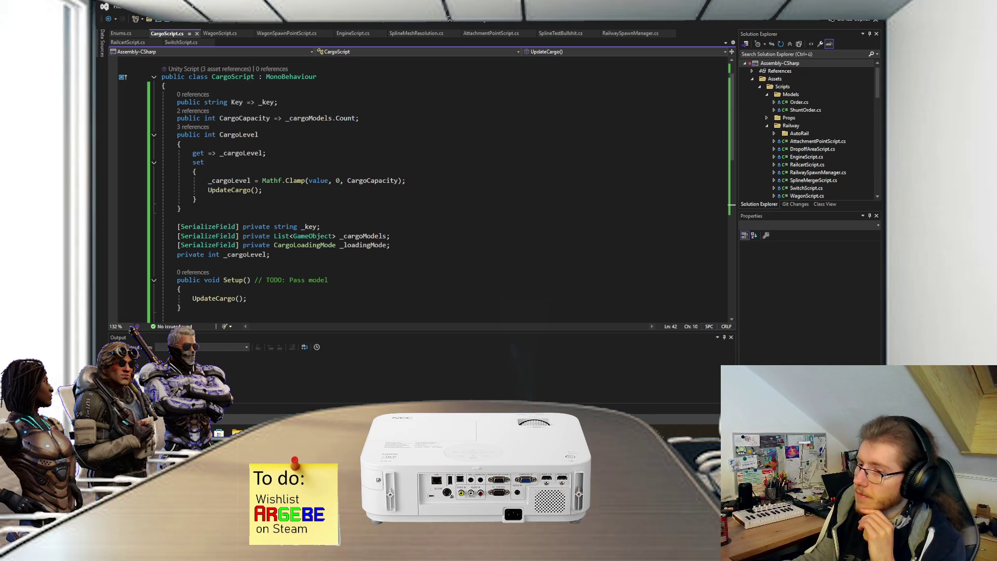
key(alt+Tab)
scroll(391, 146, down, 5)
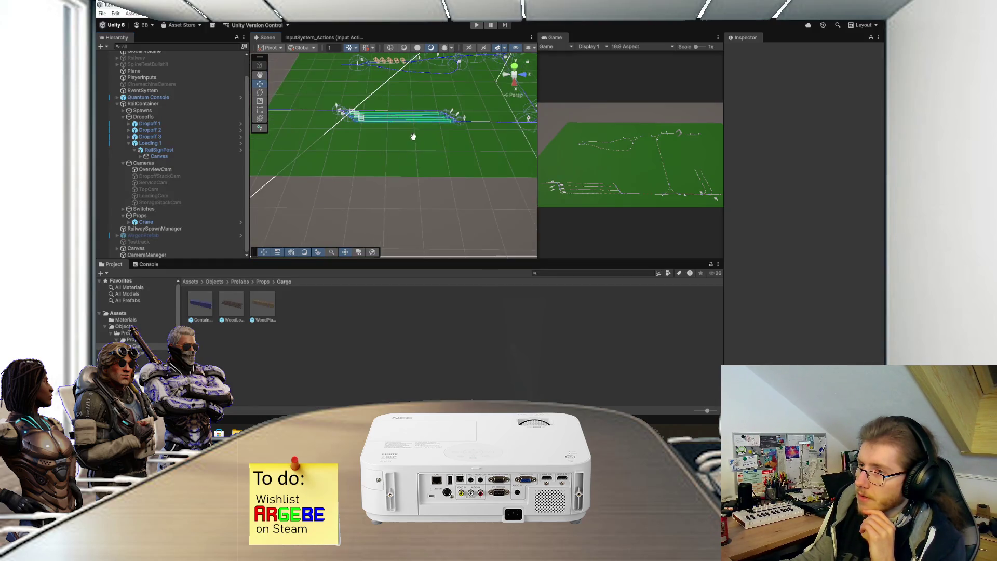
Step: Frame the Crane in the Scene view with the rails running horizontally
scroll(416, 134, up, 3)
mouse_move(336, 200)
mouse_down()
mouse_move(341, 181)
mouse_move(412, 149)
mouse_move(392, 194)
mouse_move(413, 183)
mouse_move(395, 188)
mouse_move(392, 176)
mouse_move(406, 192)
mouse_move(468, 143)
mouse_move(365, 179)
mouse_move(340, 204)
mouse_move(402, 186)
mouse_move(372, 190)
mouse_up()
click(393, 179)
key(f)
scroll(405, 203, down, 5)
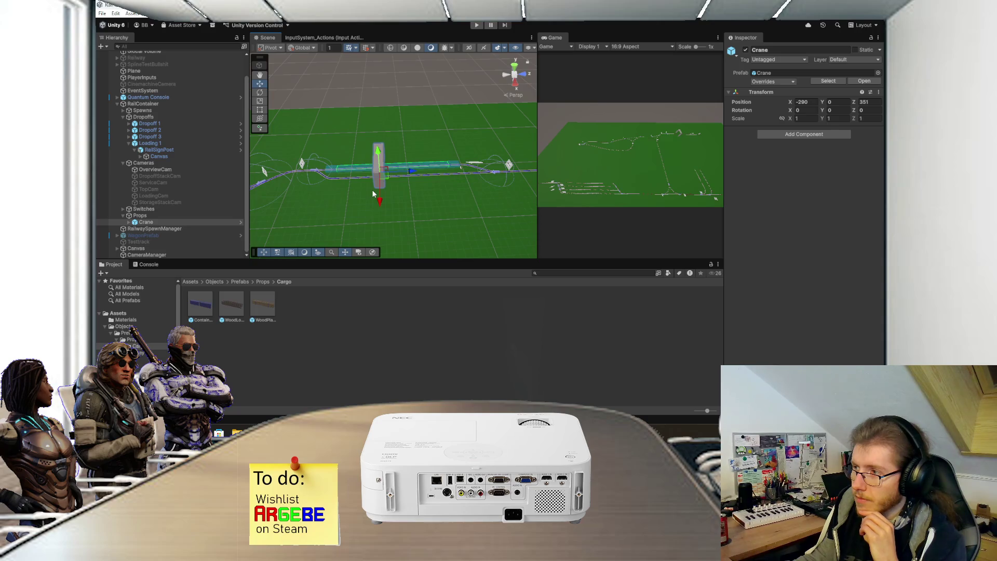
Step: Select RailwaySpawnManager to show its Flatbed_Car wagon prefab and order count of 2
mouse_move(331, 190)
mouse_down()
mouse_move(473, 197)
mouse_move(344, 206)
mouse_move(454, 192)
mouse_move(370, 199)
mouse_move(394, 186)
mouse_move(335, 197)
mouse_up()
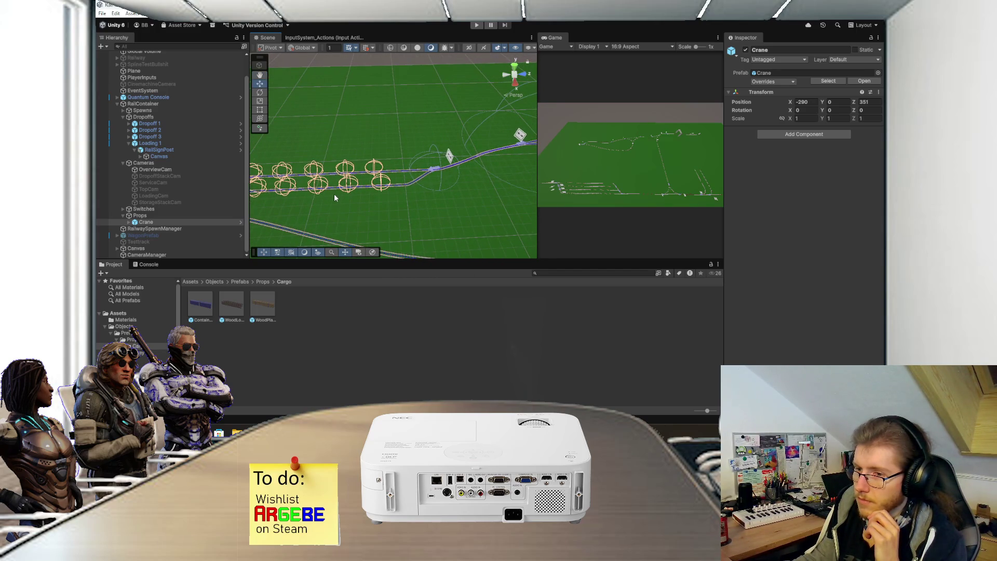
mouse_move(438, 185)
mouse_down()
mouse_move(302, 201)
mouse_move(341, 199)
mouse_up()
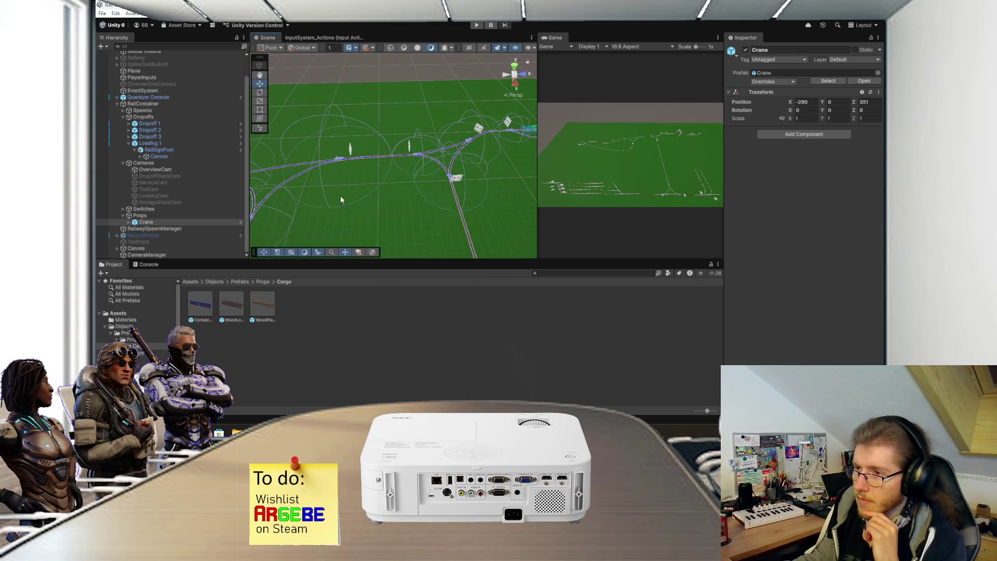
key(f)
mouse_move(422, 183)
mouse_down()
mouse_move(363, 201)
mouse_move(398, 198)
mouse_up()
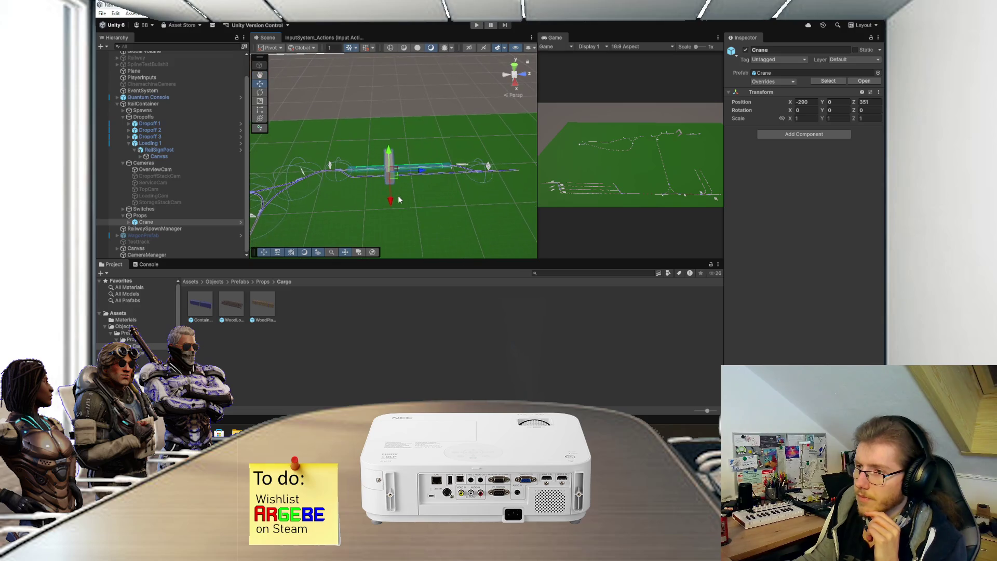
scroll(399, 200, up, 1)
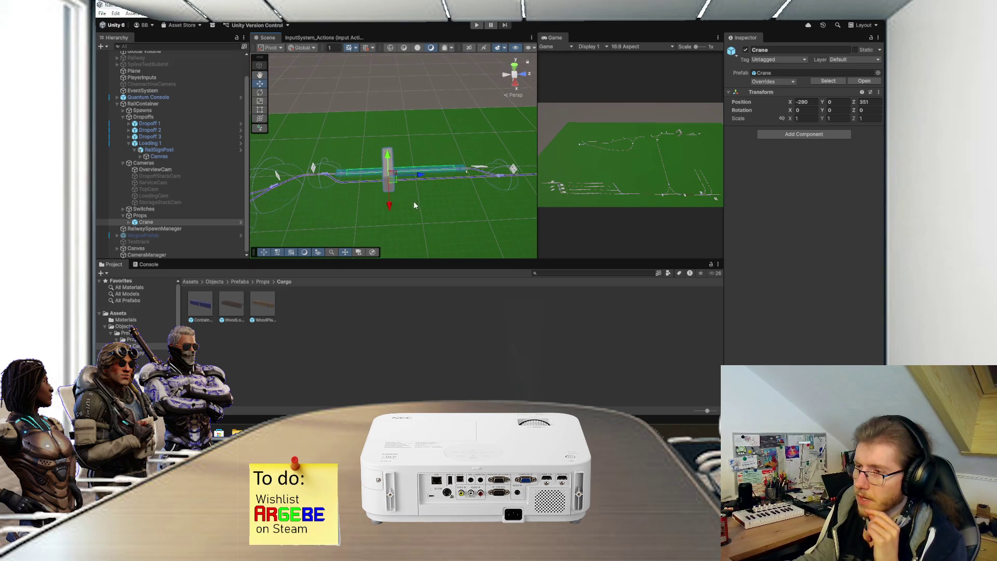
scroll(413, 205, up, 1)
click(189, 227)
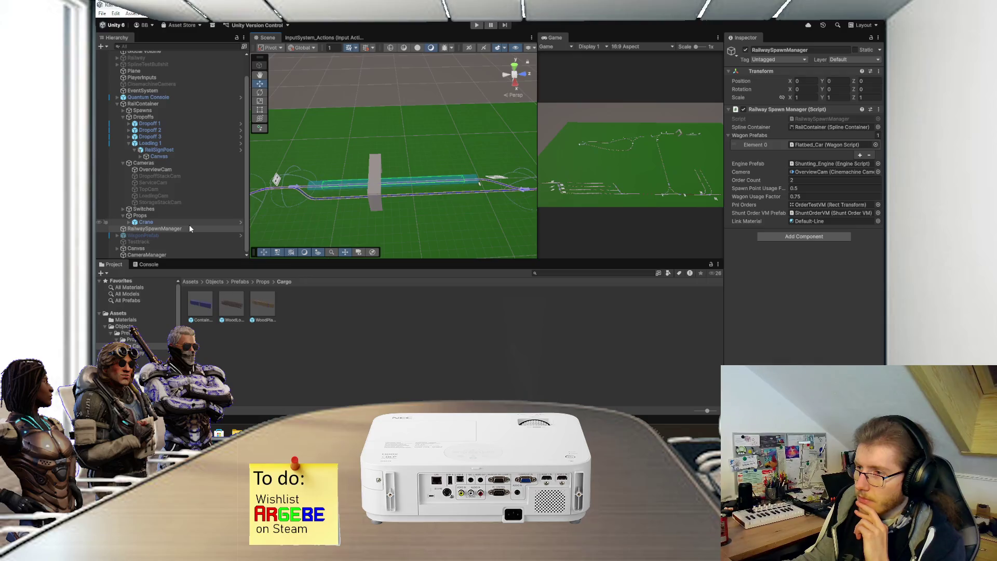
Step: Navigate the Project panel to Assets/Scripts/Railway and select the RailwaySpawnManager.cs script
click(207, 282)
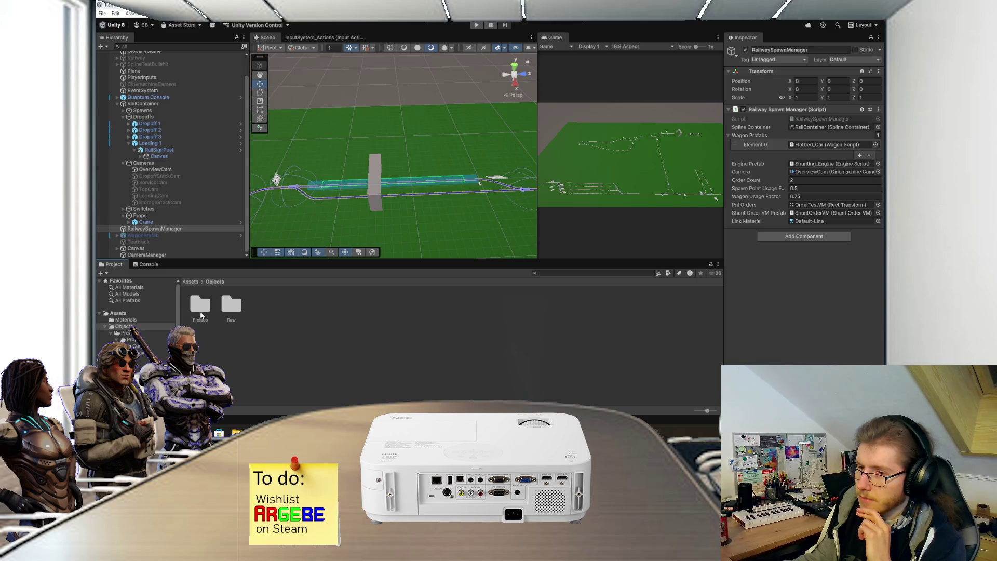
click(191, 282)
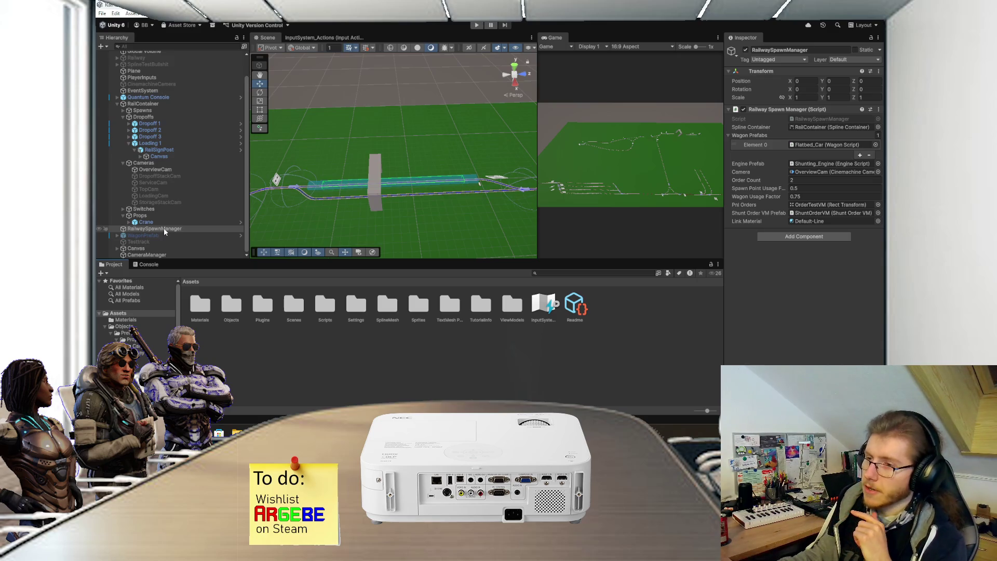
double_click(327, 311)
click(326, 312)
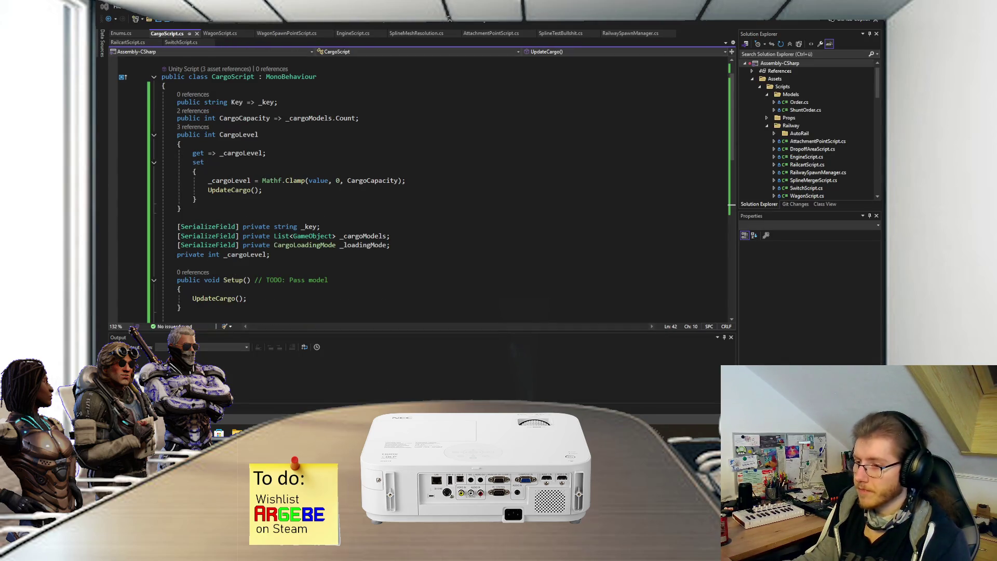
key(alt+Tab)
click(304, 344)
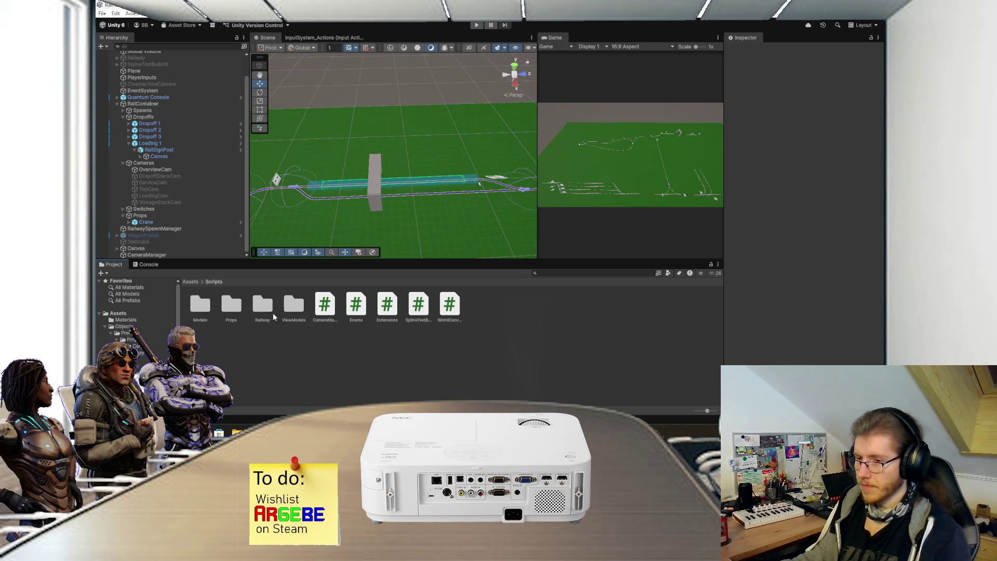
double_click(265, 309)
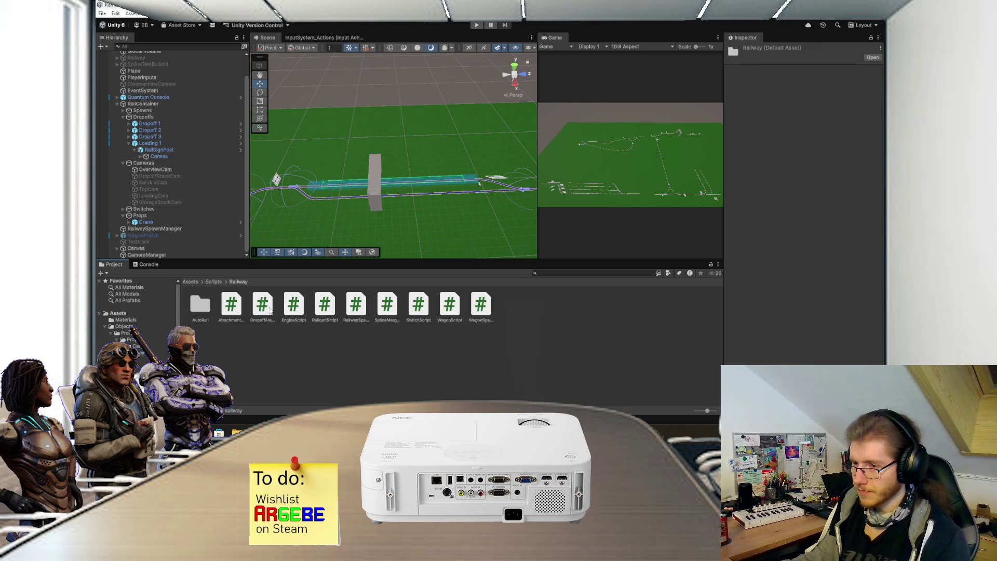
click(362, 310)
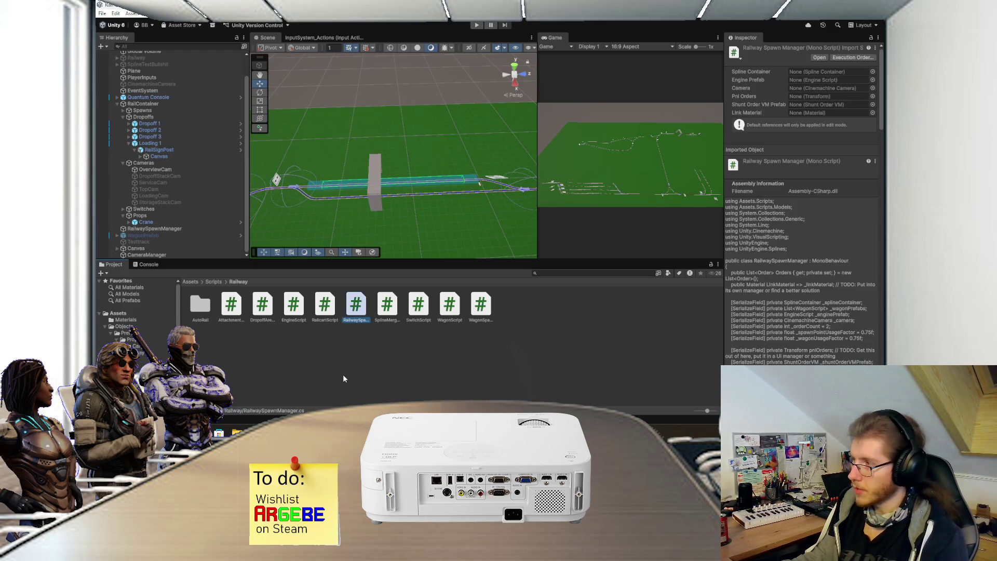
Step: Create a MonoBehaviour script named CargoLoadingManager in the Railway folder and open it in Visual Studio
right_click(347, 354)
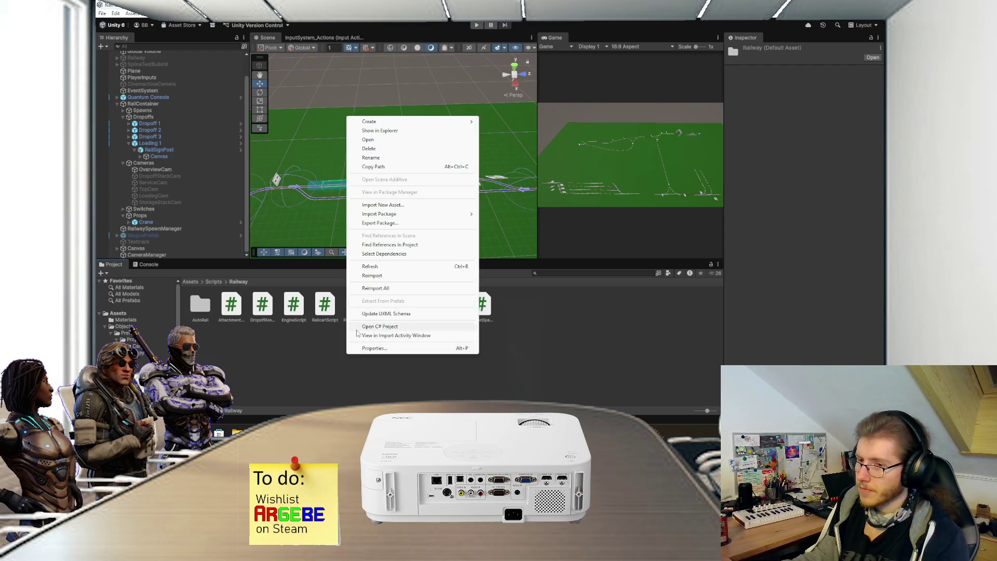
mouse_move(410, 123)
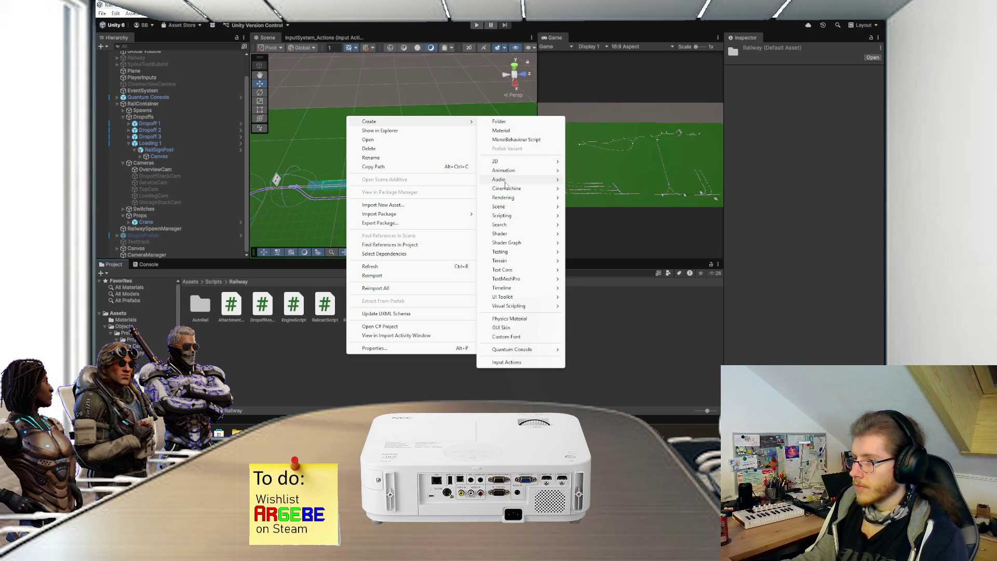
click(514, 140)
text(Loading)
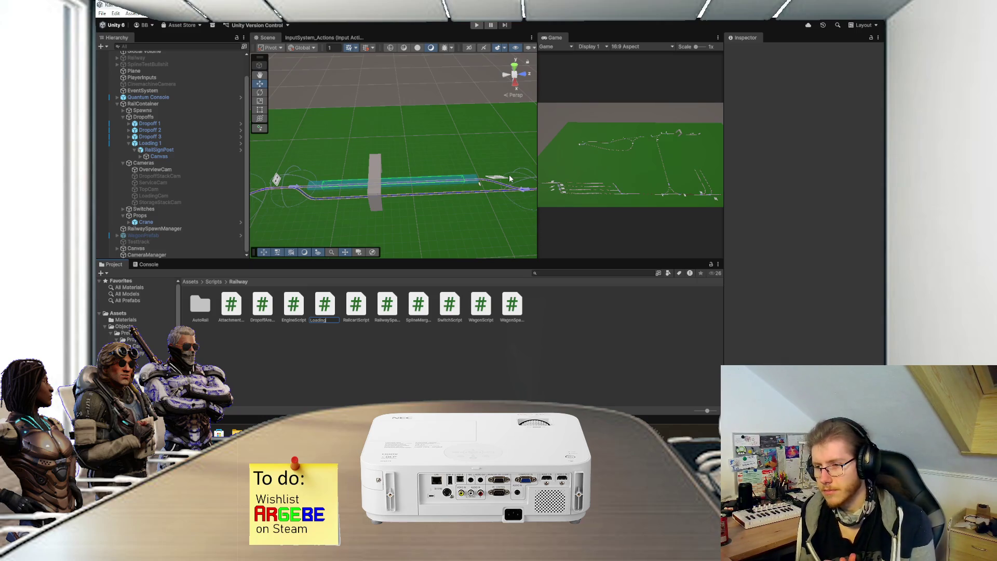
text(C)
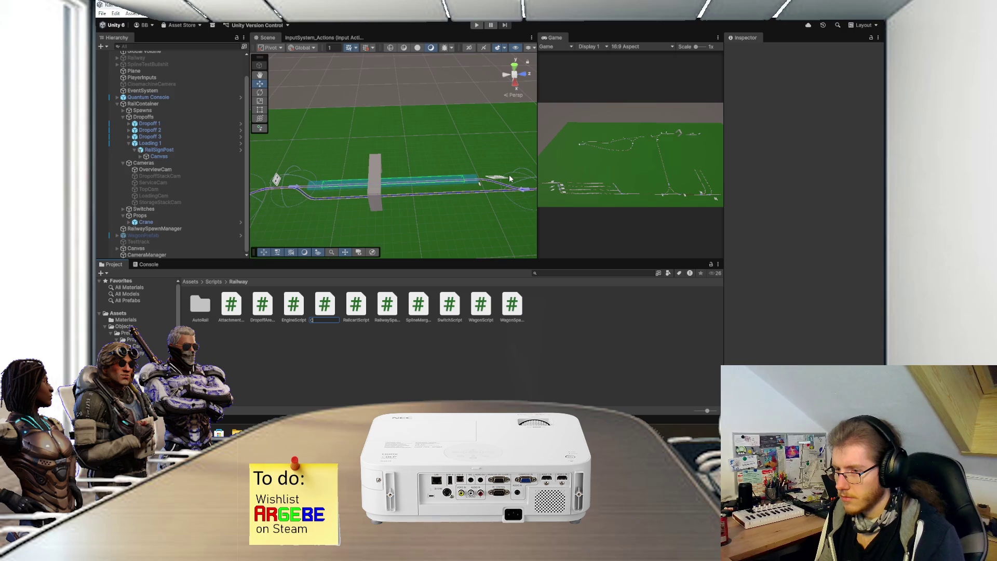
text(argoLoadingManag)
key(End)
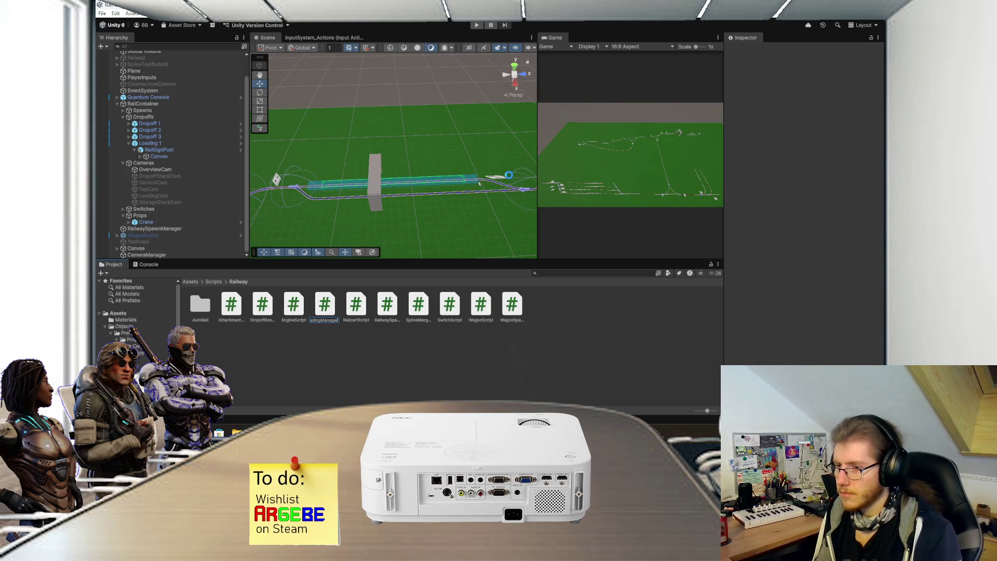
key(Return)
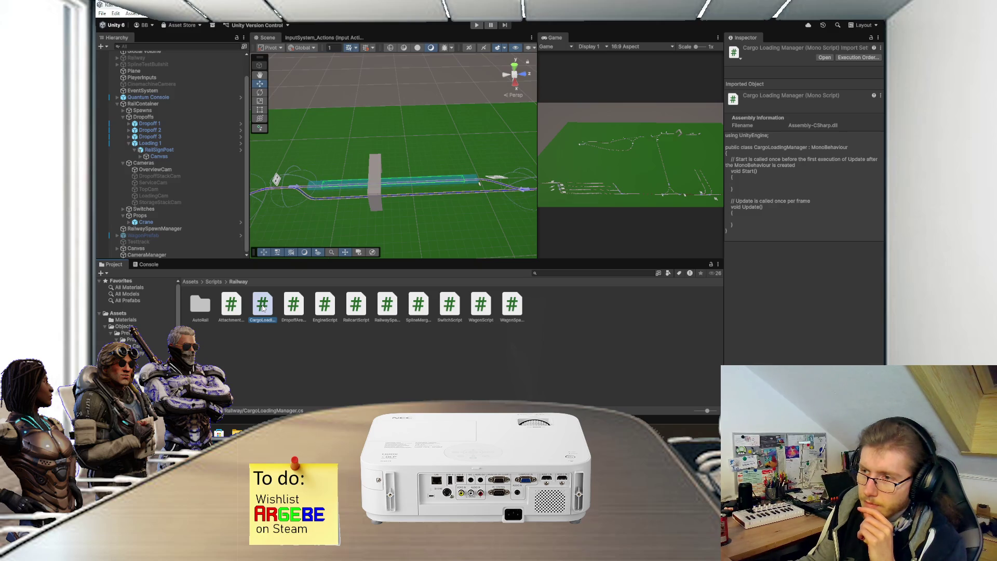
double_click(262, 306)
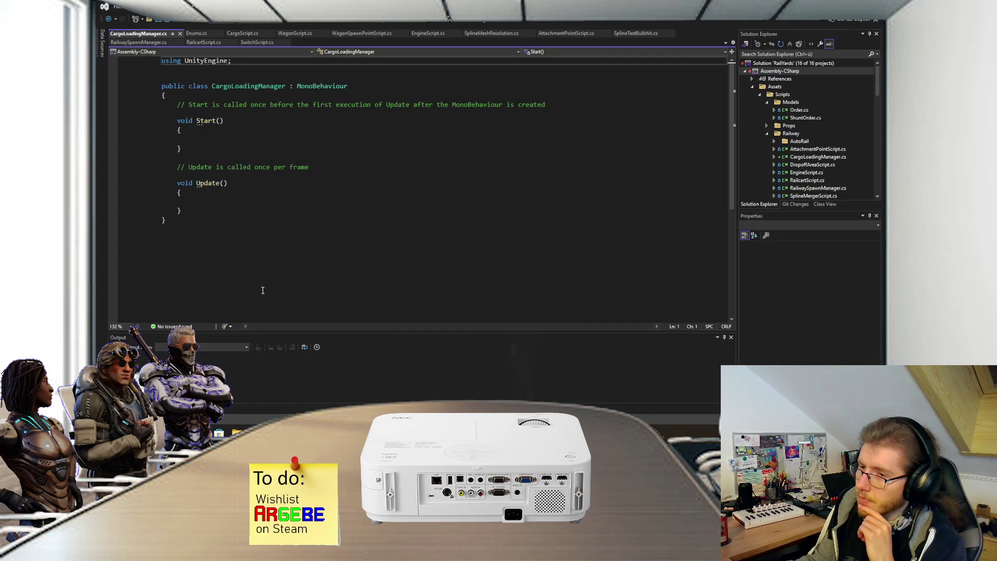
Step: Delete the default Start and Update methods from CargoLoadingManager, leaving an empty class, then return to Unity
drag(229, 212, 206, 96)
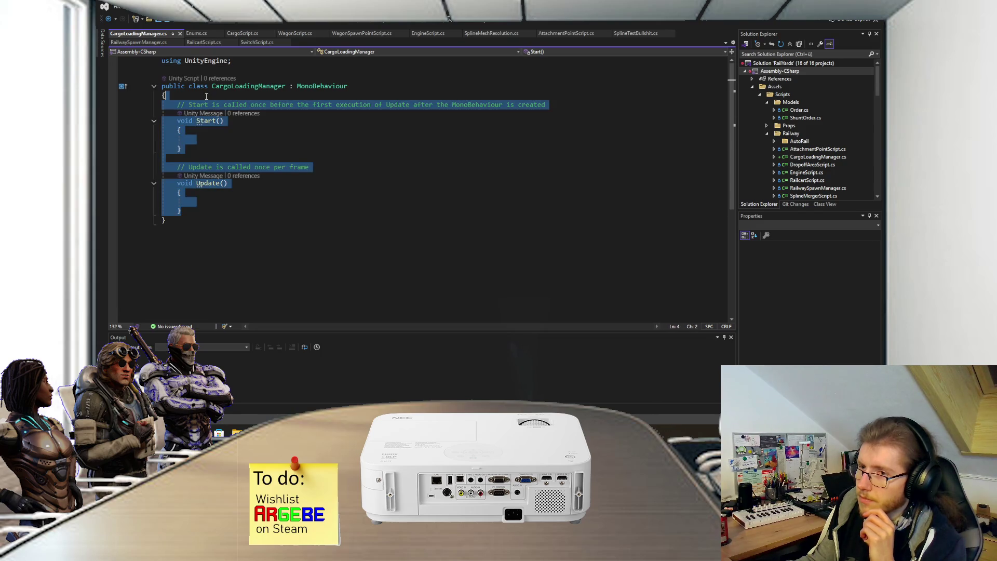
key(BackSpace)
key(Return)
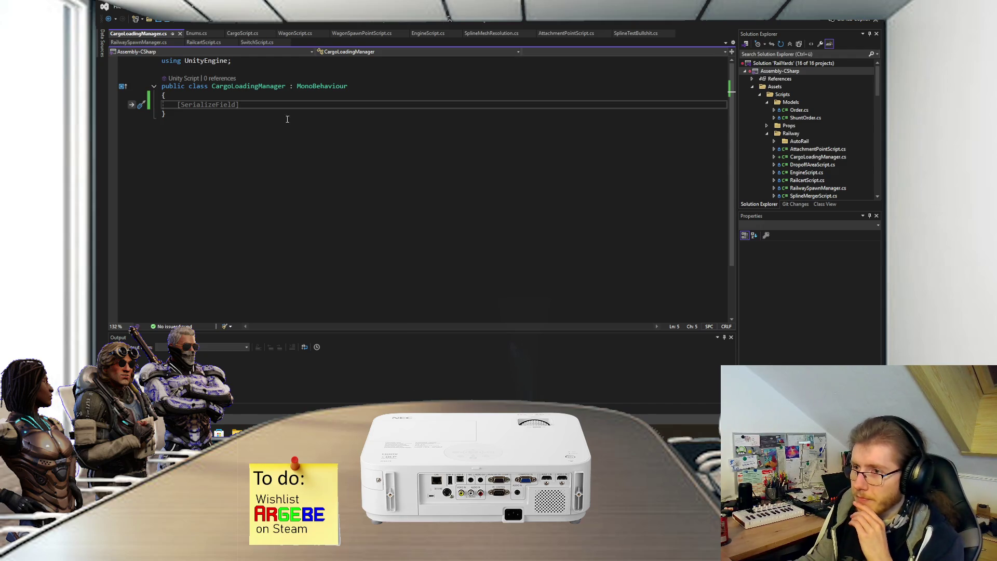
key(alt+Tab)
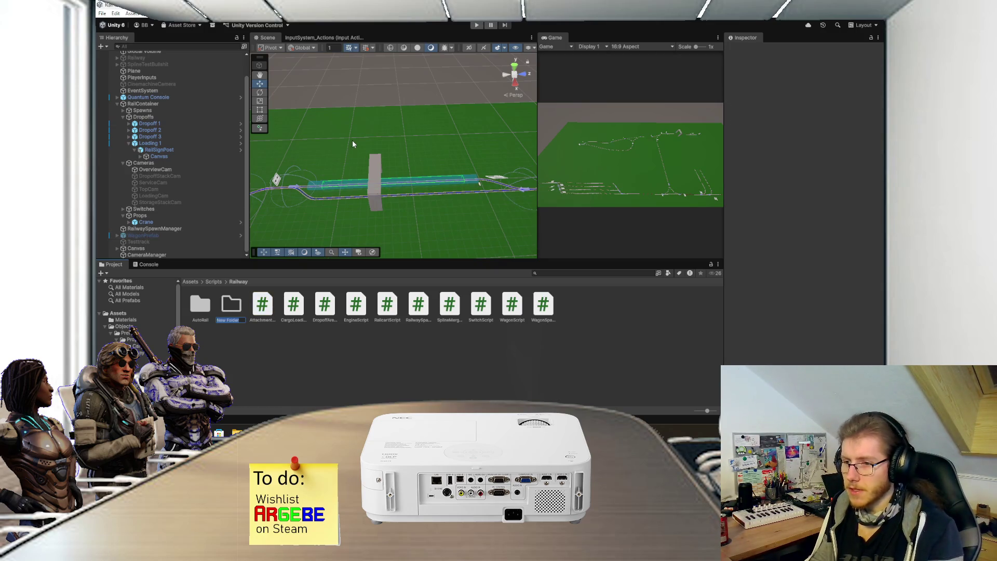
Step: Discard the stray New Folder and add an empty GameObject named CargoLoadingManager to SampleScene
key(Escape)
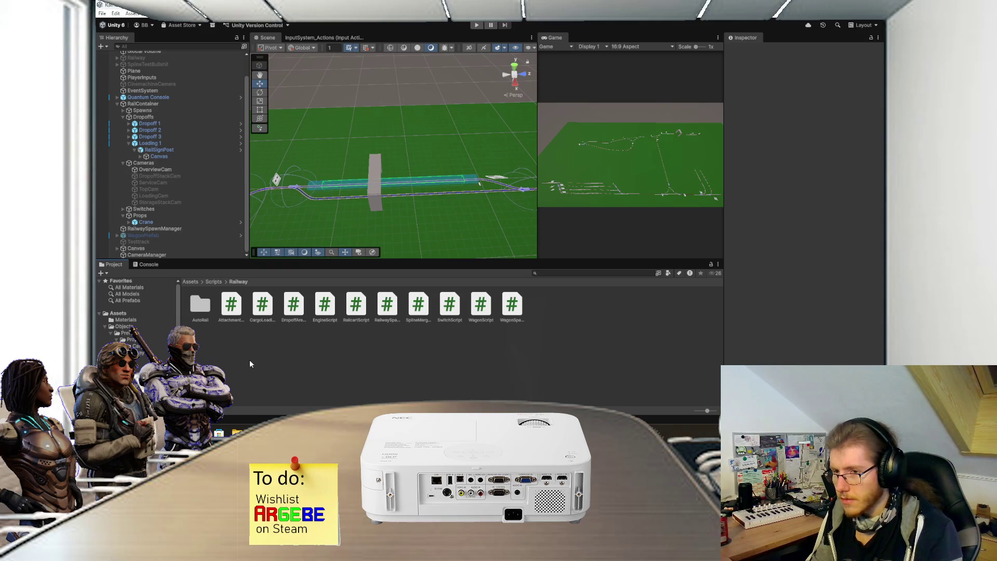
scroll(197, 140, up, 2)
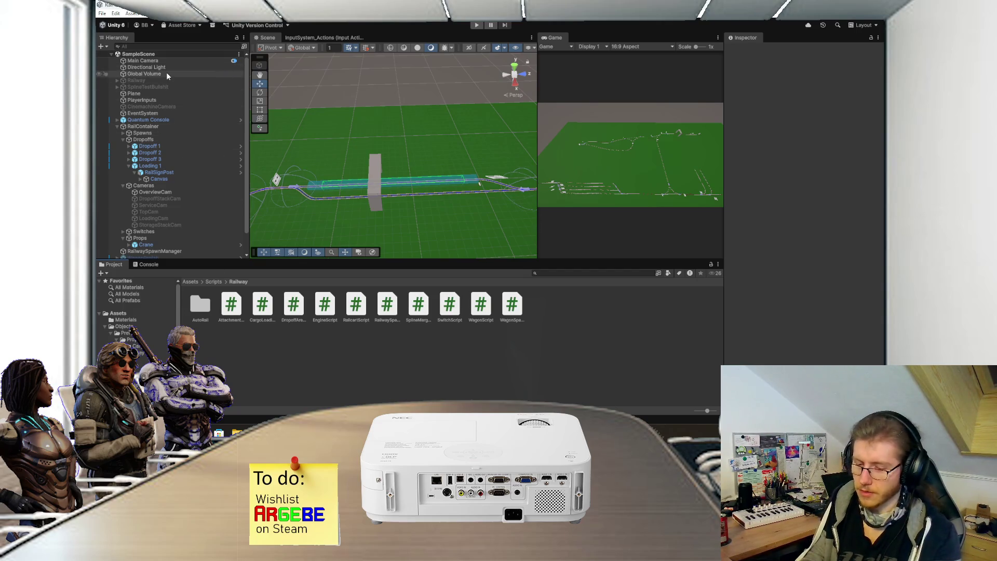
click(168, 55)
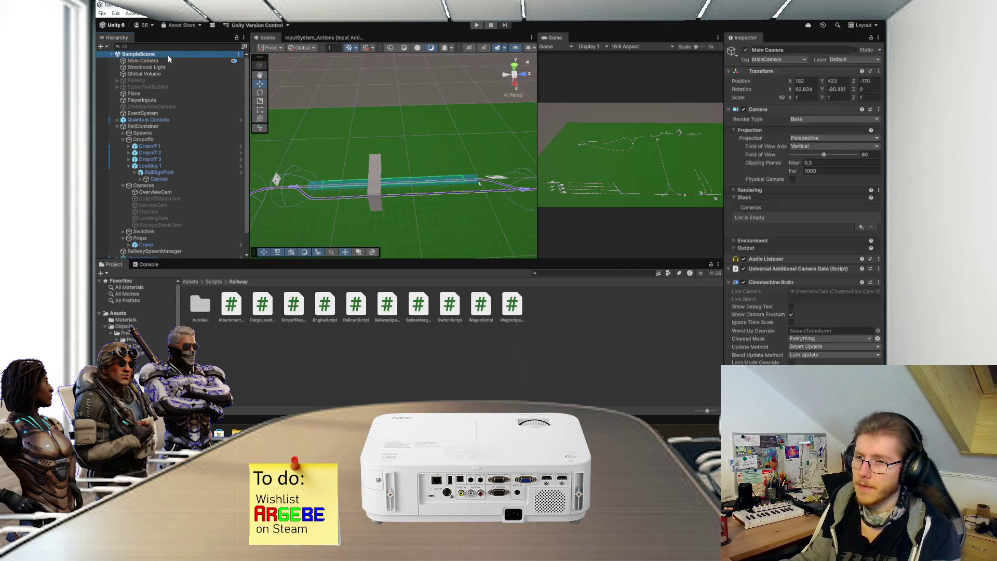
key(ctrl+shift+n)
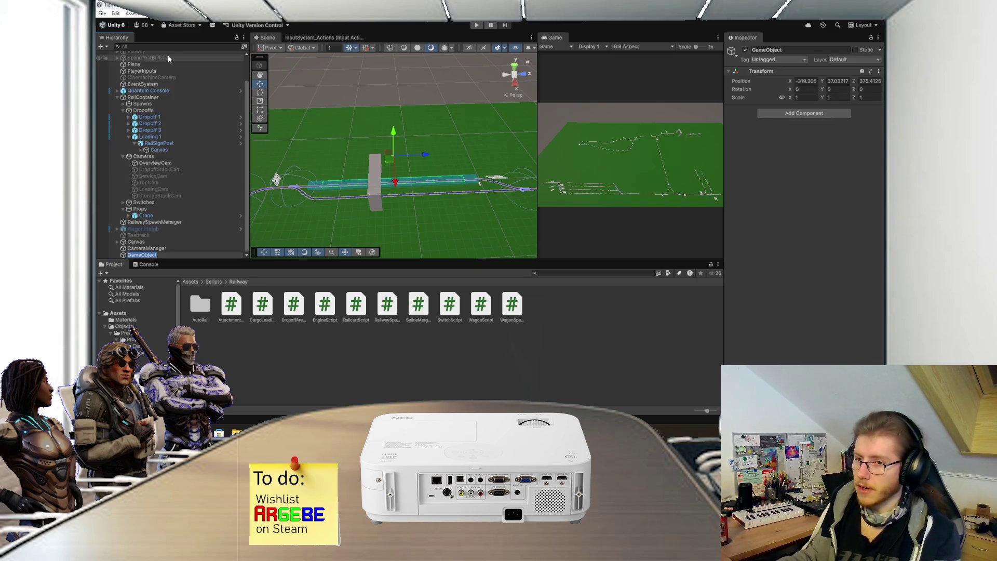
text(Cargo)
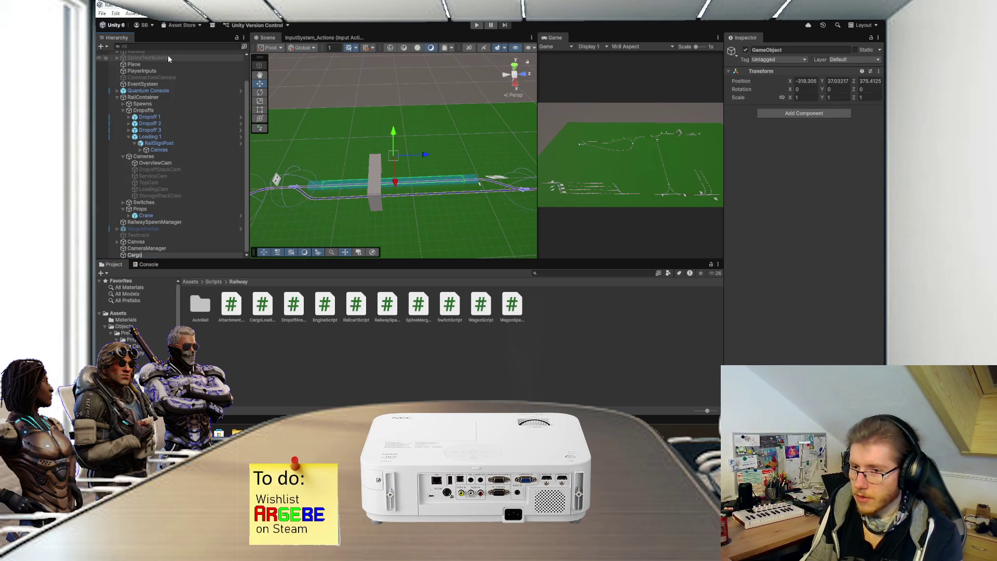
text(LoadingManager)
key(Return)
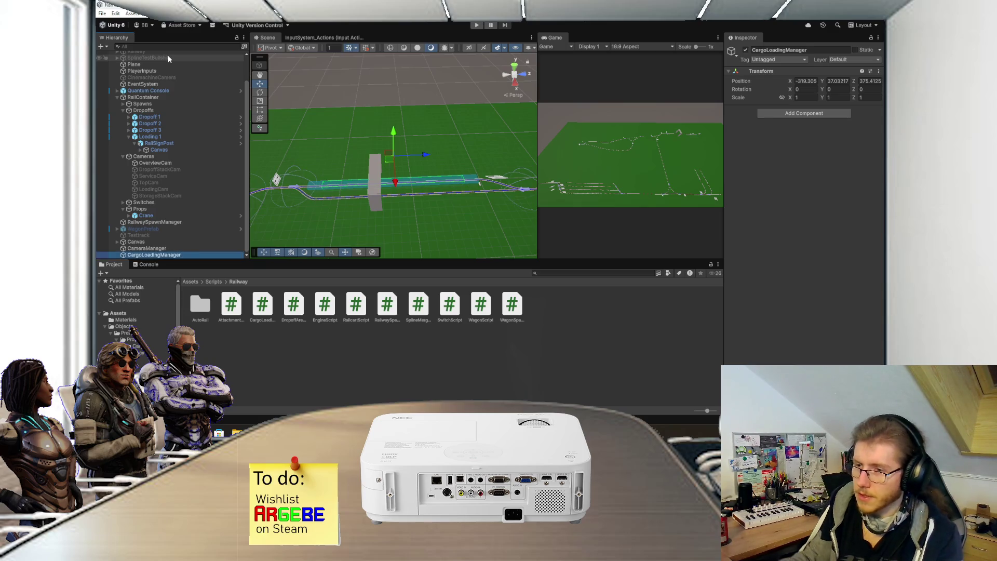
Step: Reset the CargoLoadingManager object's Transform and attach the CargoLoadingManager script, then switch to Paint.NET
right_click(772, 71)
click(789, 75)
drag(262, 307, 790, 214)
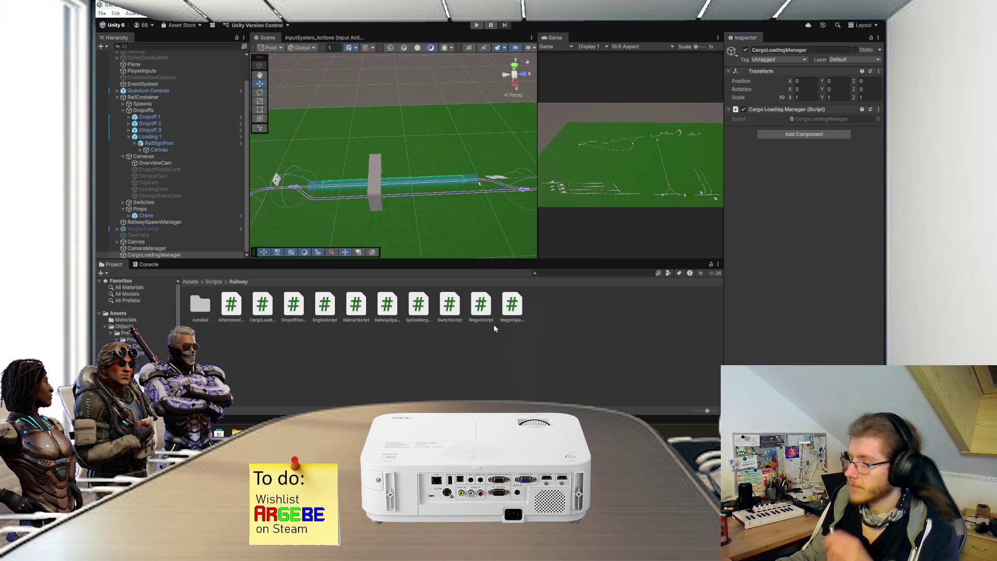
mouse_move(425, 224)
mouse_down()
mouse_move(401, 141)
mouse_move(435, 183)
mouse_move(388, 195)
mouse_move(410, 185)
mouse_move(377, 179)
mouse_up()
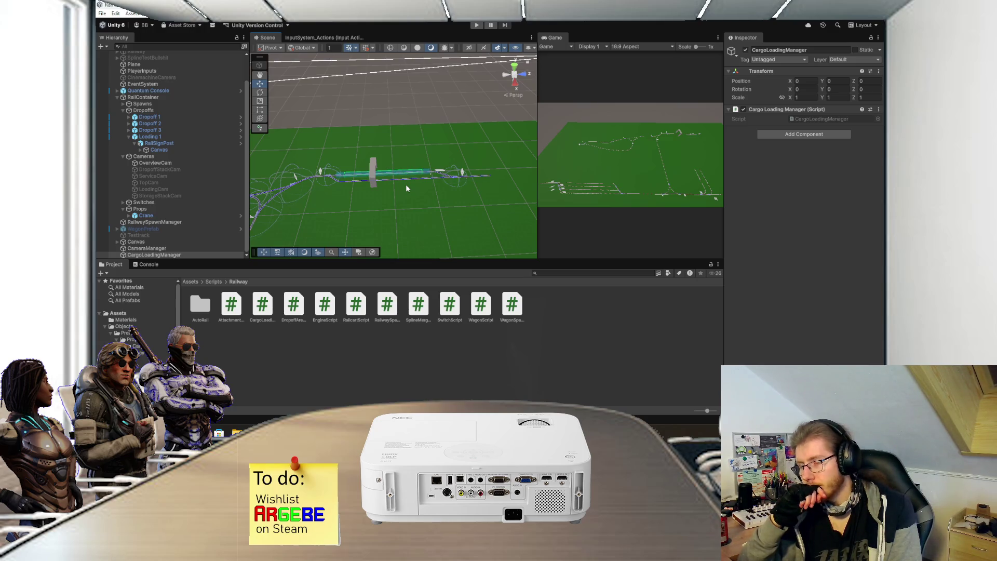
key(alt+Tab)
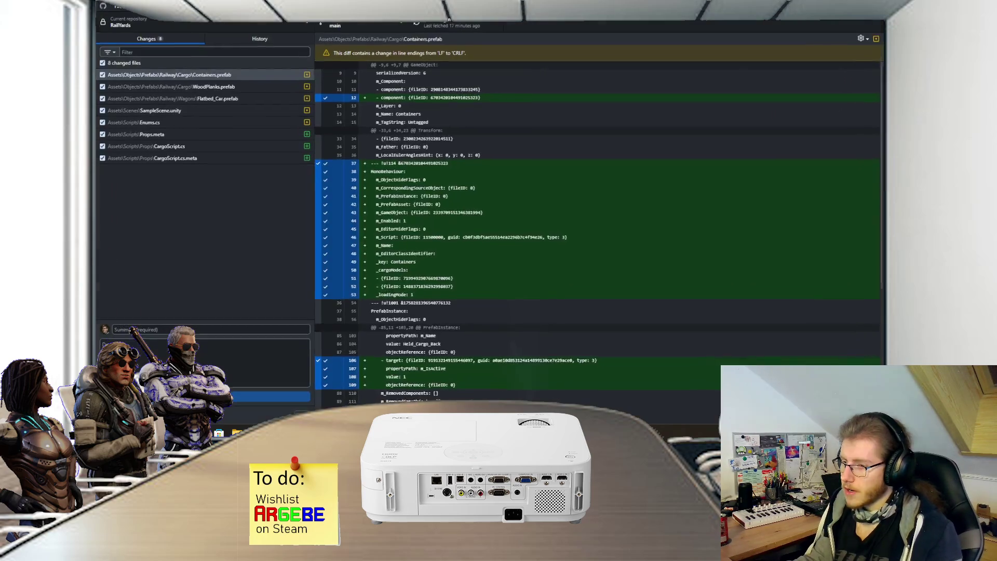
key(alt+Tab)
key(alt+Tab)
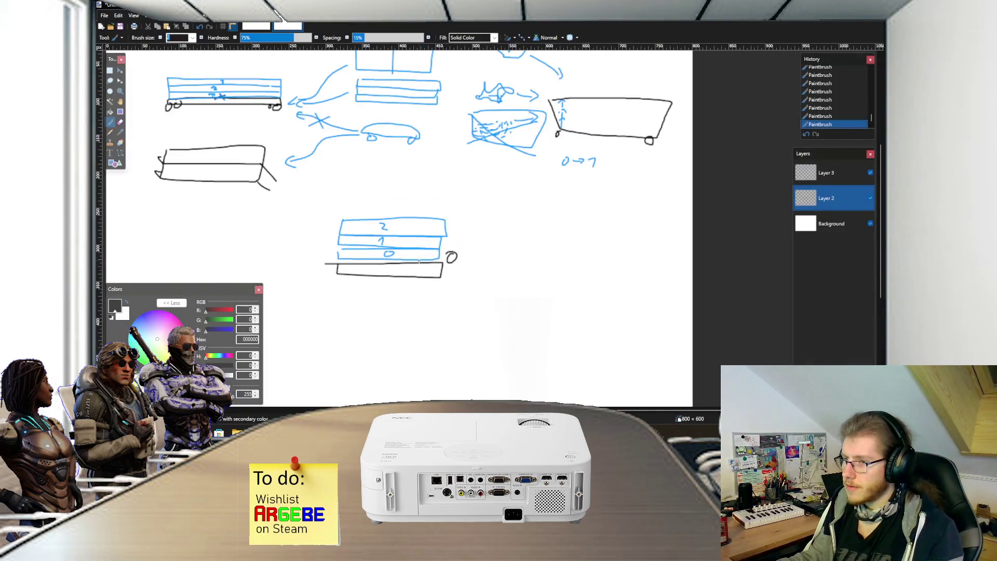
Step: Sketch the loading platform rectangle with a track curving away from its right end
scroll(419, 261, down, 2)
scroll(425, 261, left, 4)
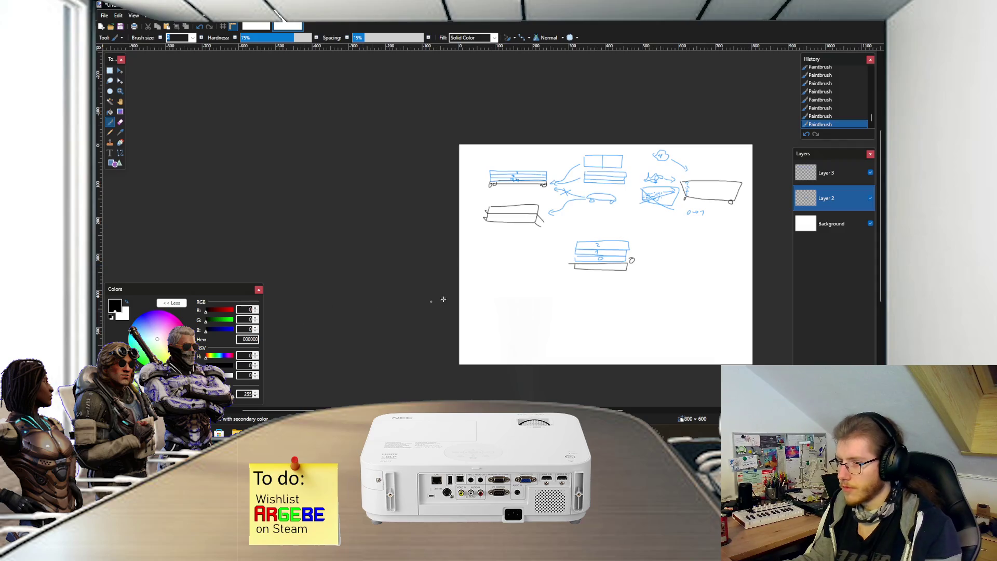
scroll(417, 305, up, 5)
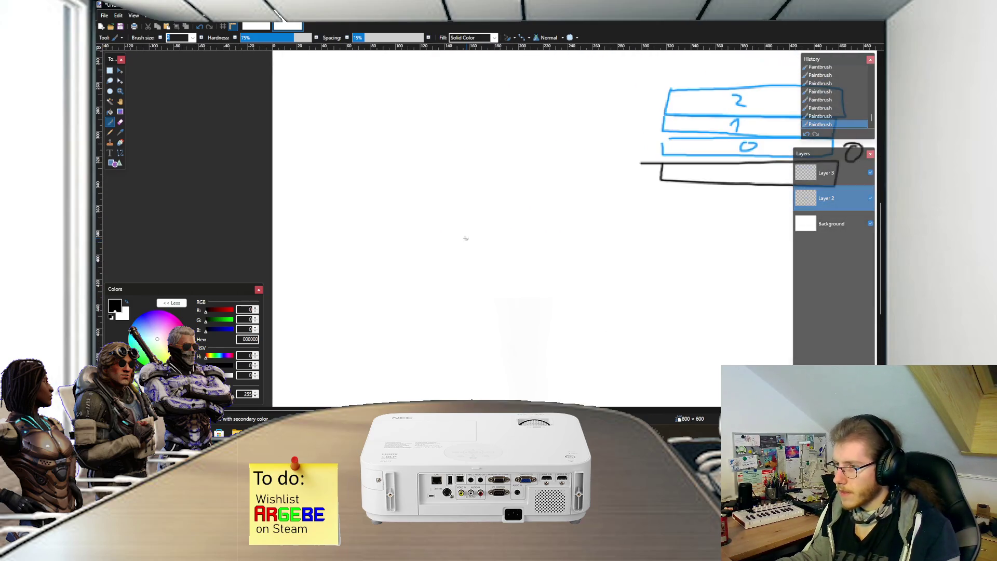
mouse_move(424, 182)
mouse_down()
mouse_move(431, 195)
mouse_move(535, 194)
mouse_move(498, 183)
mouse_move(419, 185)
mouse_move(377, 204)
mouse_up()
drag(543, 190, 583, 201)
scroll(471, 180, up, 1)
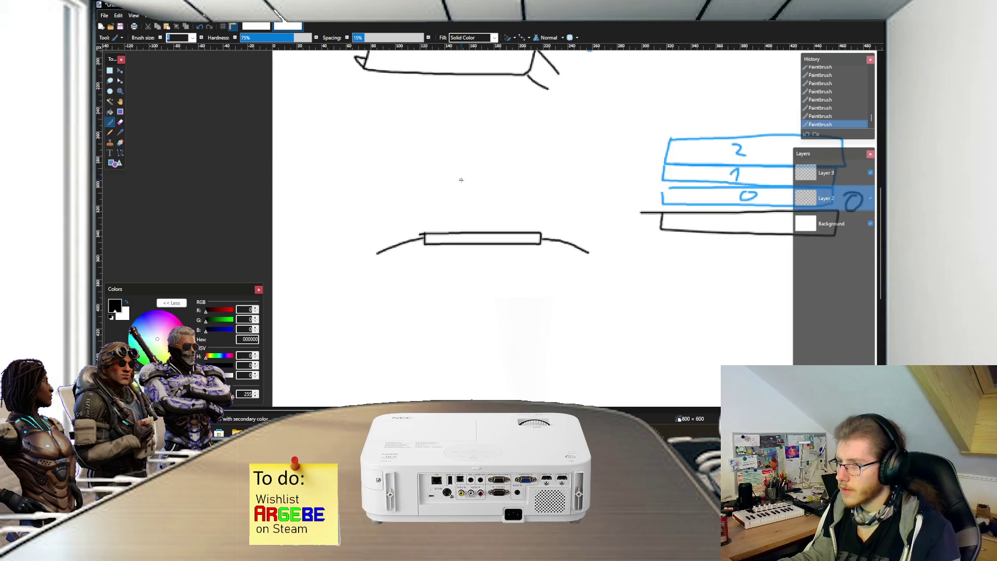
Step: Label the platform "LoadingZone -> Can load string[]" on two lines
key(t)
click(425, 185)
text(LoadingZone)
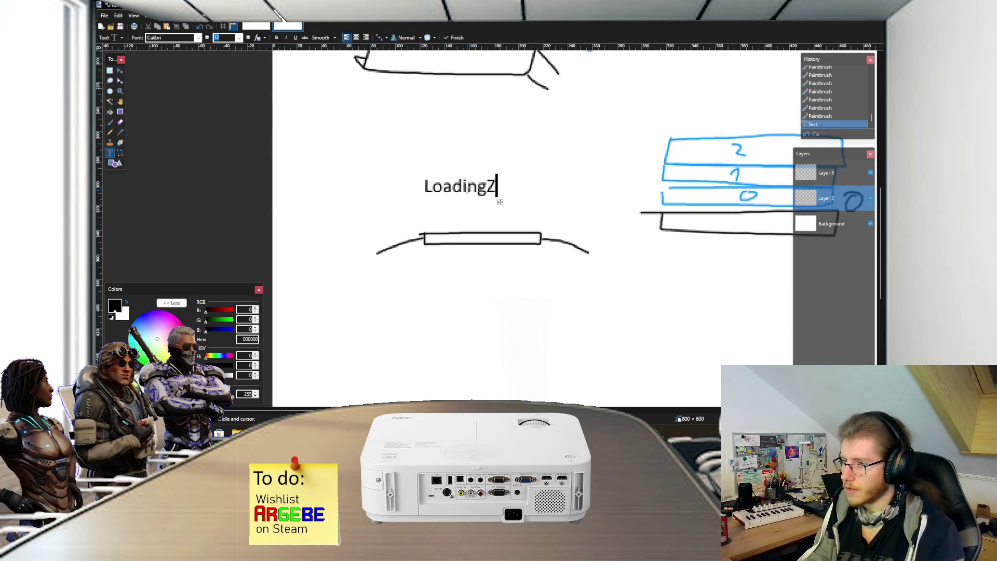
key(Return)
text(->)
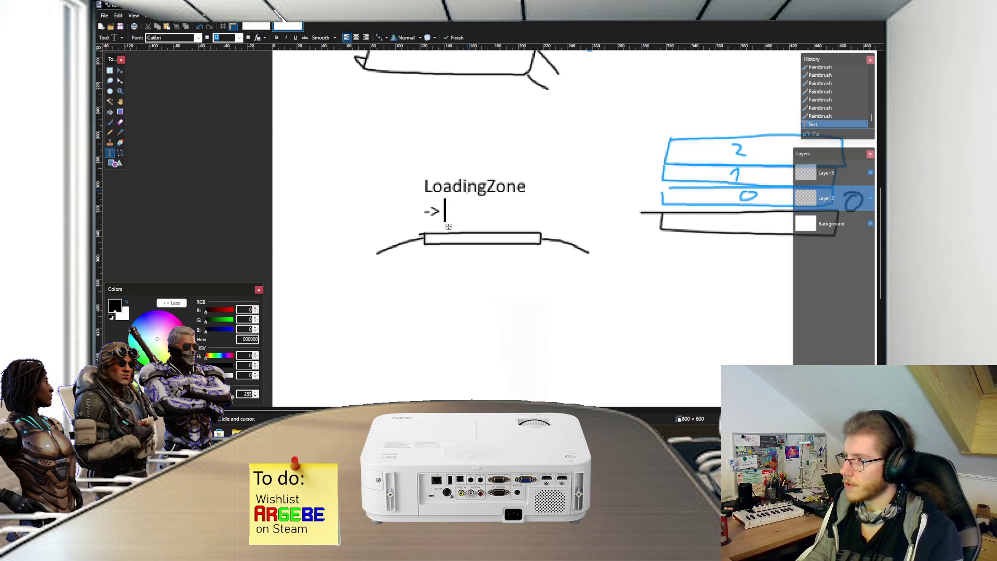
text( Can l)
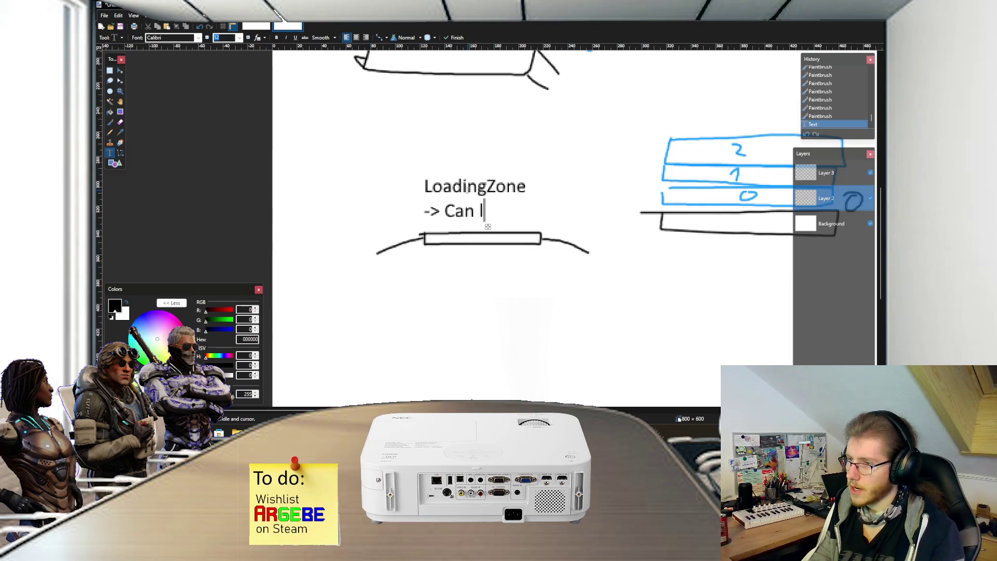
text(oad [])
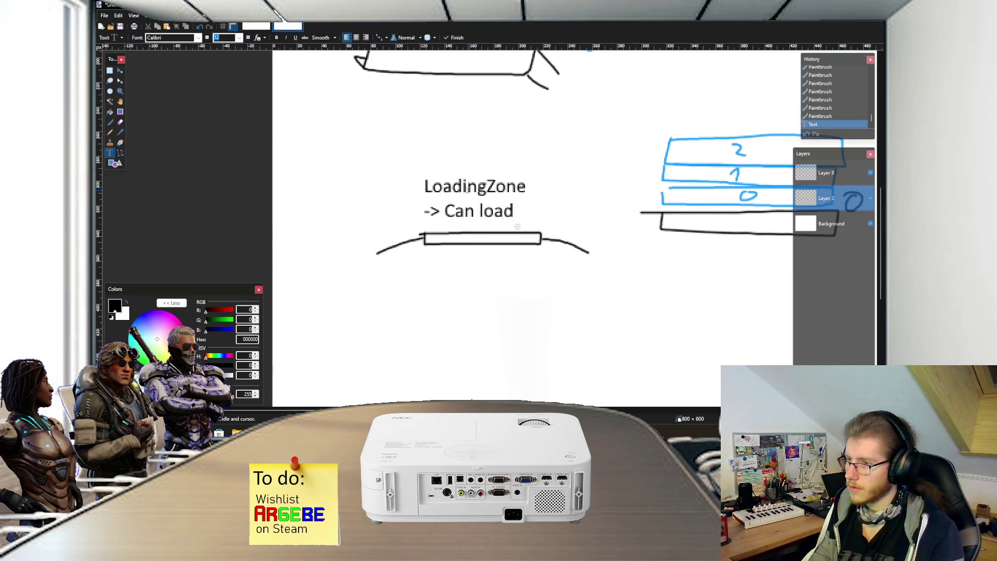
key(BackSpace)
key(BackSpace)
text(string[])
Step: Add a "CargoLoadingManager" text label beneath the sketch and nudge it up and left
scroll(579, 227, down, 2)
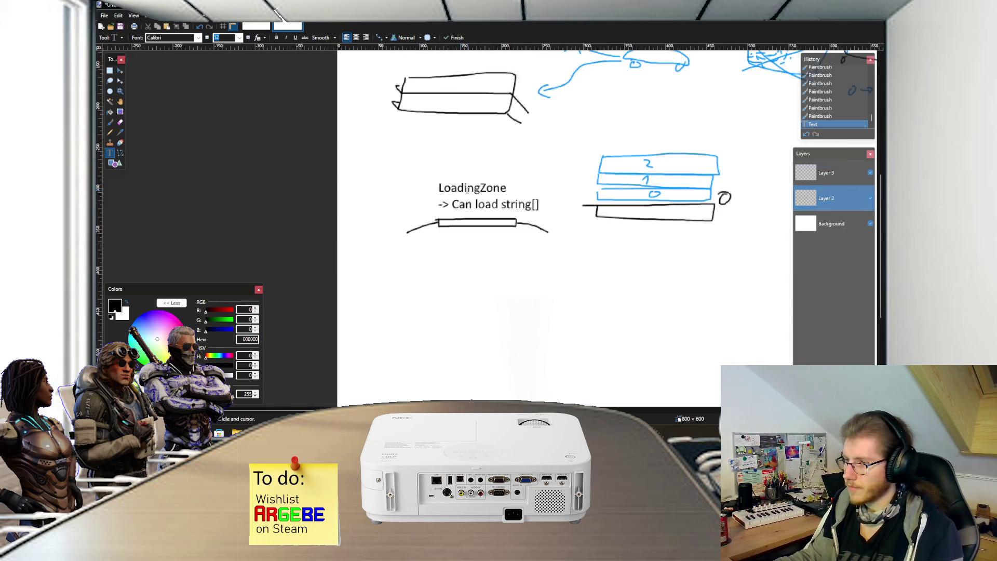
click(402, 226)
text(LoadingMan)
key(BackSpace)
key(BackSpace)
key(BackSpace)
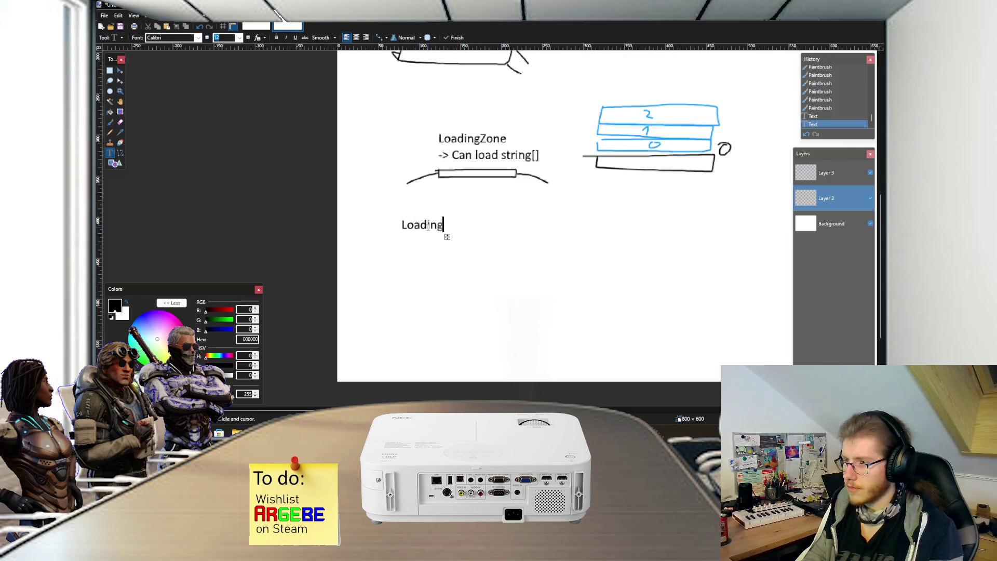
text(CargoLoadingManager)
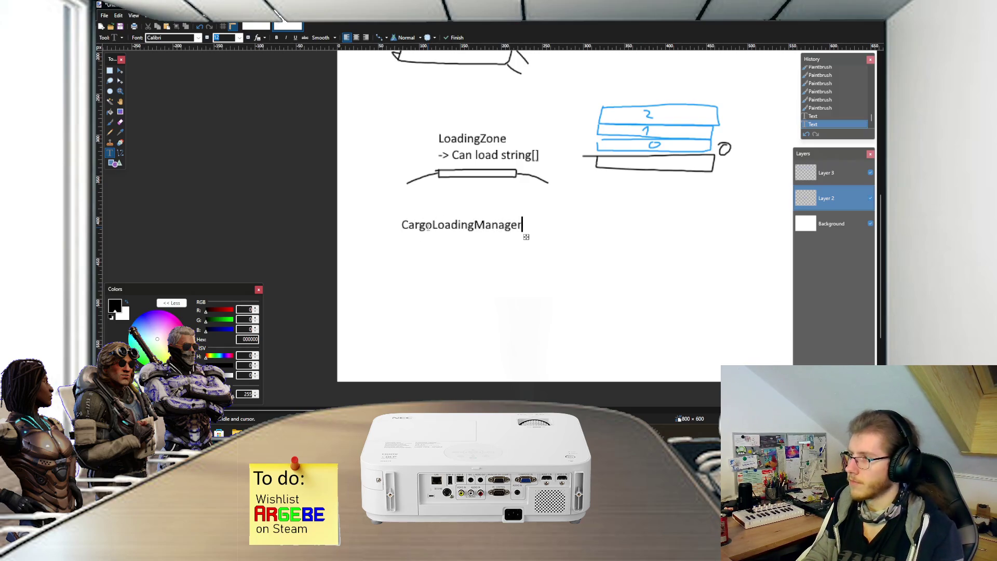
drag(526, 238, 472, 227)
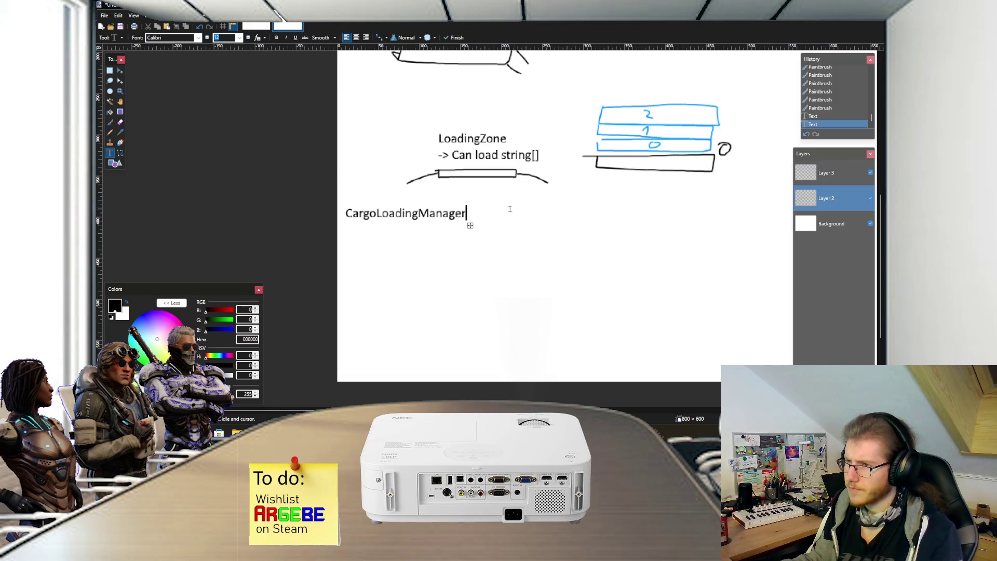
Step: Move the blue stacked boxes 0, 1 and 2 up under the 0→7 note, then deselect
scroll(497, 212, right, 3)
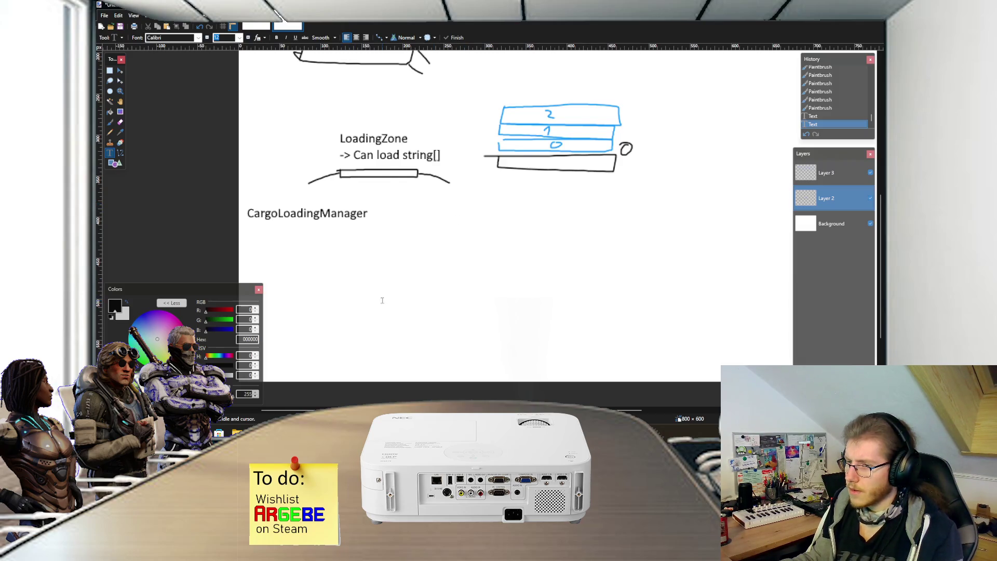
scroll(381, 300, left, 3)
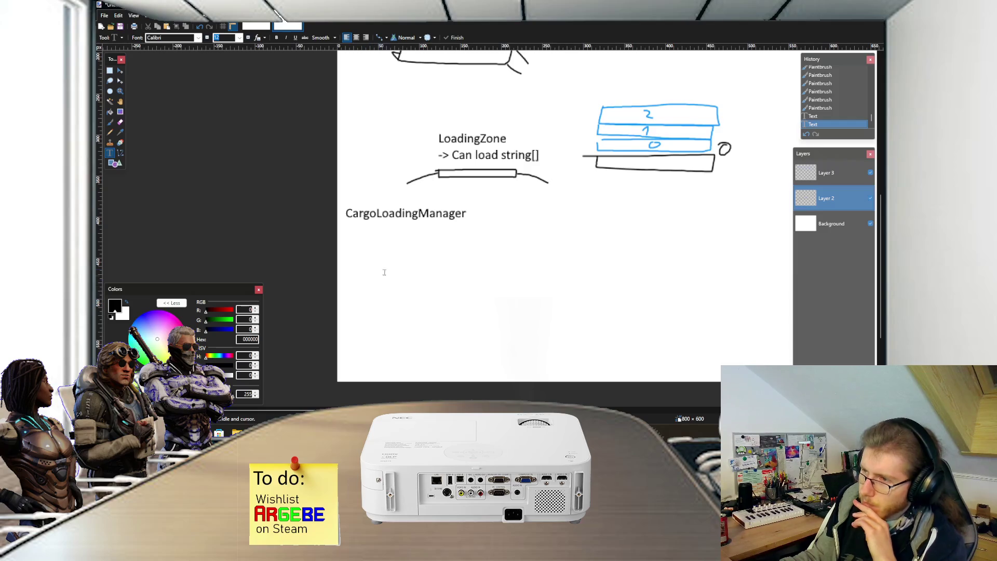
scroll(417, 237, right, 4)
scroll(423, 239, up, 2)
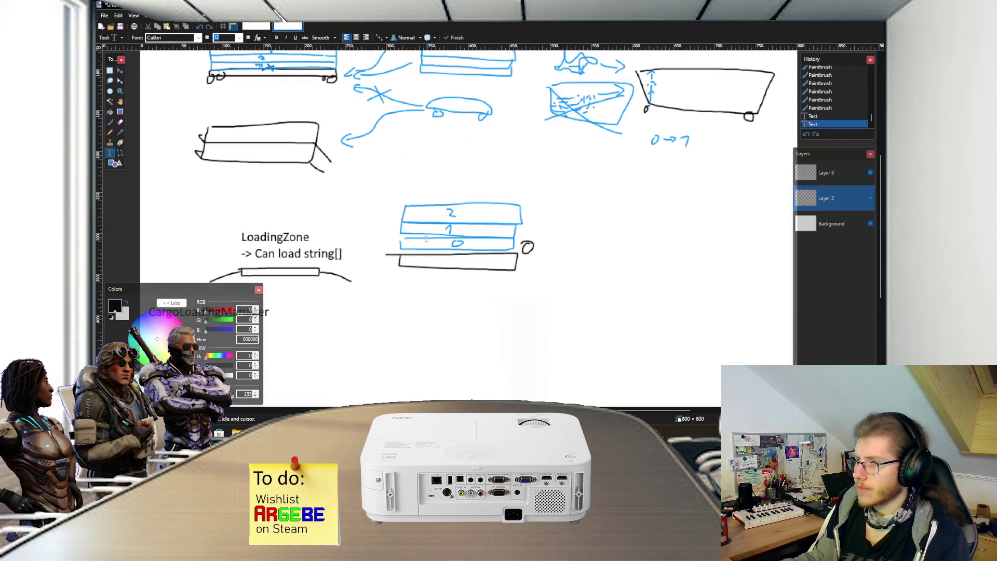
key(s)
mouse_move(397, 197)
mouse_down()
mouse_move(520, 279)
mouse_move(544, 280)
mouse_move(435, 203)
mouse_move(376, 179)
mouse_move(411, 217)
mouse_move(558, 287)
mouse_move(750, 239)
mouse_move(740, 209)
mouse_up()
key(ctrl+d)
key(m)
key(ctrl+a)
key(ctrl+z)
key(s)
key(m)
key(ctrl+d)
Step: Start sketching a flat wagon body to the right of the loading zone
key(b)
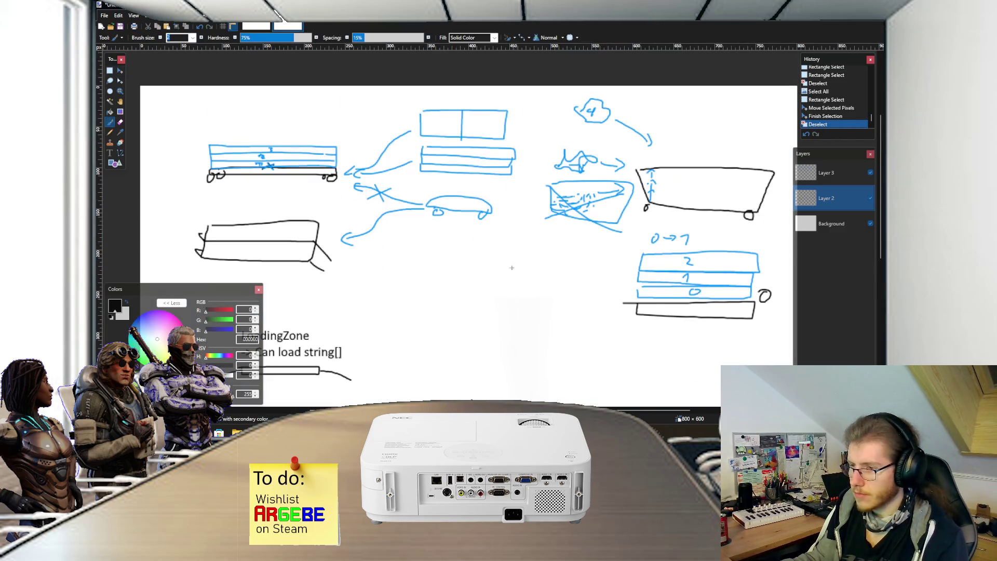
scroll(510, 268, up, 2)
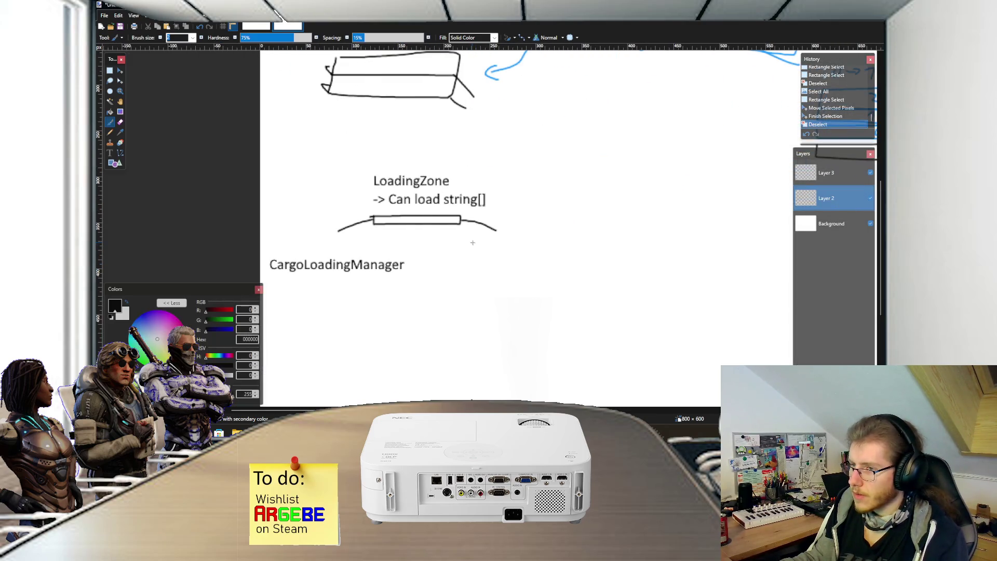
key(t)
scroll(509, 225, down, 1)
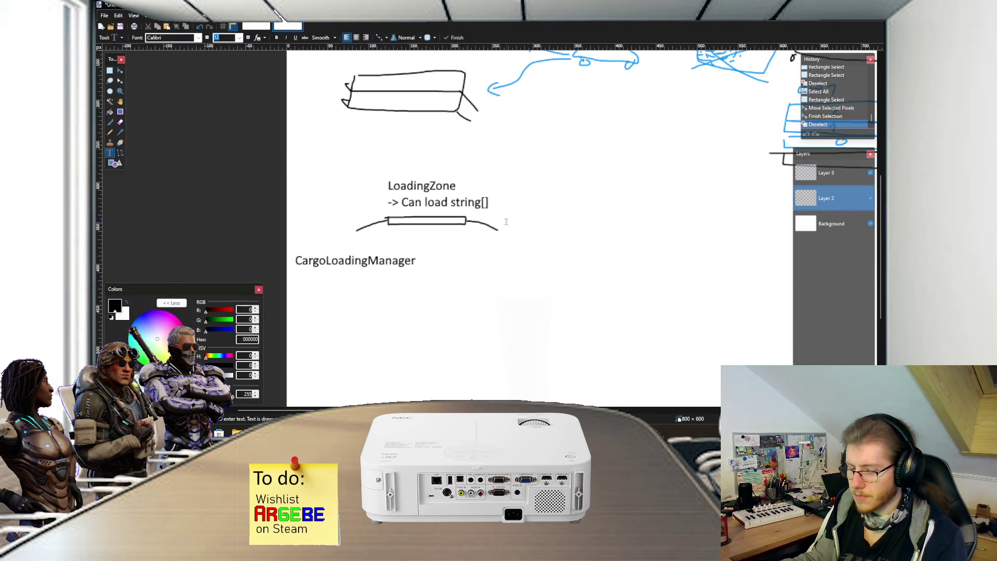
key(b)
scroll(460, 220, right, 3)
scroll(396, 207, up, 2)
mouse_move(400, 210)
mouse_down()
mouse_move(427, 219)
mouse_move(483, 211)
mouse_move(402, 211)
mouse_move(397, 231)
mouse_move(405, 223)
mouse_up()
Step: Add a wheel to the wagon and label it 'Wagon' above the sketch
drag(471, 221, 465, 234)
key(t)
click(412, 182)
text(Wagon)
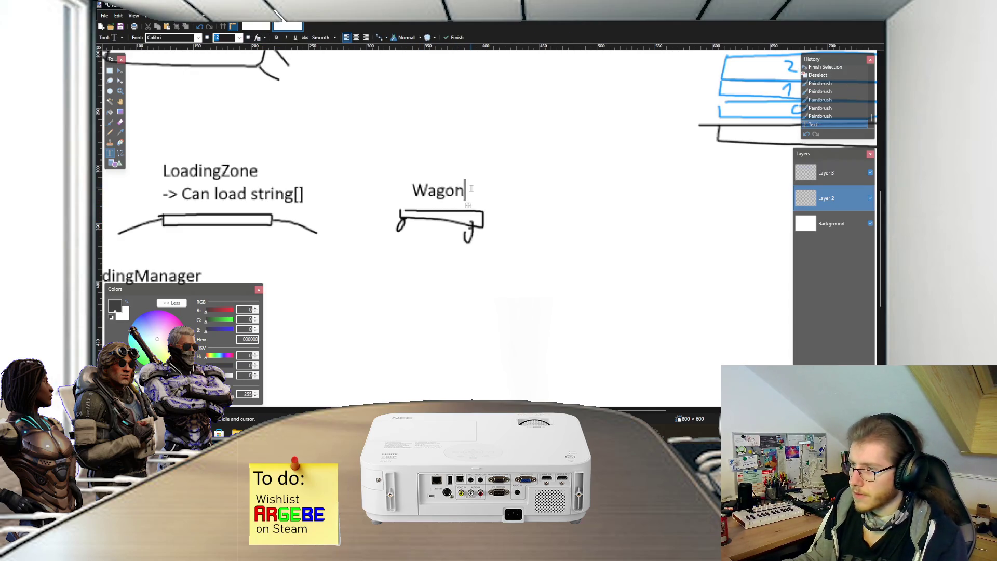
drag(468, 205, 465, 184)
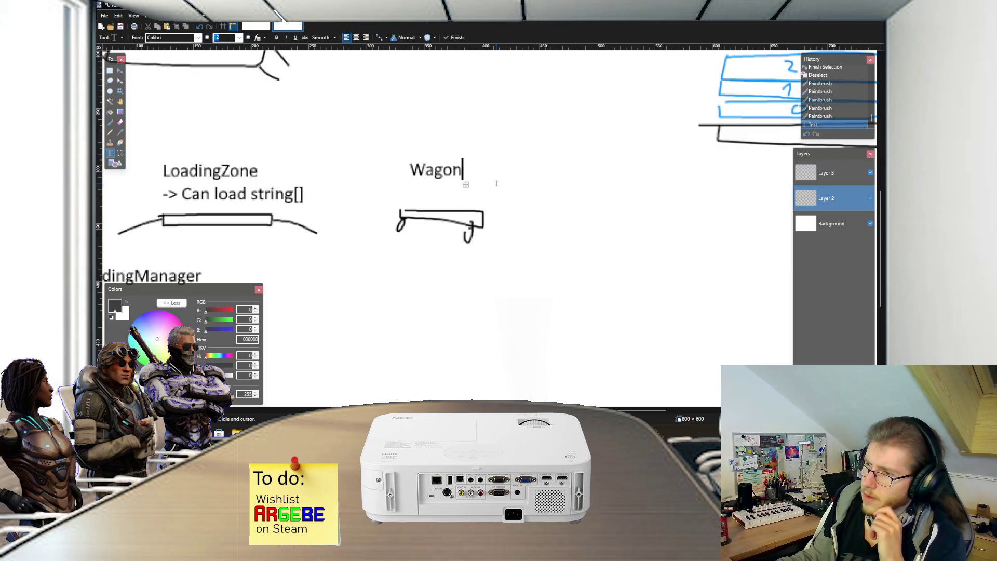
drag(466, 185, 467, 172)
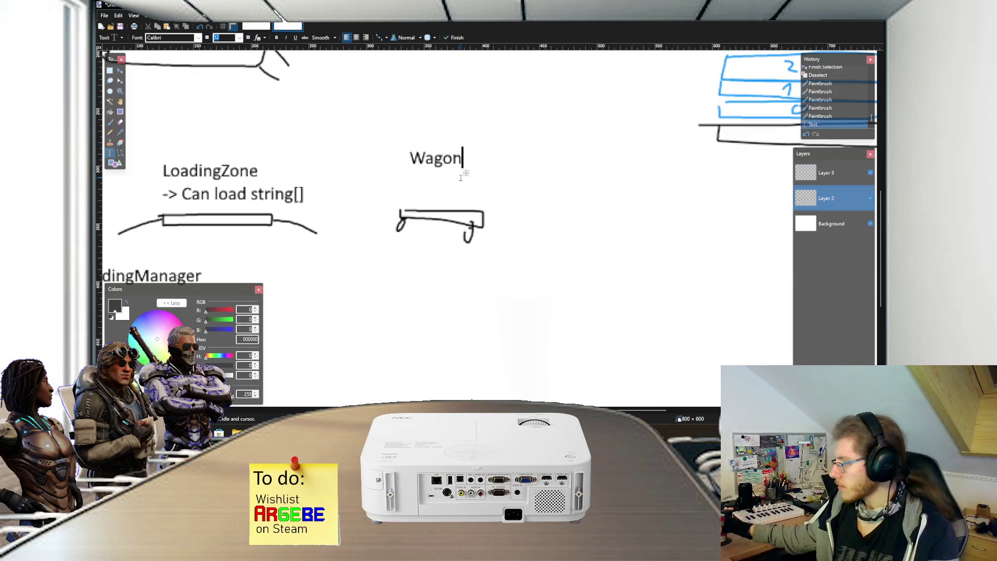
Step: Add a 'cargo' label for a box to the right of the wagon
scroll(446, 188, down, 2)
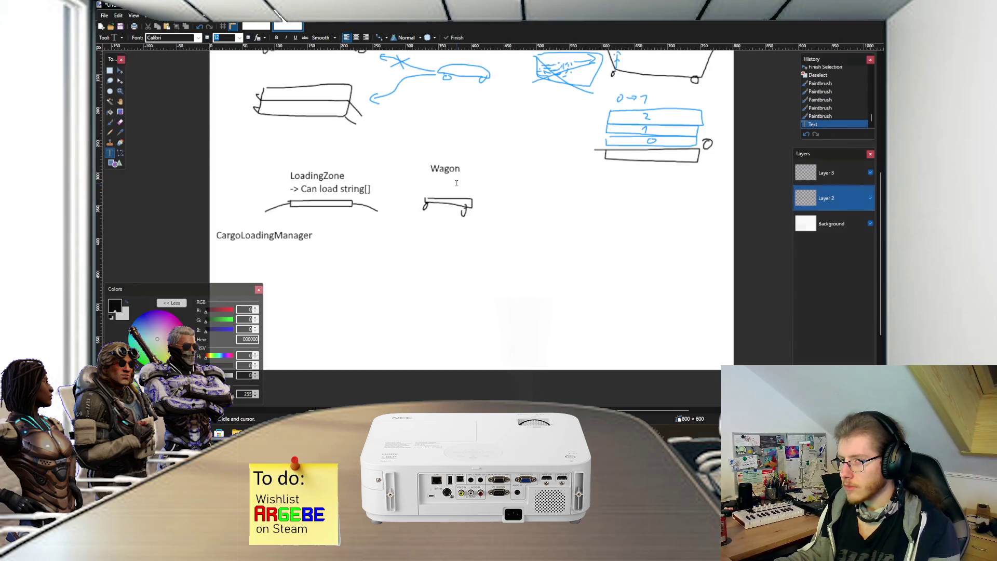
key(b)
scroll(421, 190, up, 2)
mouse_move(415, 185)
mouse_down()
mouse_move(493, 205)
mouse_move(458, 172)
mouse_move(416, 182)
mouse_move(414, 207)
mouse_move(504, 179)
mouse_move(418, 178)
mouse_up()
key(ctrl+z)
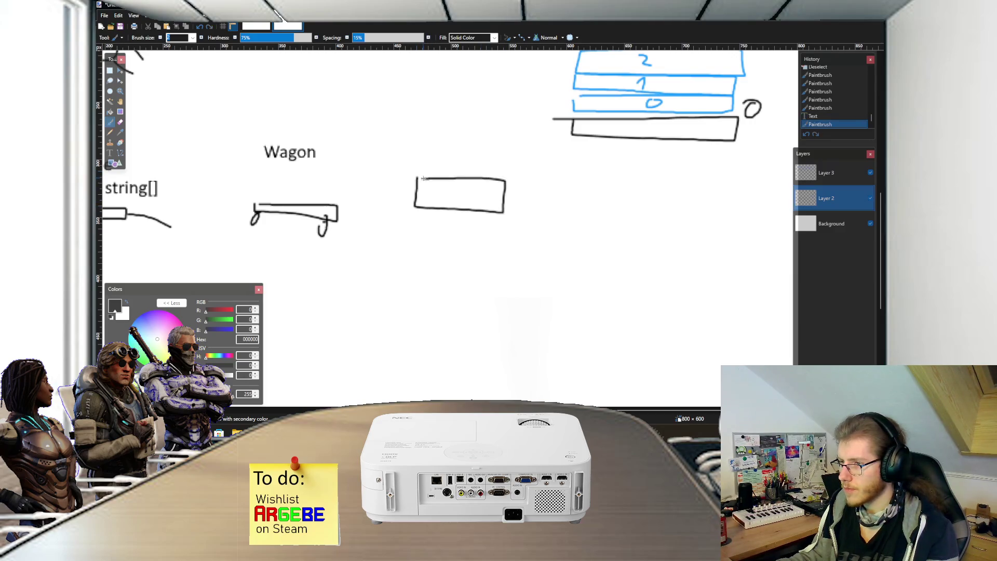
key(t)
click(425, 155)
text(cargo)
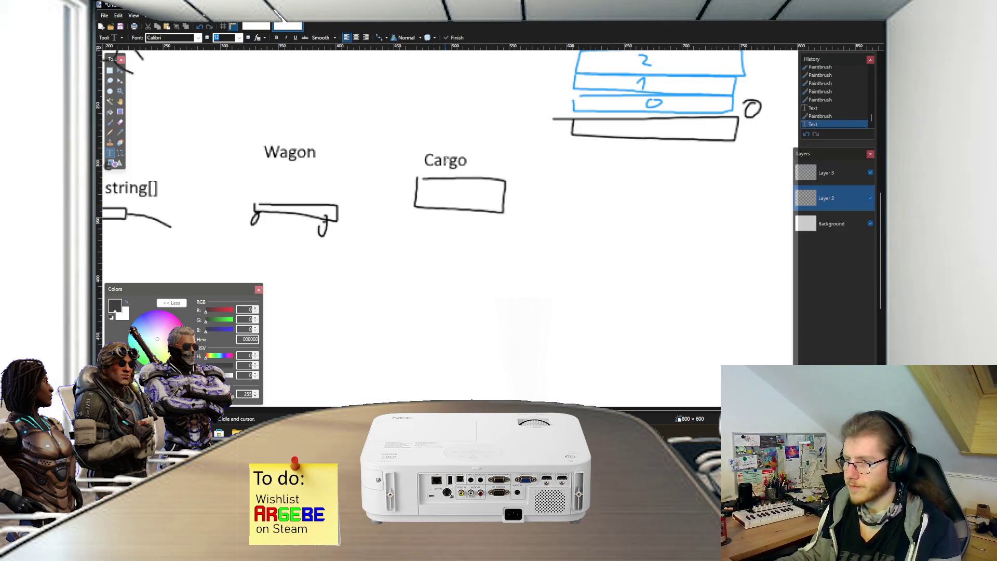
Step: Switch to the Unity editor and orbit the Scene view around the tracks
scroll(474, 207, down, 3)
scroll(467, 216, down, 3)
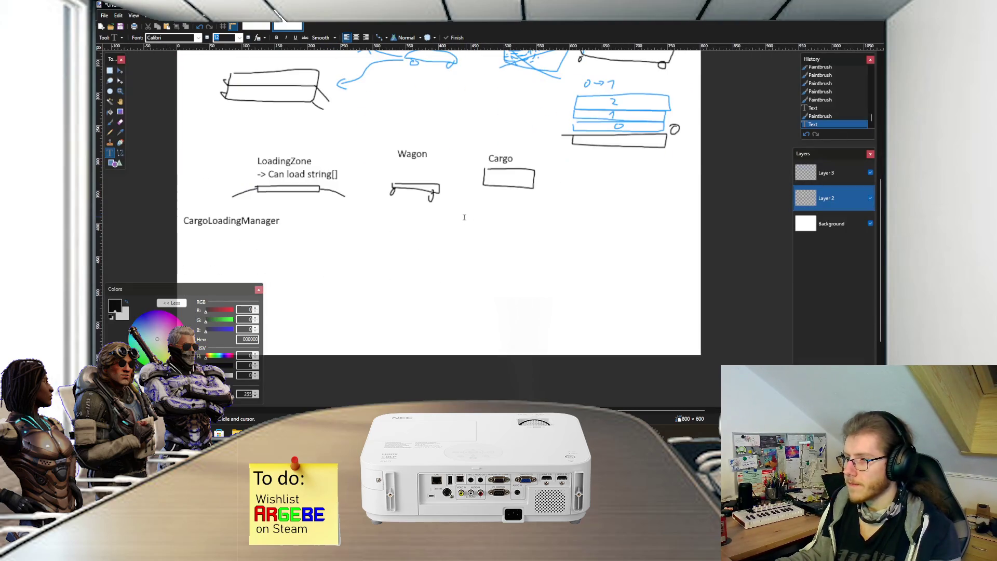
key(b)
scroll(441, 280, up, 4)
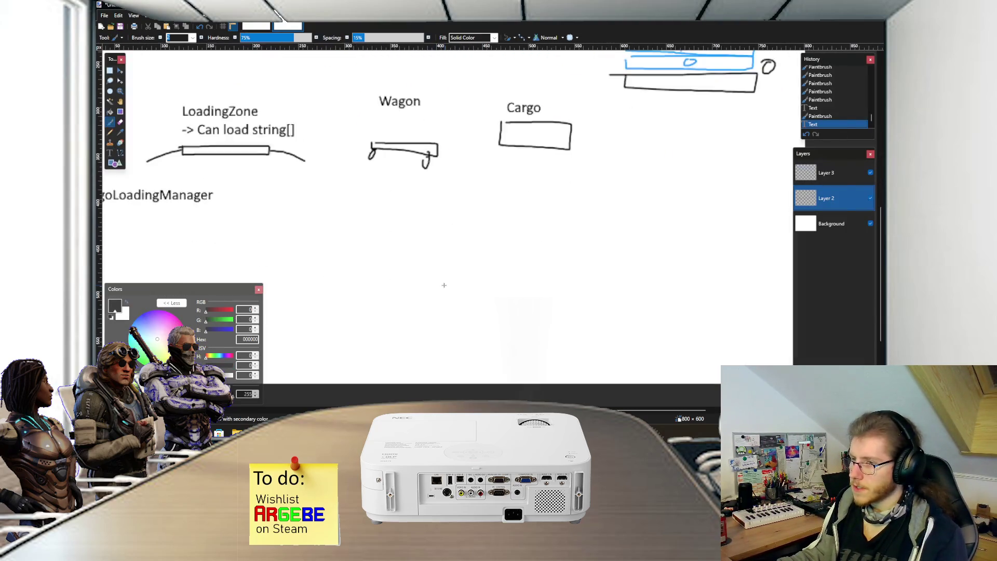
scroll(433, 271, down, 1)
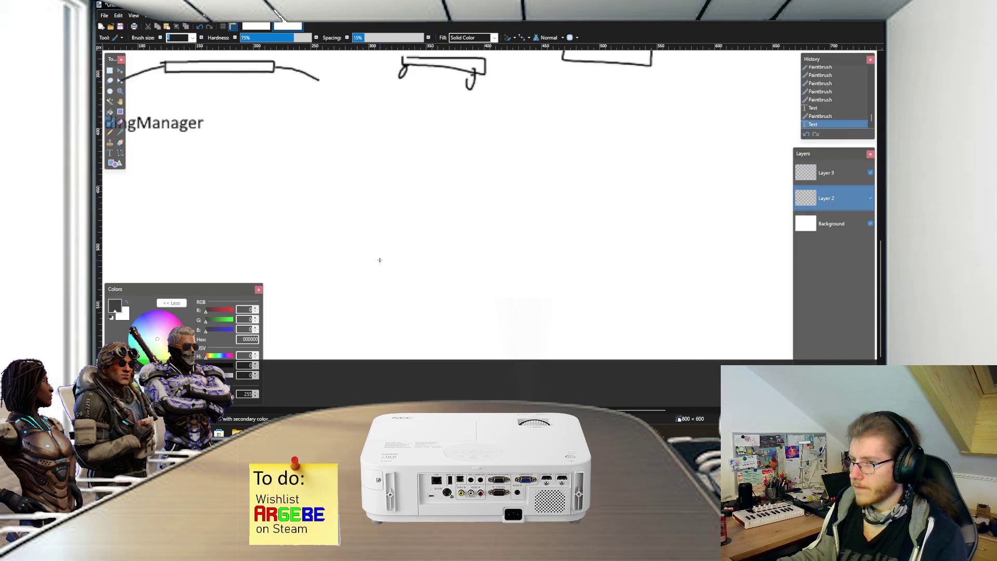
scroll(394, 254, left, 4)
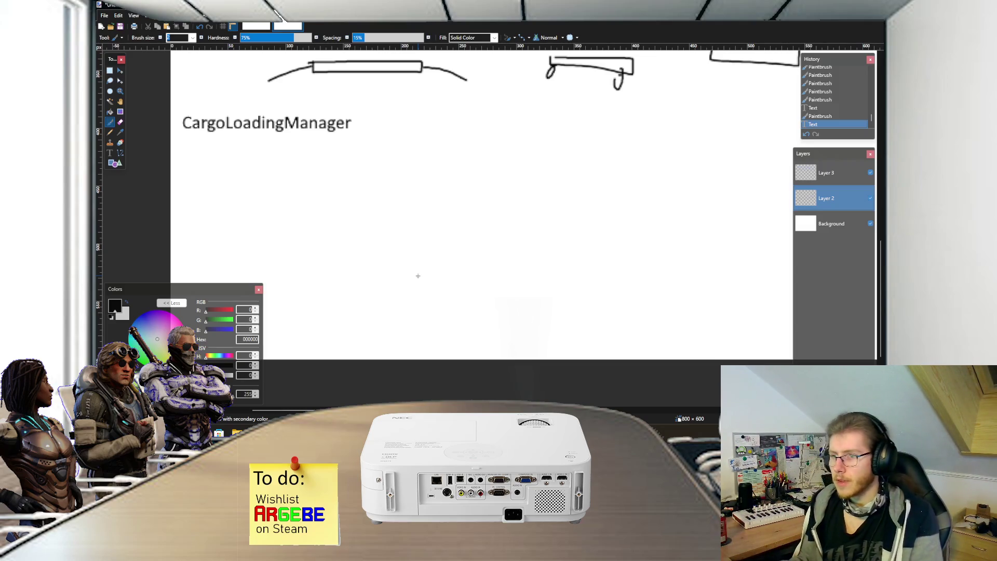
key(alt+Tab)
mouse_move(417, 243)
mouse_down()
mouse_move(400, 173)
mouse_move(324, 178)
mouse_move(355, 172)
mouse_up()
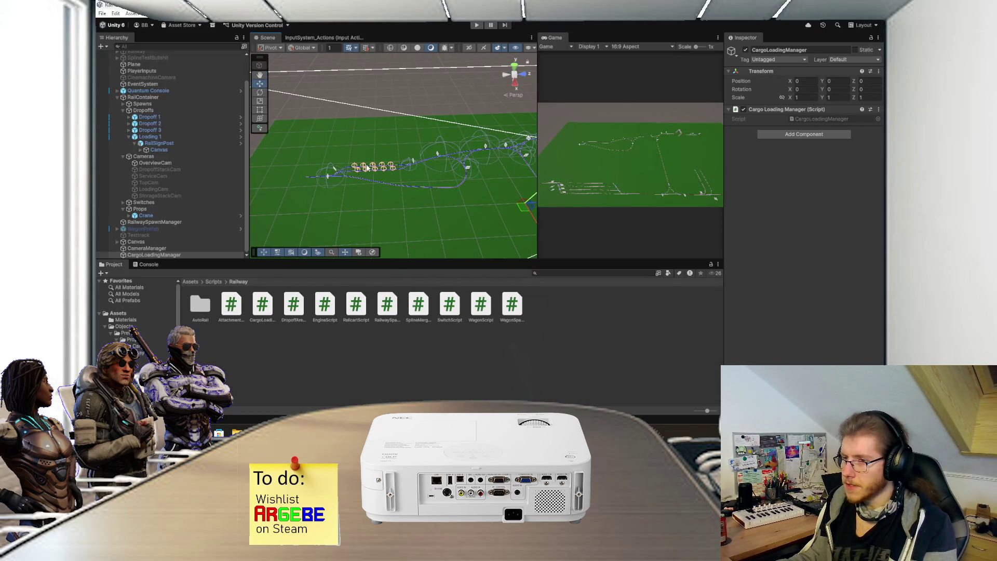
Step: Zoom and reframe the Scene view of the railway tracks, then return to Paint.NET
scroll(386, 172, up, 2)
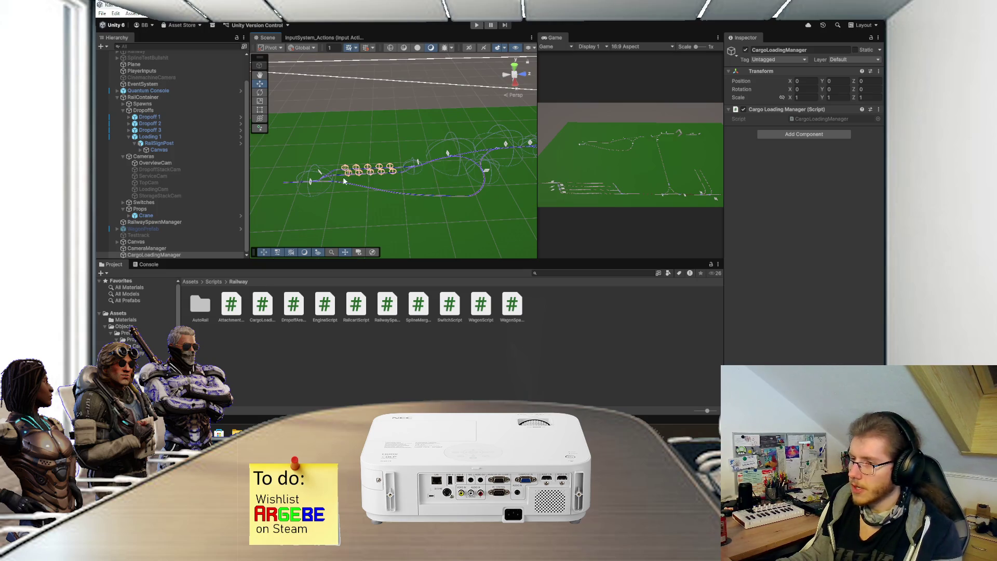
mouse_move(371, 163)
mouse_down()
mouse_move(316, 127)
mouse_move(371, 152)
mouse_move(359, 147)
mouse_move(365, 108)
mouse_up()
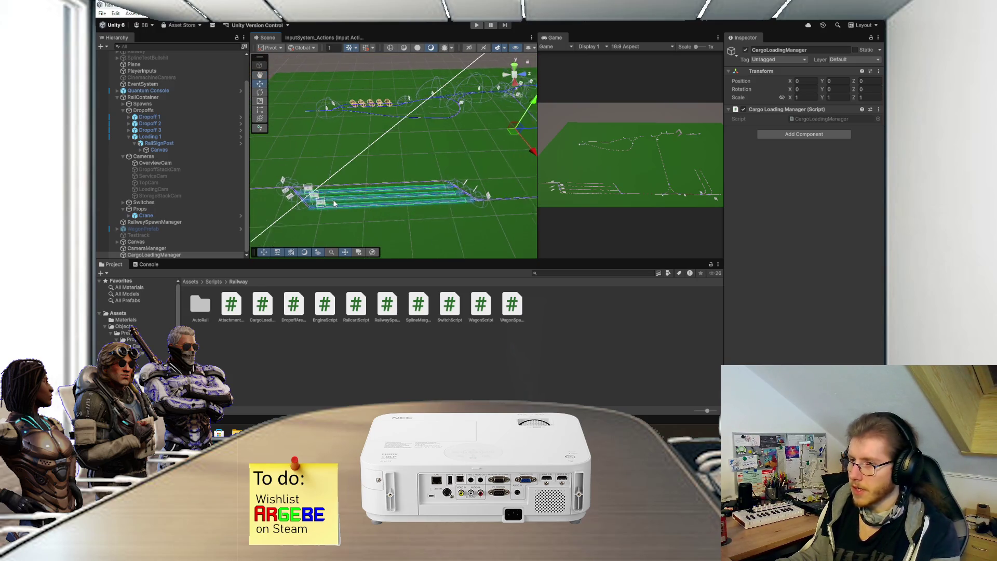
scroll(358, 192, up, 5)
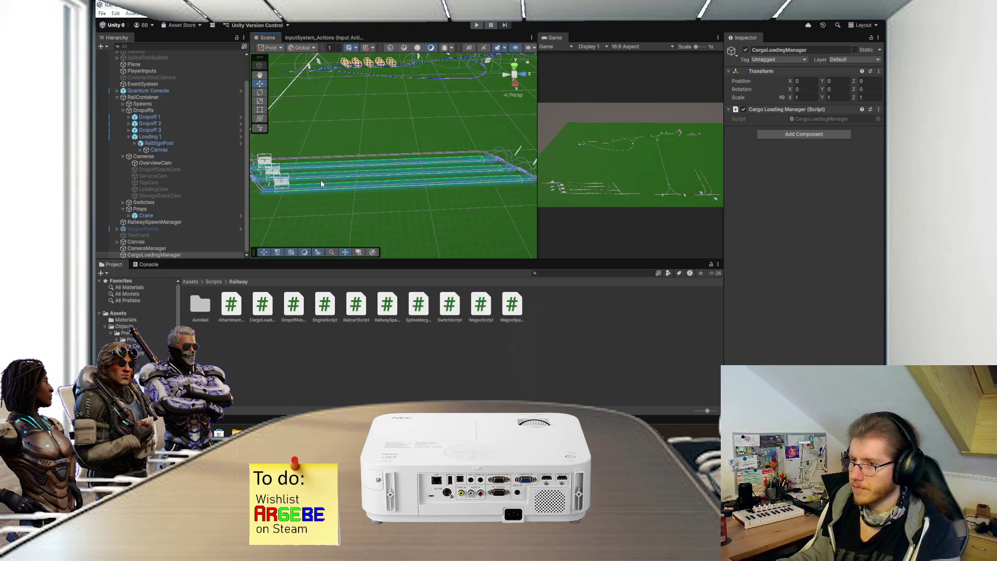
key(alt+Tab)
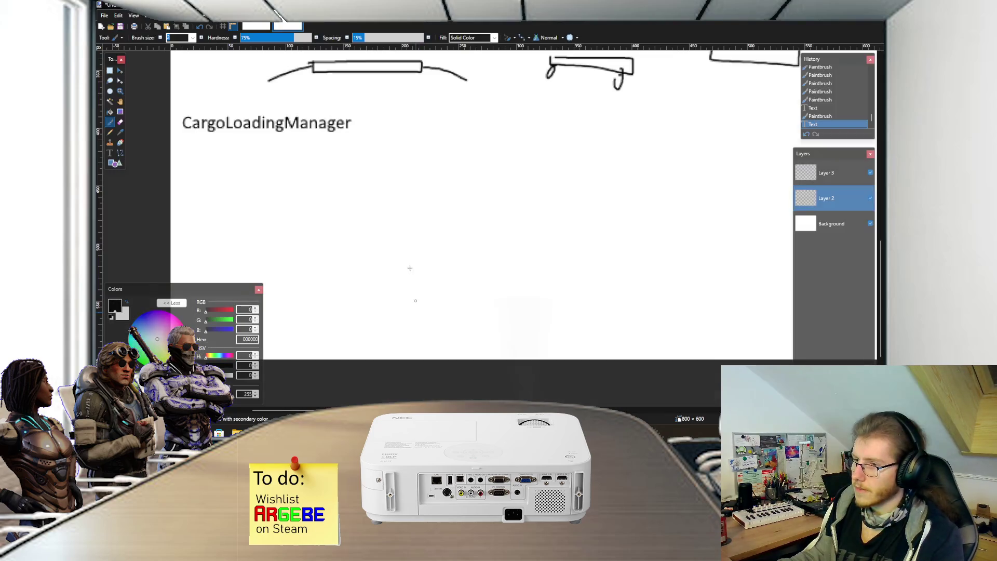
Step: Add a 'LoadingOrder' label below the wagon and move it lower right
scroll(284, 190, right, 5)
key(t)
click(316, 161)
text(LoadingOrder)
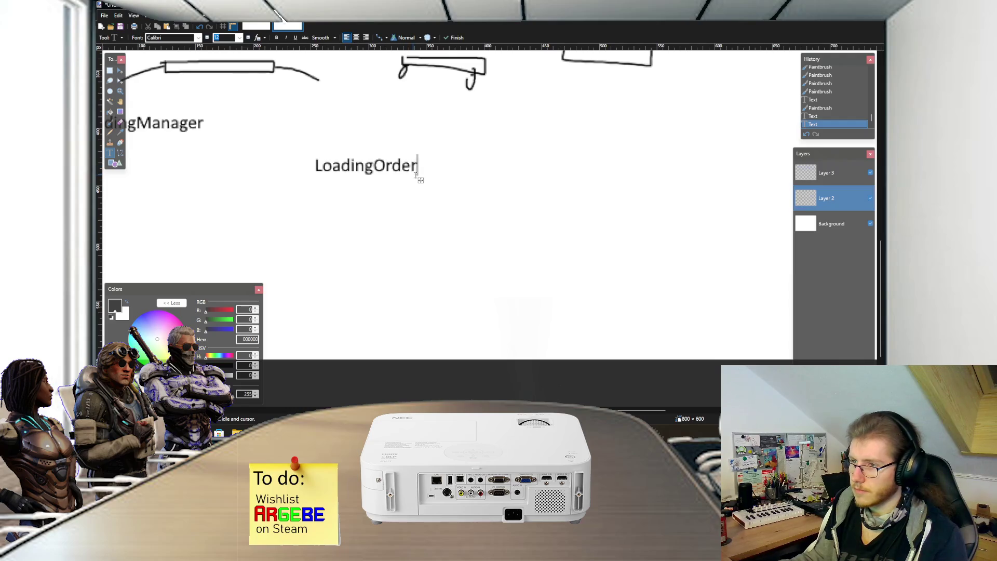
drag(420, 180, 431, 172)
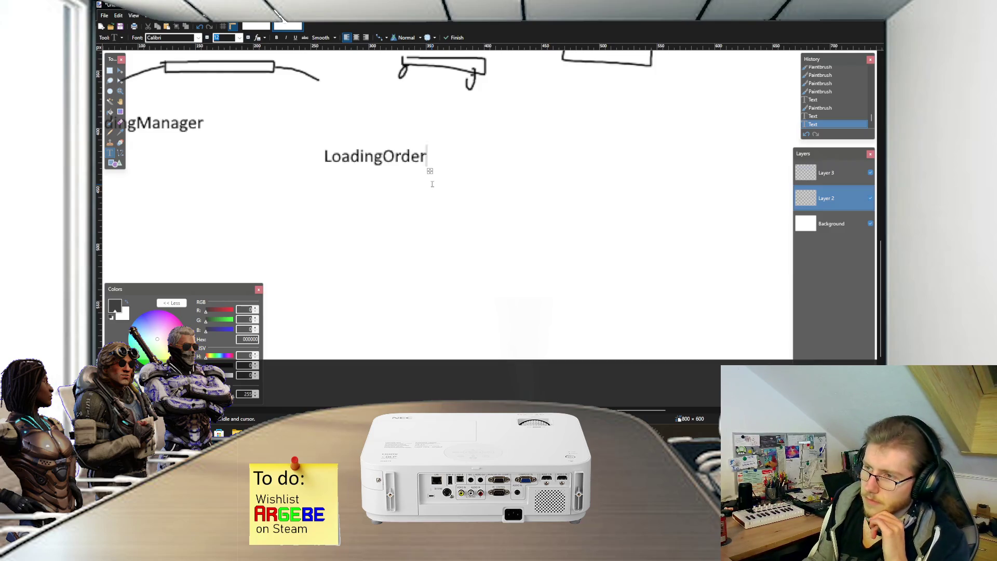
drag(430, 171, 502, 235)
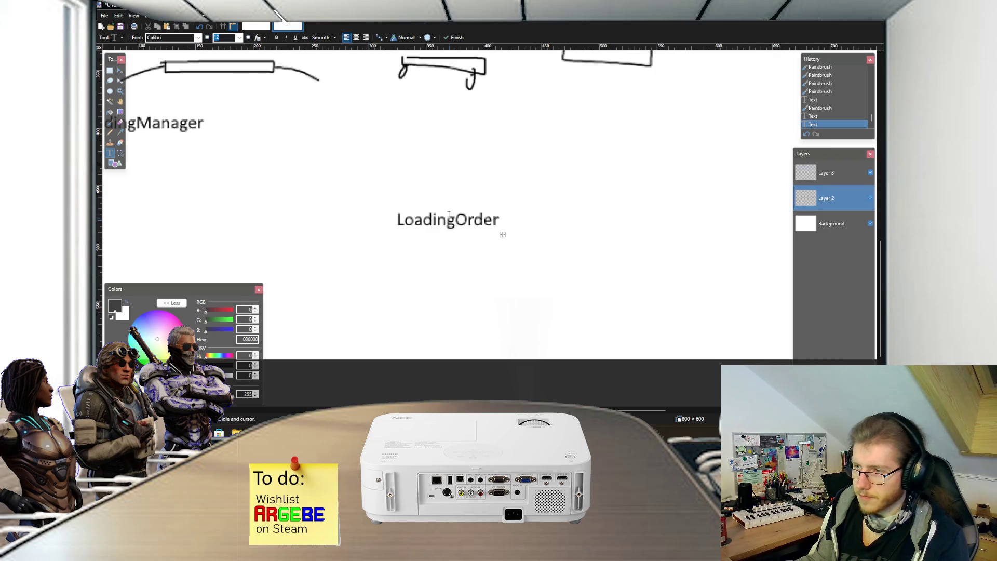
Step: Add a 'ShuntOrder' label above it with an arrow pointing to LoadingOrder
click(338, 172)
text(ShuntOrder)
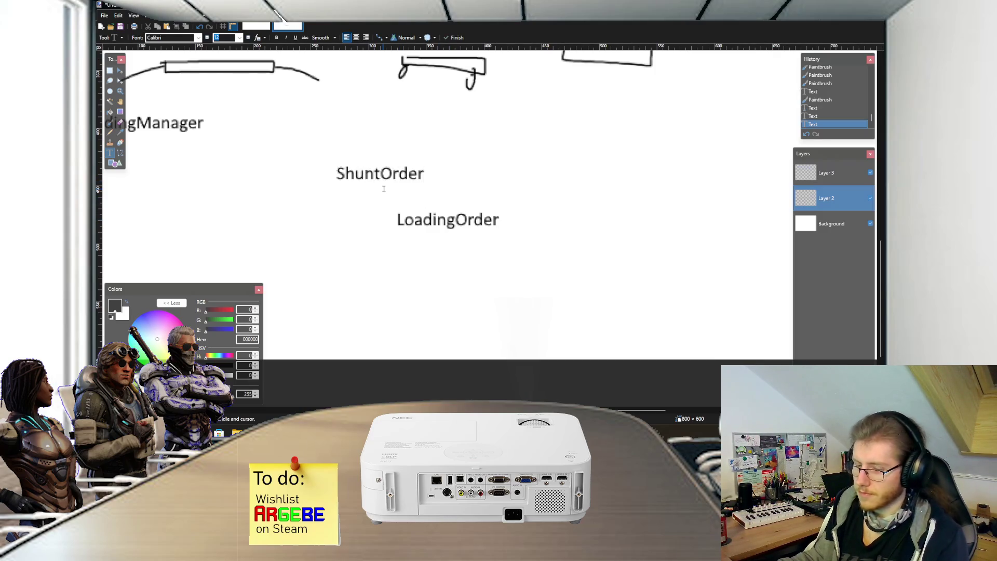
text(b)
drag(382, 186, 402, 208)
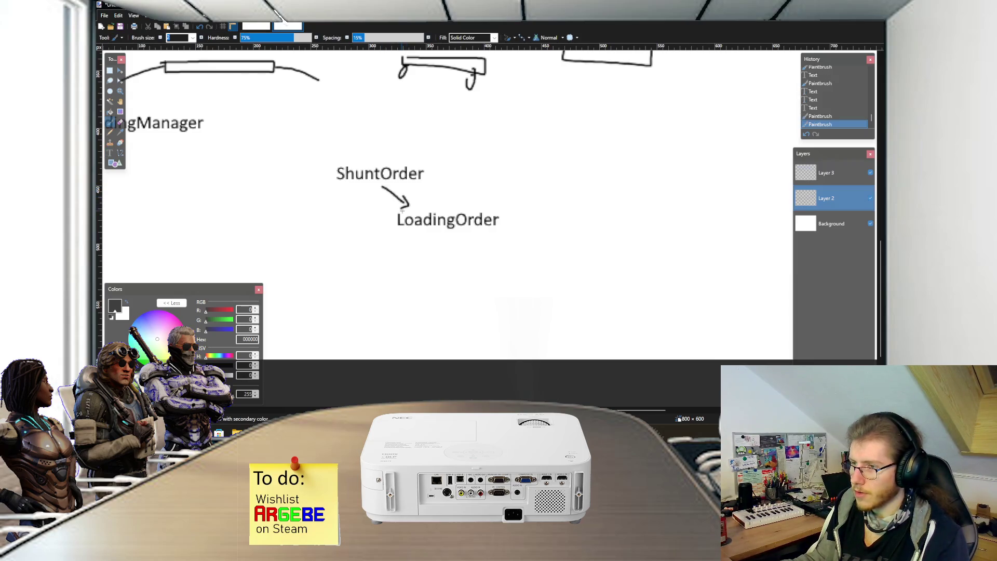
scroll(417, 209, up, 2)
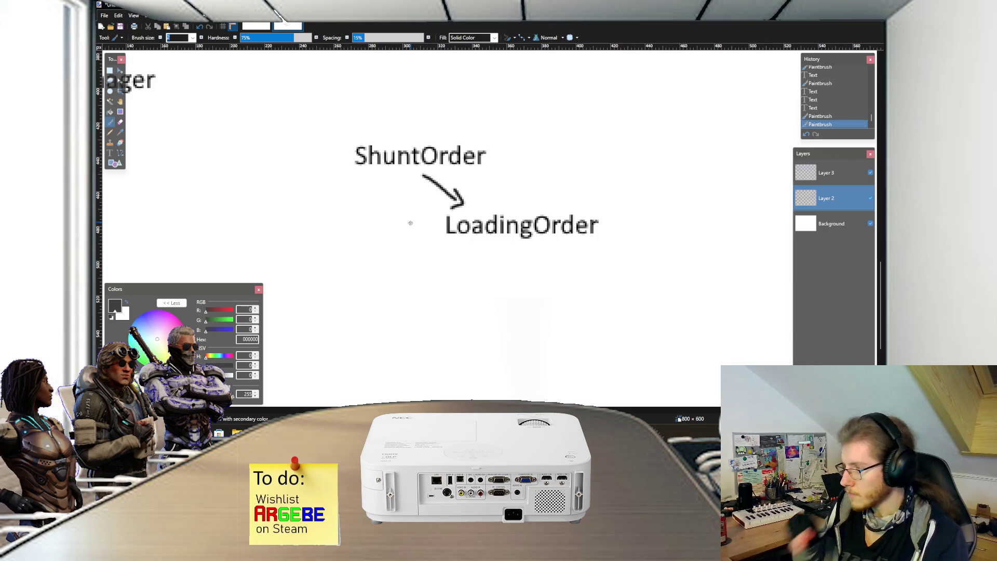
scroll(402, 169, down, 1)
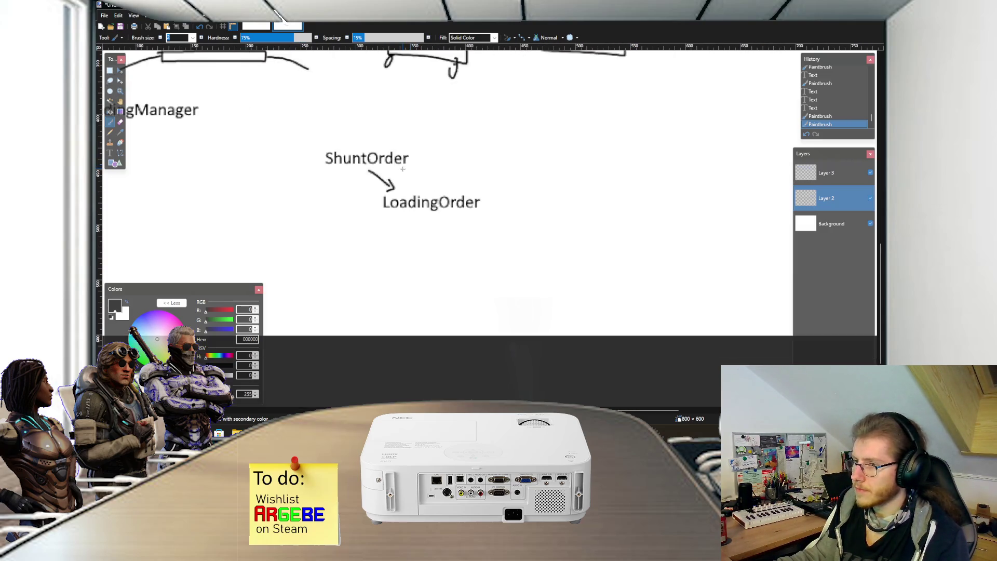
Step: Write LoadingOrder over ShuntOrder beside the notes, joined by a hooked arrow
scroll(402, 169, right, 2)
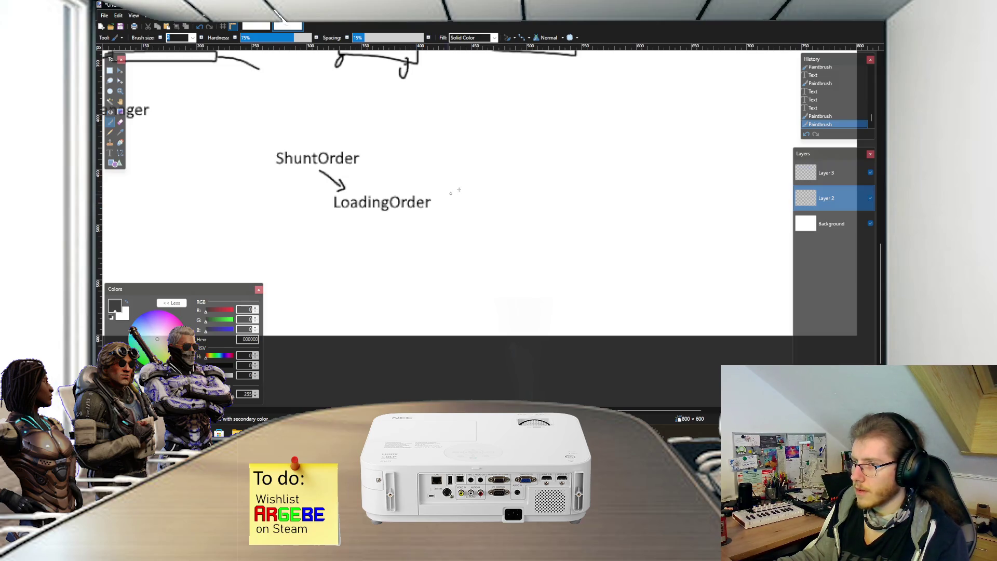
scroll(453, 193, right, 3)
key(t)
click(455, 122)
text(Lo)
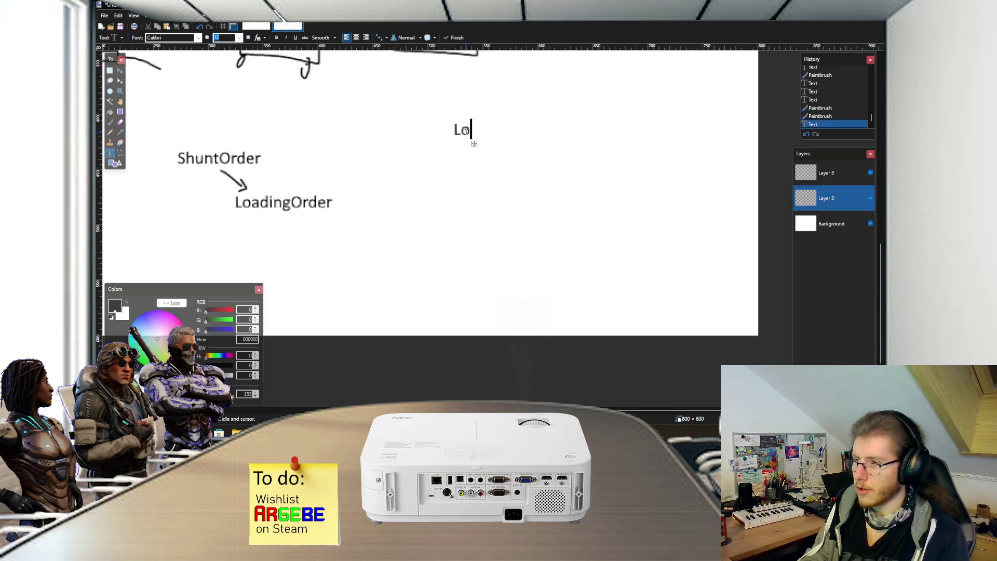
text(adingOder)
key(Return)
text(Shutn)
key(BackSpace)
key(BackSpace)
text(ntOrderb)
drag(474, 141, 488, 150)
Step: Fix the 'LoadingOder' typo by erasing its ending and retyping 'rder'
scroll(495, 129, right, 2)
scroll(509, 125, up, 2)
key(s)
drag(516, 116, 461, 146)
key(Delete)
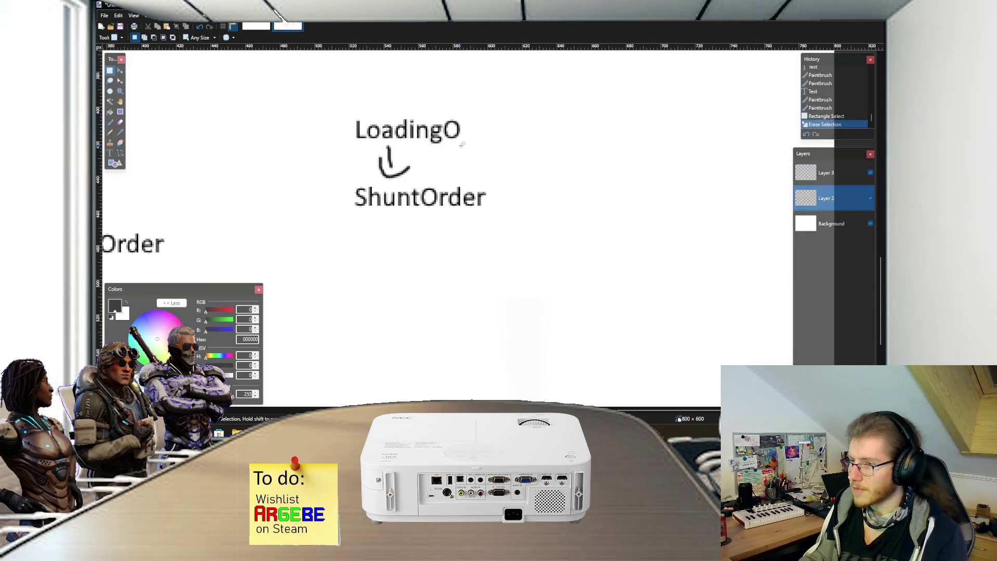
key(t)
click(462, 131)
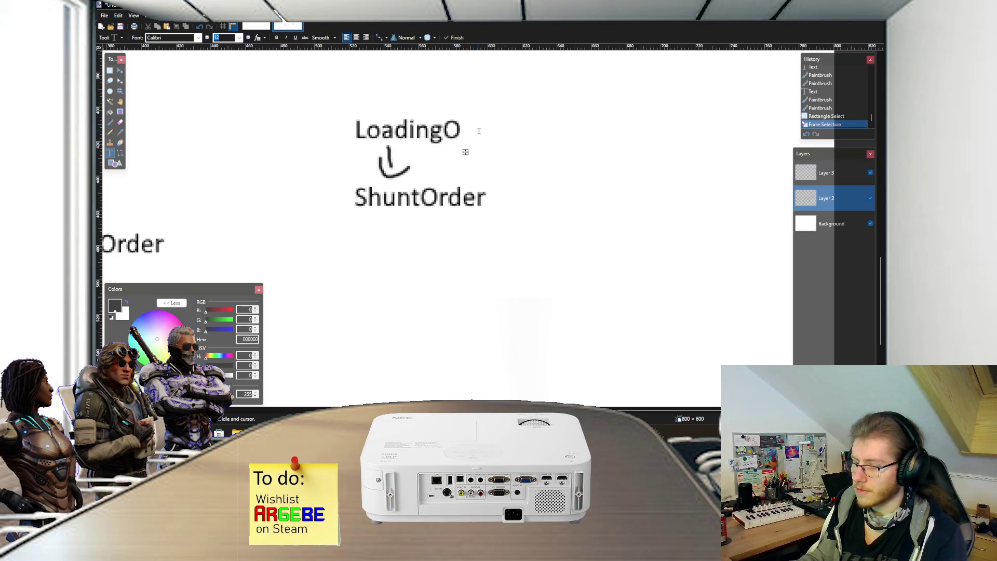
text(rder)
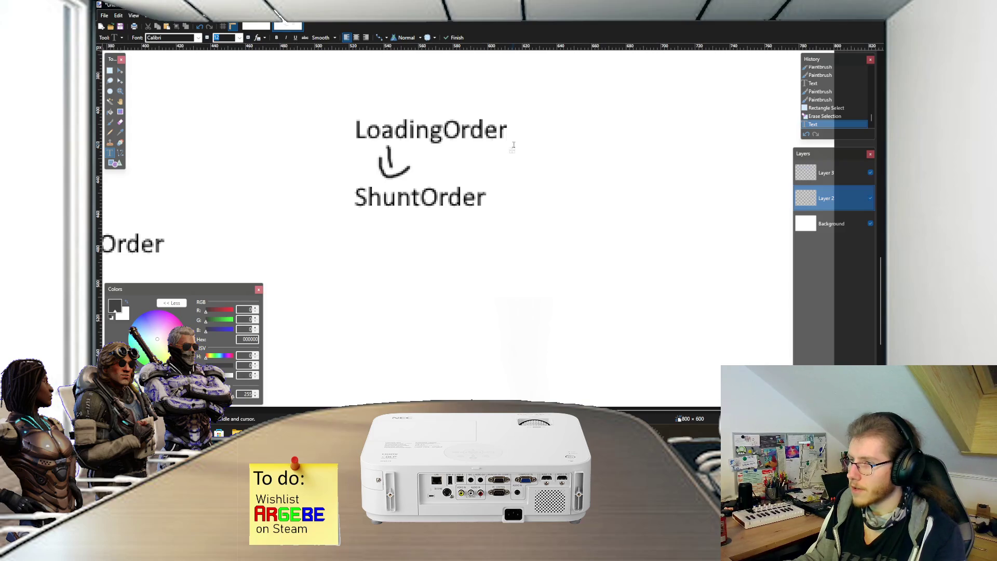
ctrl+scroll(511, 141, down, 2)
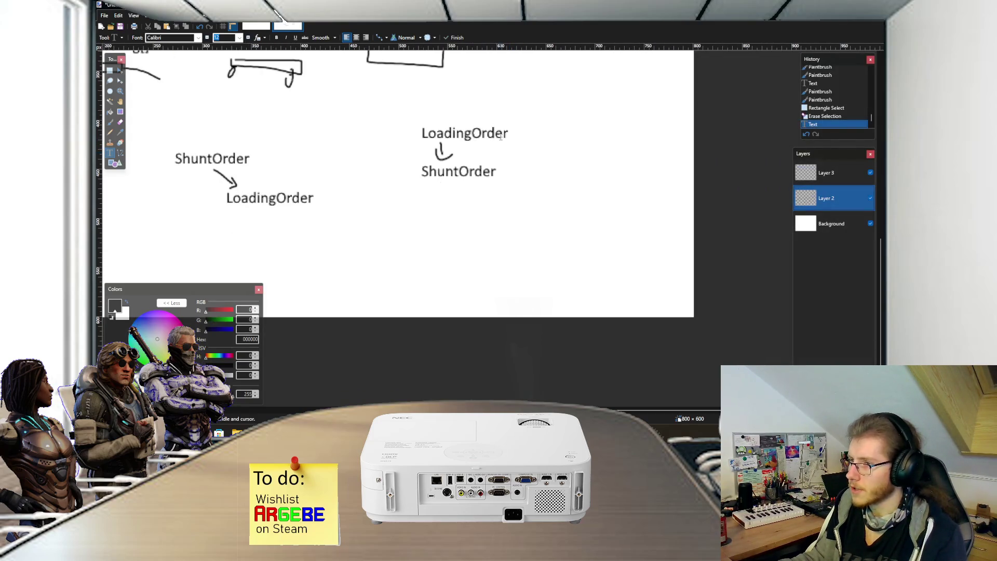
ctrl+scroll(507, 153, up, 2)
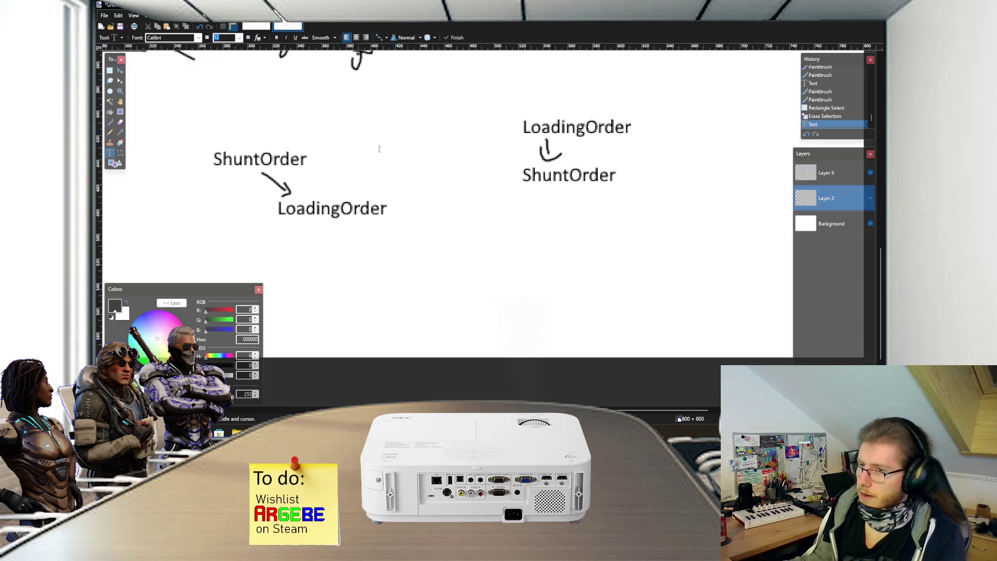
scroll(385, 141, down, 3)
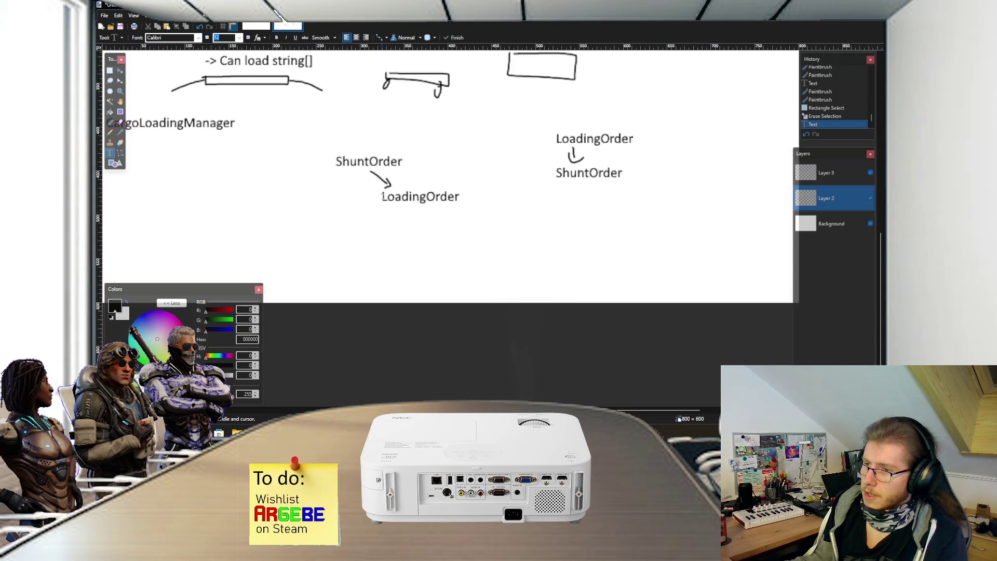
key(b)
scroll(346, 189, up, 3)
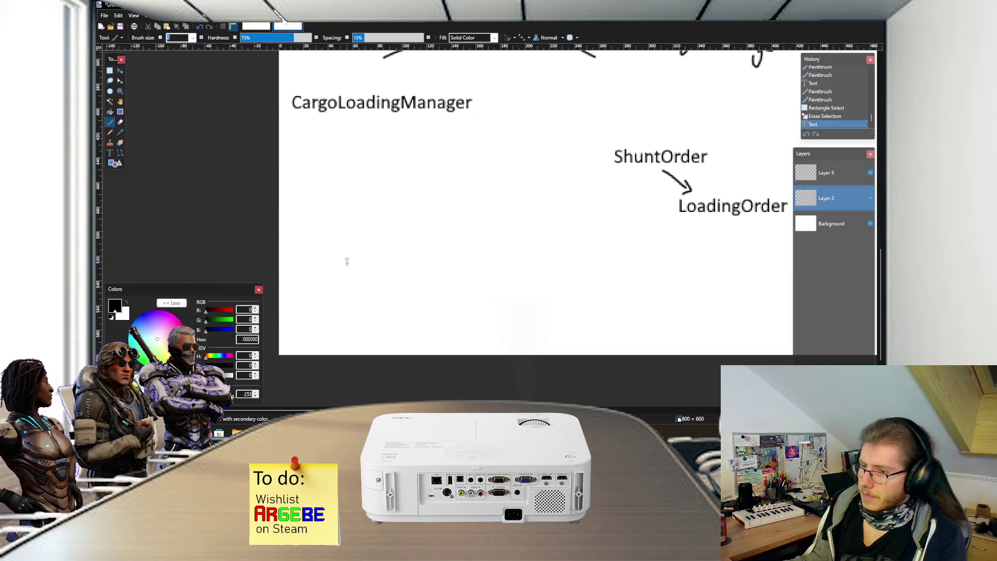
Step: Draw three wagon boxes on a track underline with a left-pointing arrow
scroll(347, 260, up, 2)
mouse_move(343, 248)
mouse_down()
mouse_move(340, 233)
mouse_move(353, 225)
mouse_move(343, 226)
mouse_up()
mouse_move(403, 227)
mouse_down()
mouse_move(470, 253)
mouse_move(406, 226)
mouse_up()
mouse_move(493, 225)
mouse_down()
mouse_move(493, 251)
mouse_move(501, 225)
mouse_up()
drag(546, 255, 557, 255)
mouse_move(486, 254)
mouse_down()
mouse_move(334, 258)
mouse_move(296, 239)
mouse_move(310, 247)
mouse_up()
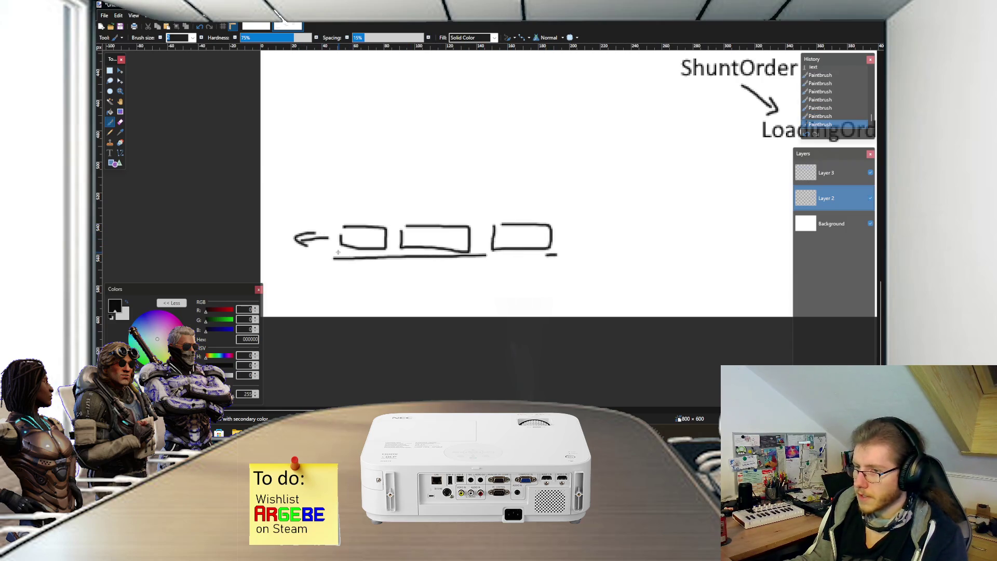
scroll(338, 252, down, 3)
scroll(318, 234, up, 3)
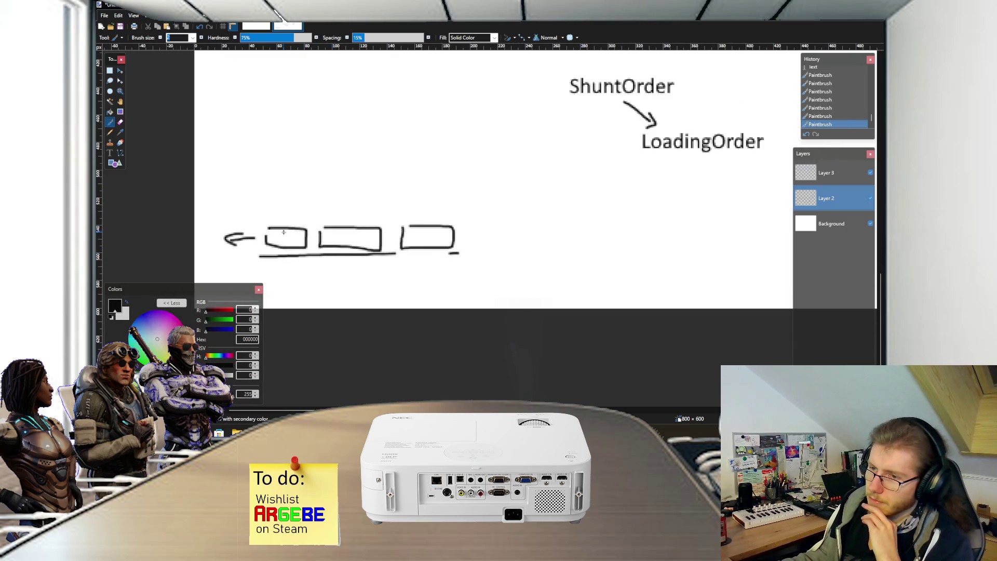
scroll(283, 230, up, 2)
Step: Sketch curved, branching track lines with X marks above the wagon row
mouse_move(272, 172)
mouse_down()
mouse_move(340, 156)
mouse_move(395, 168)
mouse_up()
mouse_move(309, 166)
mouse_down()
mouse_move(344, 185)
mouse_move(268, 173)
mouse_up()
mouse_move(321, 154)
mouse_down()
mouse_move(258, 140)
mouse_move(220, 153)
mouse_move(274, 141)
mouse_move(226, 159)
mouse_up()
scroll(269, 148, up, 1)
drag(225, 148, 213, 168)
scroll(241, 170, down, 1)
scroll(241, 170, left, 2)
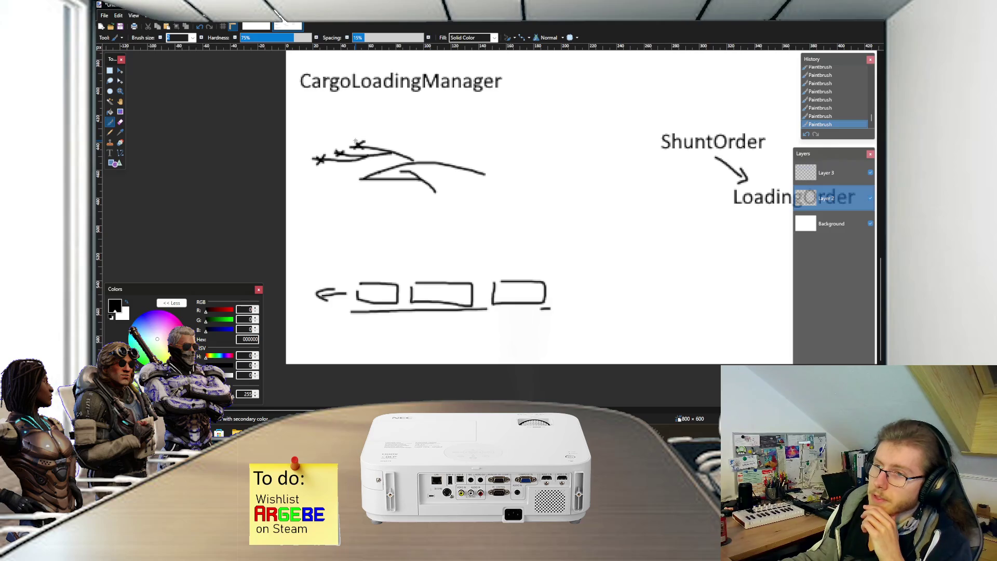
drag(356, 141, 363, 148)
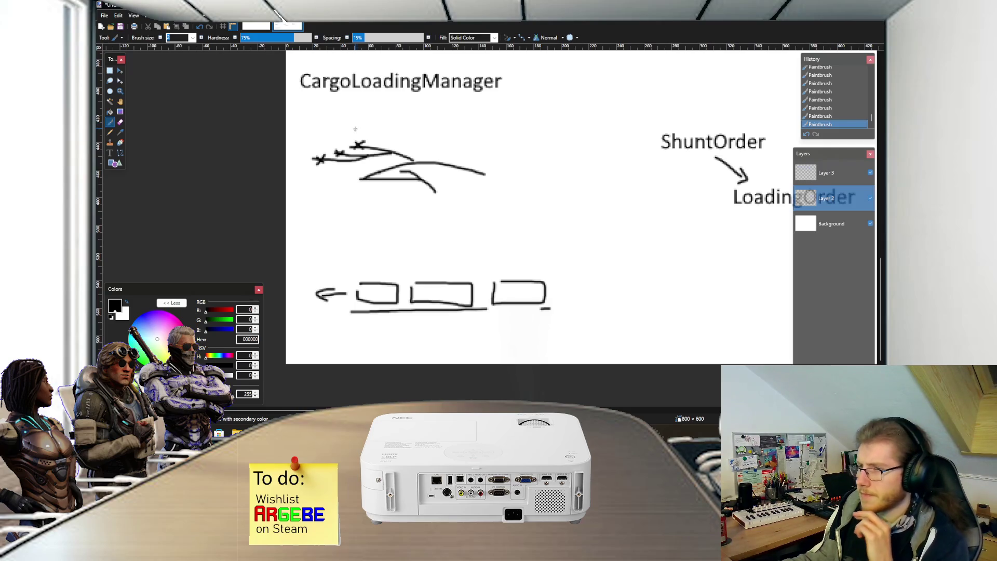
scroll(356, 133, right, 2)
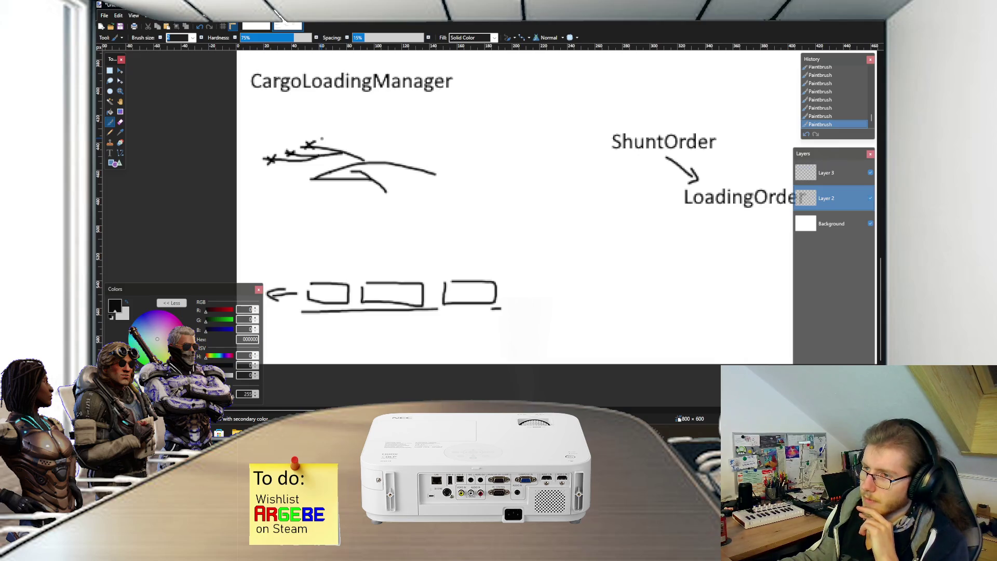
mouse_move(324, 138)
mouse_down()
mouse_move(370, 146)
mouse_move(364, 153)
mouse_move(400, 170)
mouse_move(458, 157)
mouse_move(403, 152)
mouse_up()
Step: Draw a small wagon with a mark above the track sketch
scroll(408, 159, up, 2)
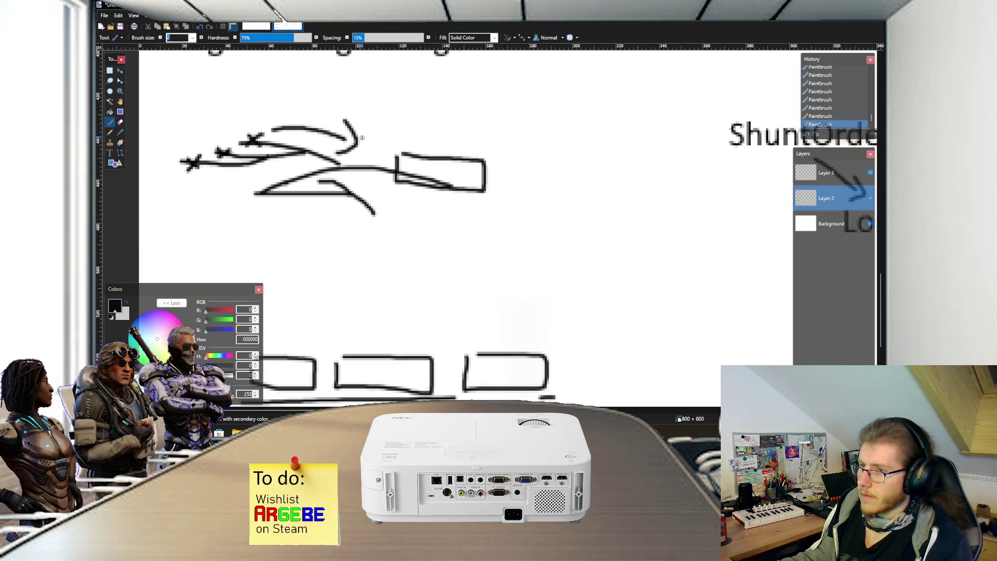
mouse_move(398, 123)
mouse_down()
mouse_move(399, 135)
mouse_move(410, 117)
mouse_move(398, 139)
mouse_move(452, 121)
mouse_move(478, 127)
mouse_move(452, 134)
mouse_move(476, 146)
mouse_up()
scroll(469, 144, down, 2)
drag(429, 117, 466, 115)
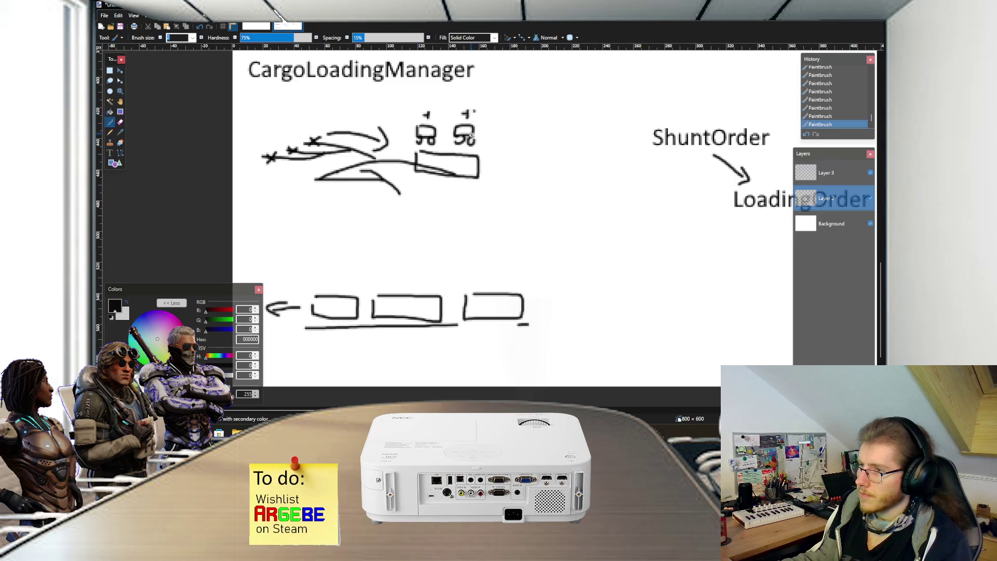
scroll(471, 138, down, 1)
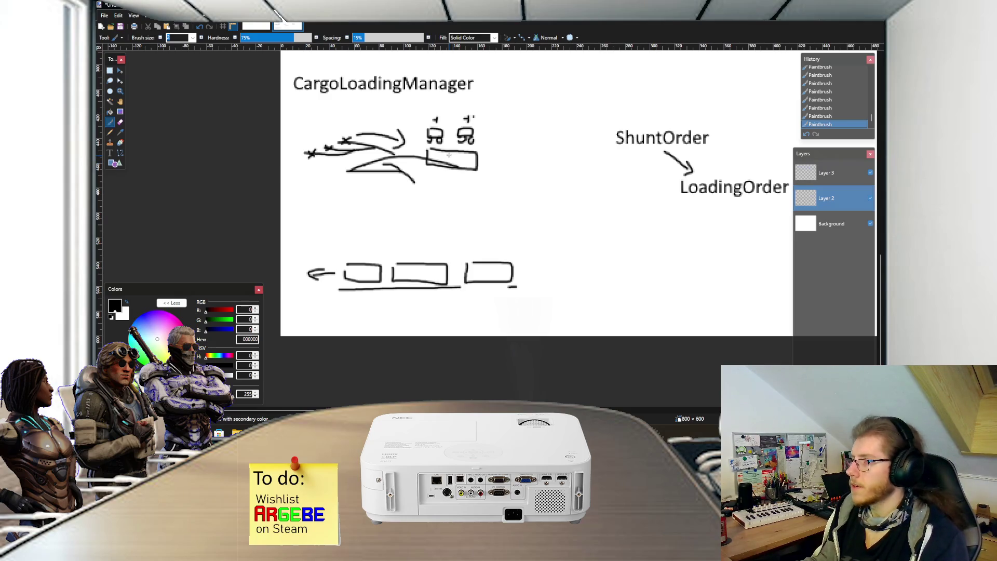
Step: Add wheels under the three wagons
scroll(453, 165, right, 4)
scroll(452, 161, down, 1)
scroll(452, 161, down, 1)
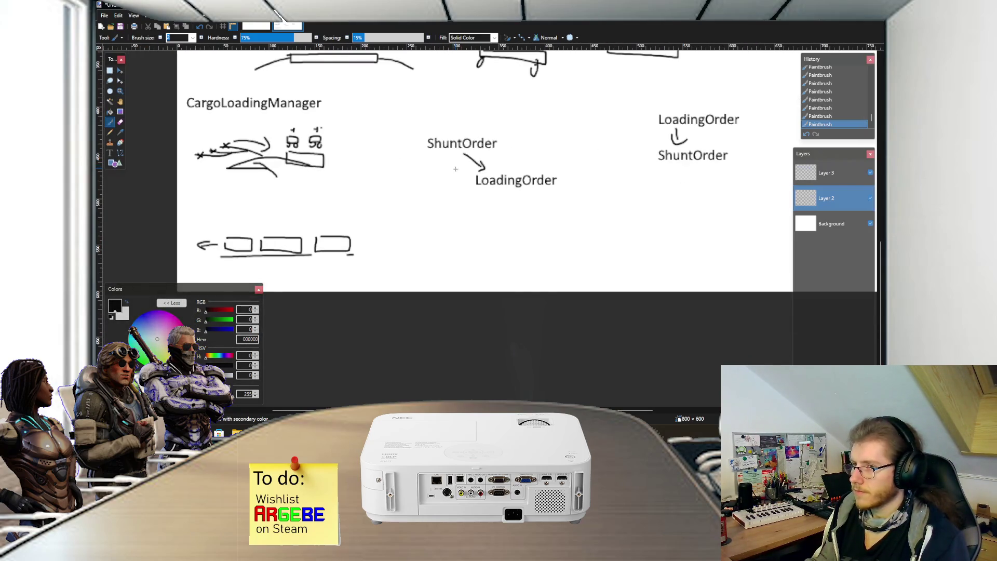
scroll(456, 169, up, 2)
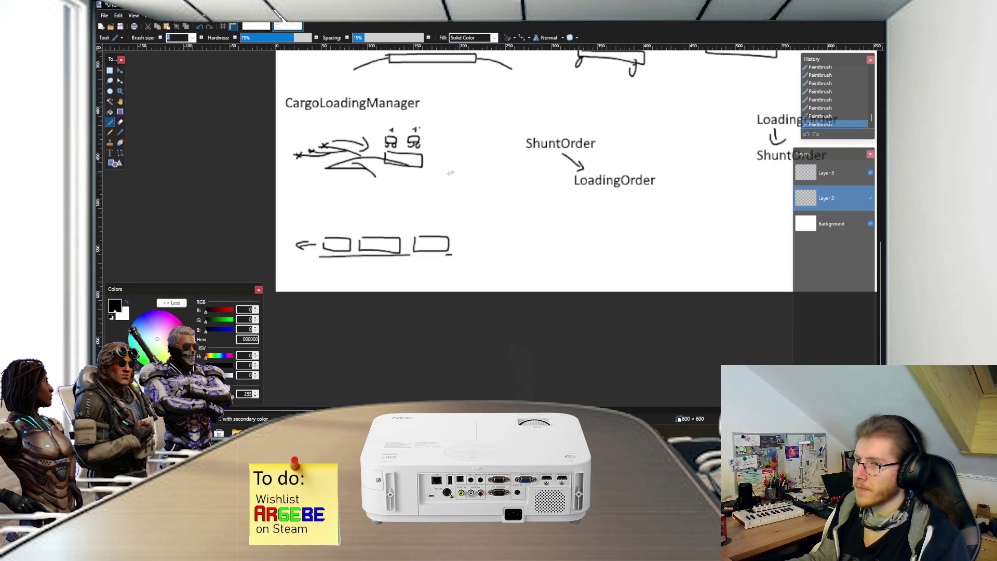
scroll(453, 173, up, 1)
scroll(444, 185, left, 1)
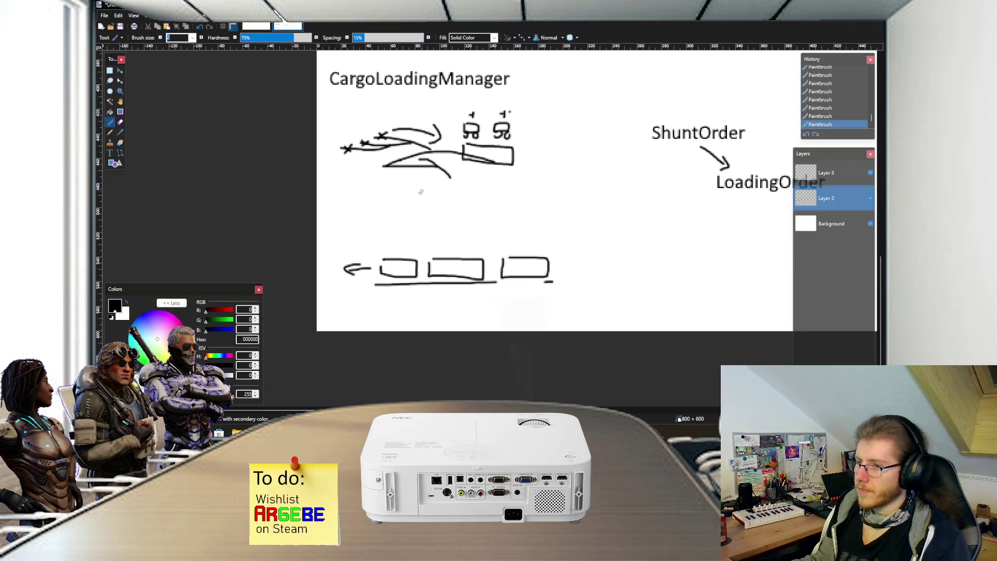
scroll(413, 220, up, 1)
scroll(408, 227, down, 2)
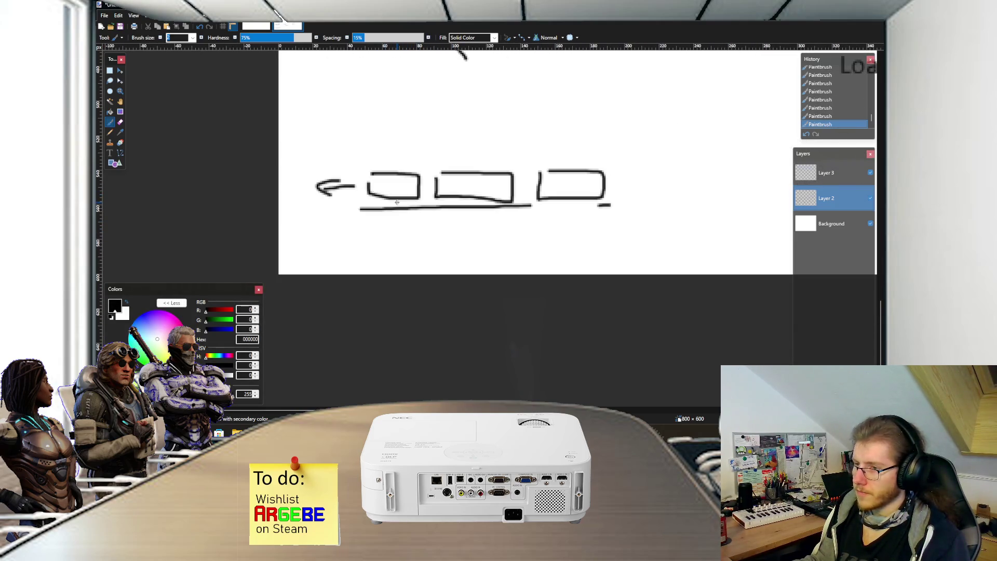
scroll(397, 202, up, 1)
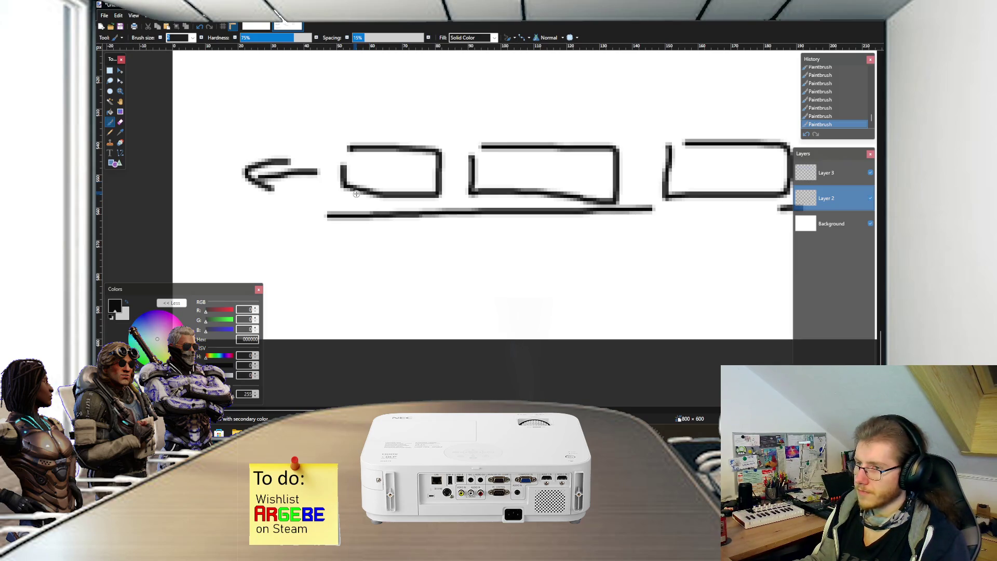
scroll(356, 193, down, 1)
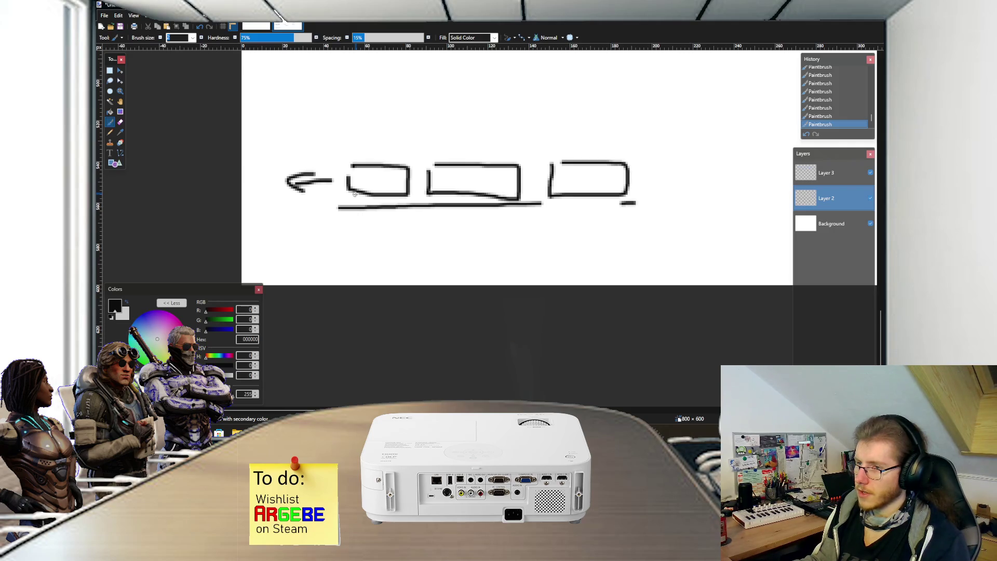
drag(388, 197, 566, 196)
drag(611, 193, 621, 192)
Step: Mark the first two wagons with plus signs and the right wagon with a minus
scroll(550, 188, down, 1)
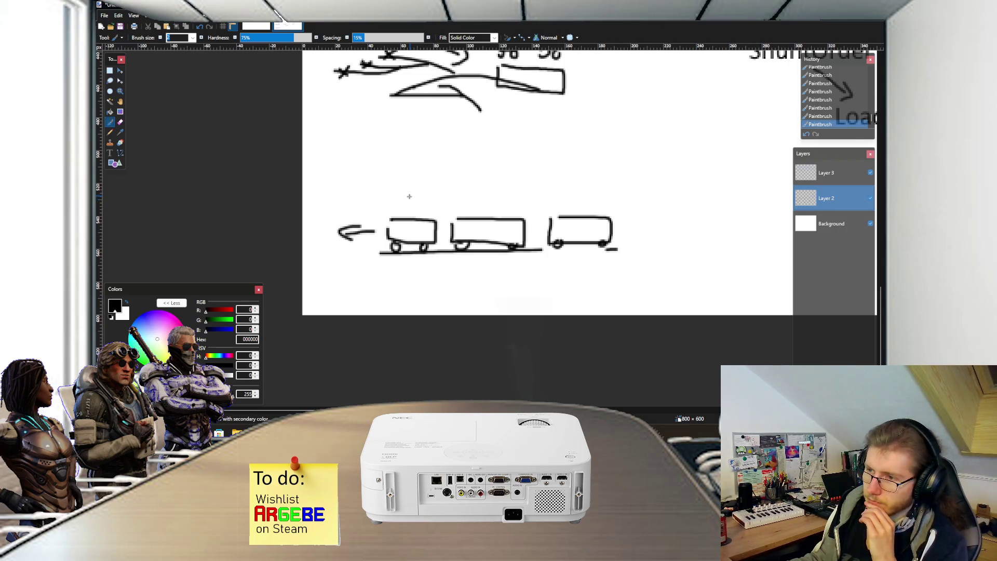
mouse_move(409, 195)
mouse_down()
mouse_move(409, 211)
mouse_move(423, 206)
mouse_up()
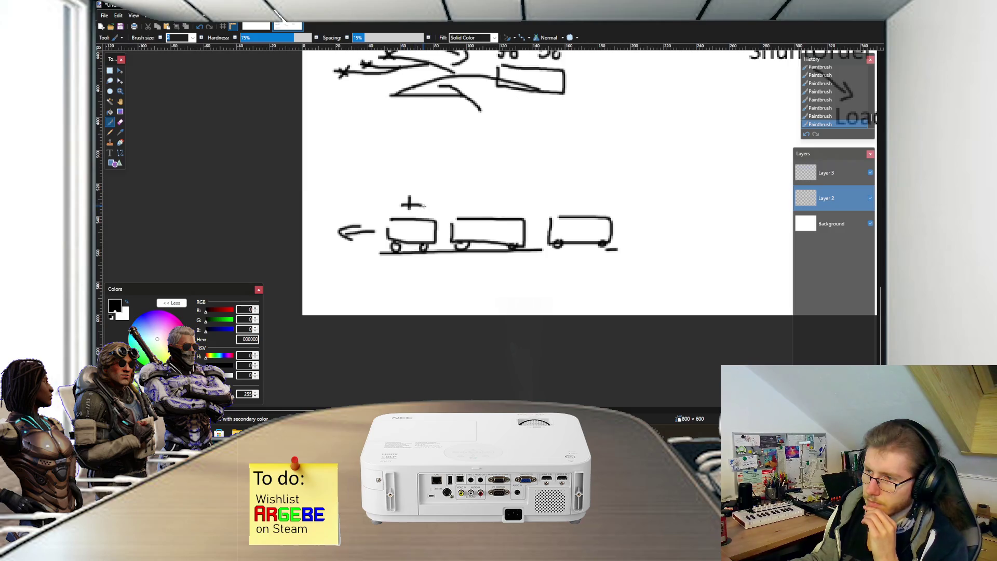
mouse_move(493, 194)
mouse_down()
mouse_move(492, 212)
mouse_move(502, 203)
mouse_up()
mouse_move(584, 192)
mouse_down()
mouse_move(584, 207)
mouse_move(595, 200)
mouse_up()
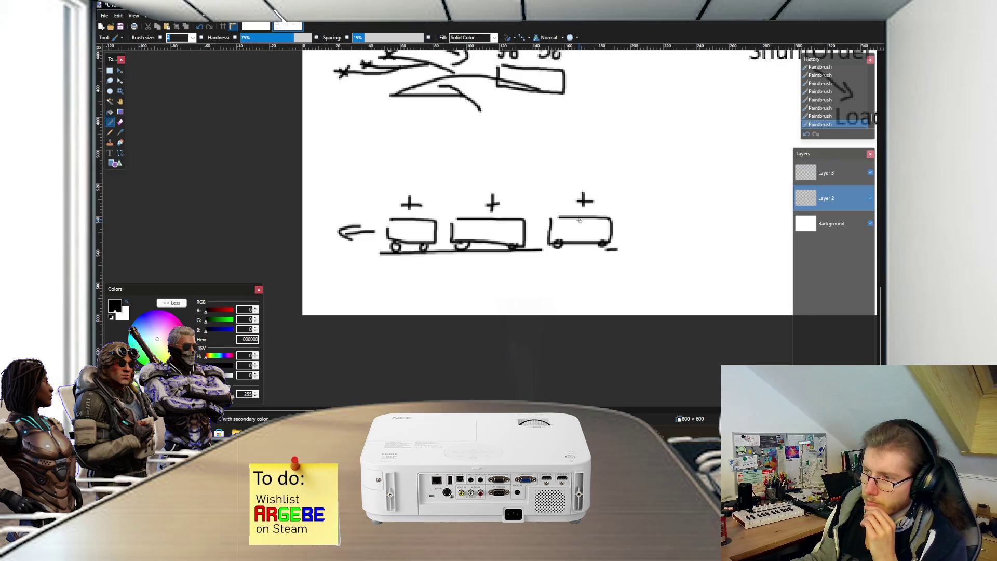
key(ctrl+z)
key(ctrl+z)
drag(573, 201, 591, 201)
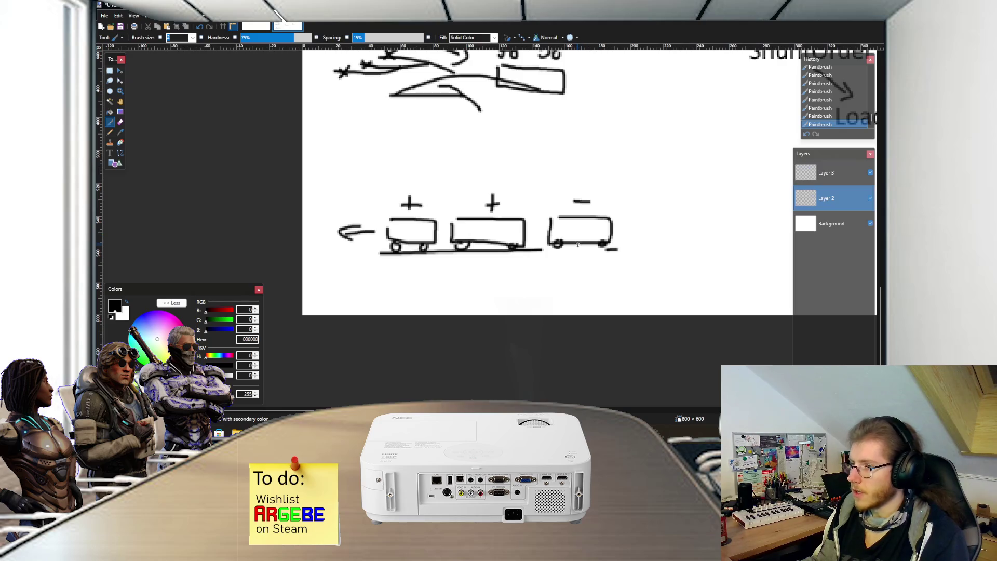
Step: Draw a large empty order-bar rectangle to the right, glance at Unity and return
scroll(579, 244, down, 2)
scroll(573, 244, right, 3)
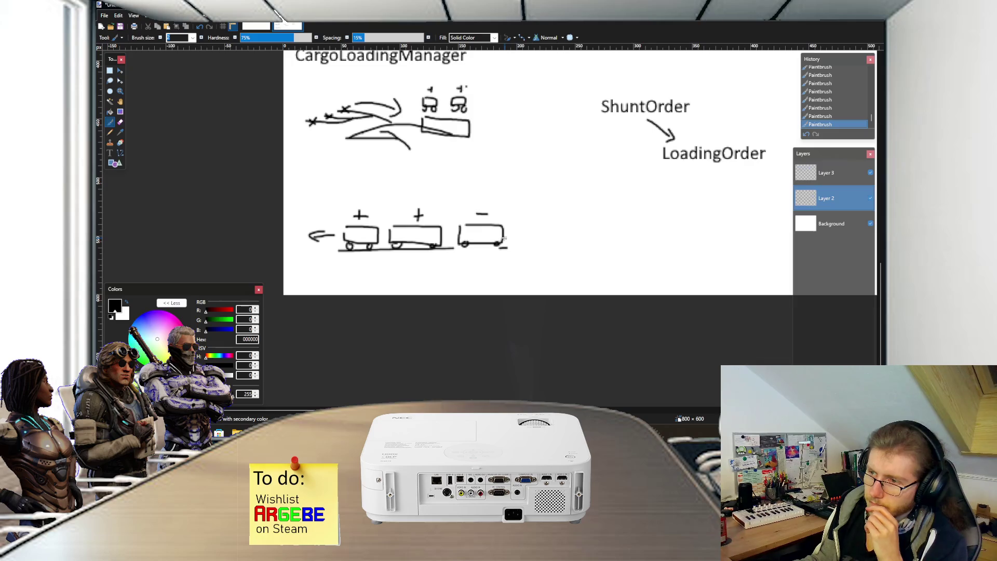
scroll(479, 239, up, 2)
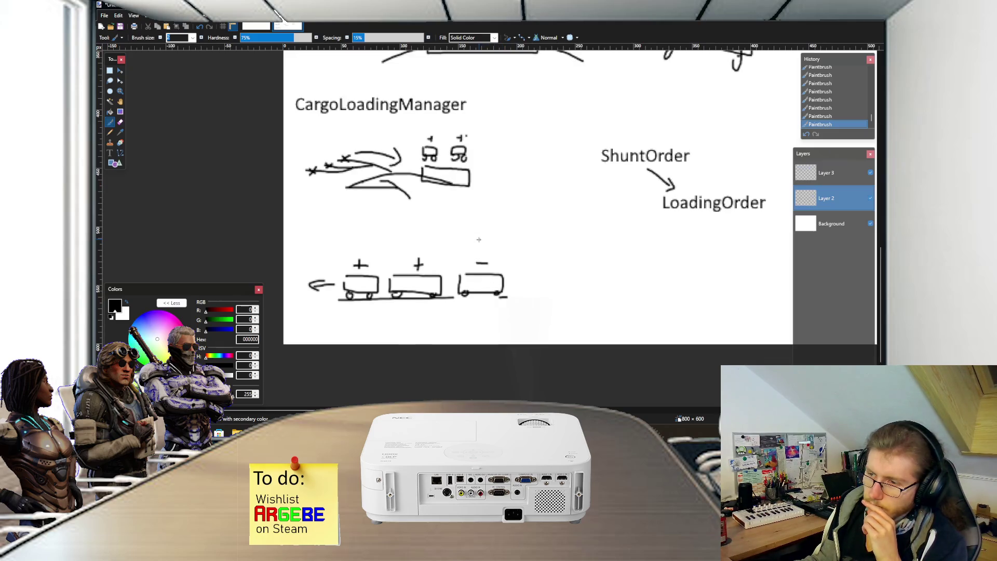
scroll(459, 252, up, 6)
scroll(446, 260, down, 8)
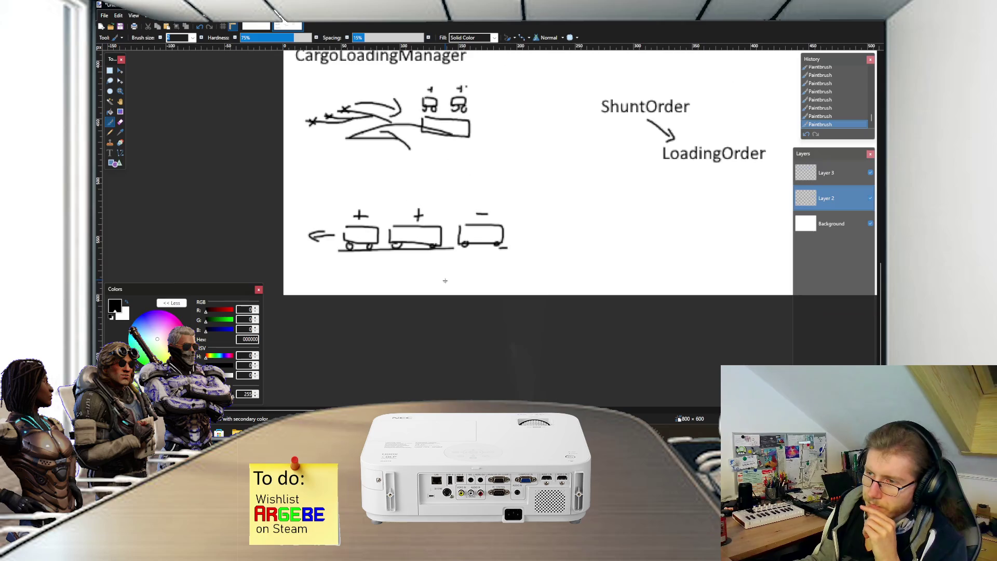
scroll(447, 254, right, 5)
mouse_move(461, 211)
mouse_down()
mouse_move(458, 235)
mouse_move(665, 266)
mouse_move(732, 226)
mouse_move(457, 211)
mouse_up()
key(alt+Tab)
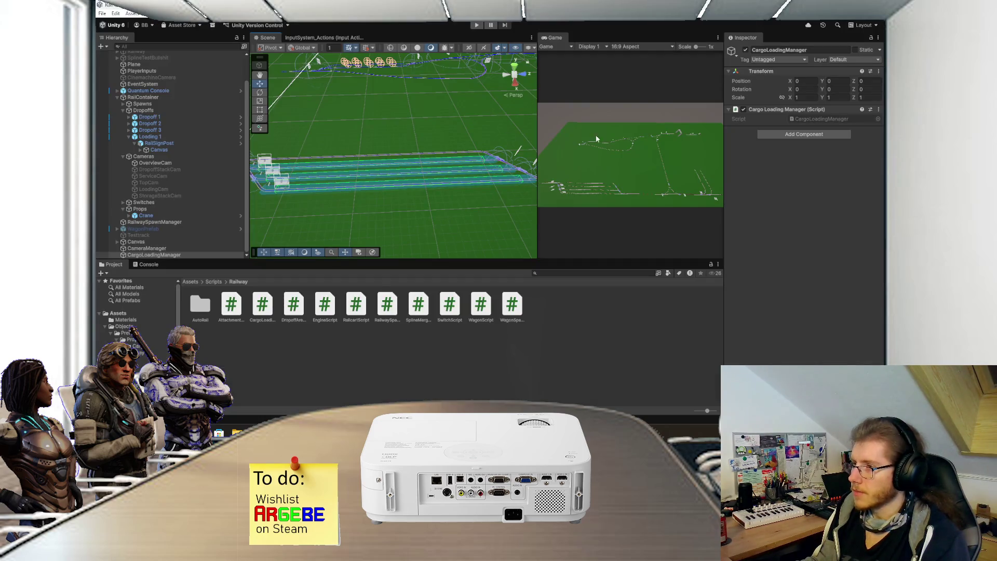
key(alt+Tab)
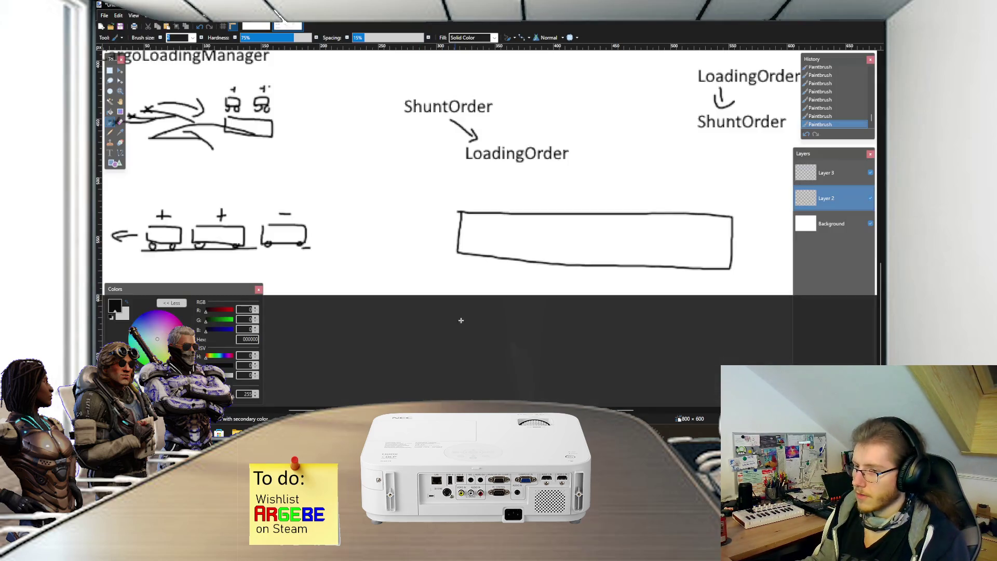
Step: Paint a small signpost and a wagon with wheels inside the order bar rectangle
scroll(464, 240, up, 2)
scroll(385, 229, up, 1)
drag(370, 211, 363, 243)
mouse_move(348, 184)
mouse_down()
mouse_move(405, 217)
mouse_move(346, 184)
mouse_move(382, 198)
mouse_up()
scroll(400, 205, right, 2)
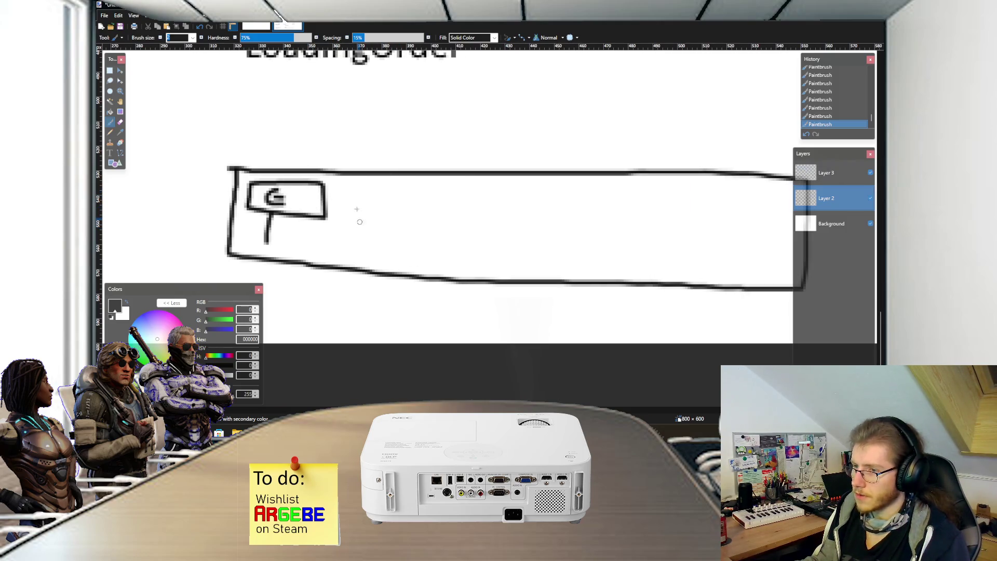
mouse_move(356, 194)
mouse_down()
mouse_move(398, 250)
mouse_move(472, 210)
mouse_move(355, 193)
mouse_move(381, 248)
mouse_move(378, 222)
mouse_up()
scroll(393, 228, up, 2)
drag(466, 225, 468, 224)
mouse_move(357, 173)
mouse_down()
mouse_move(351, 218)
mouse_move(423, 217)
mouse_move(492, 185)
mouse_move(355, 176)
mouse_up()
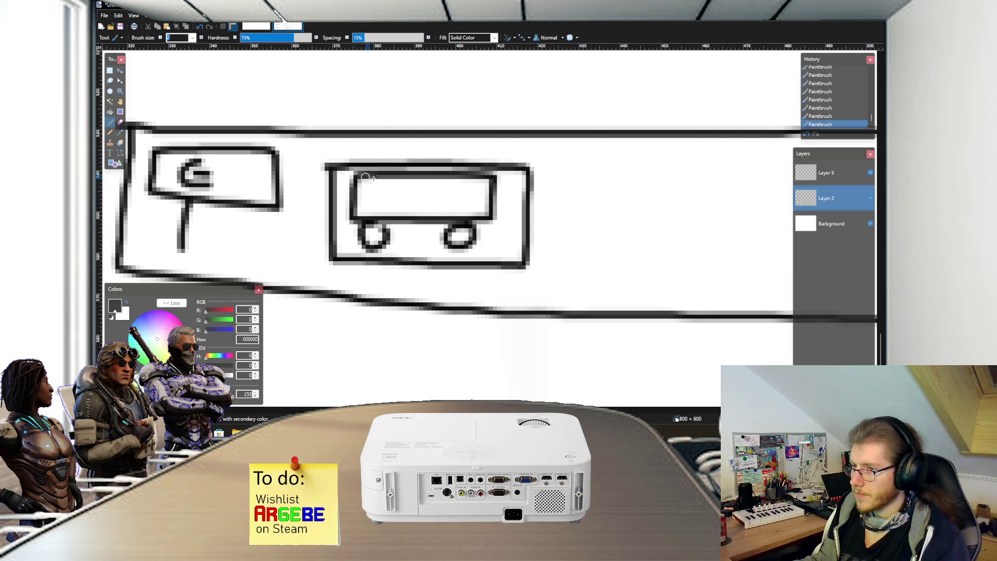
scroll(418, 189, down, 1)
scroll(433, 195, up, 1)
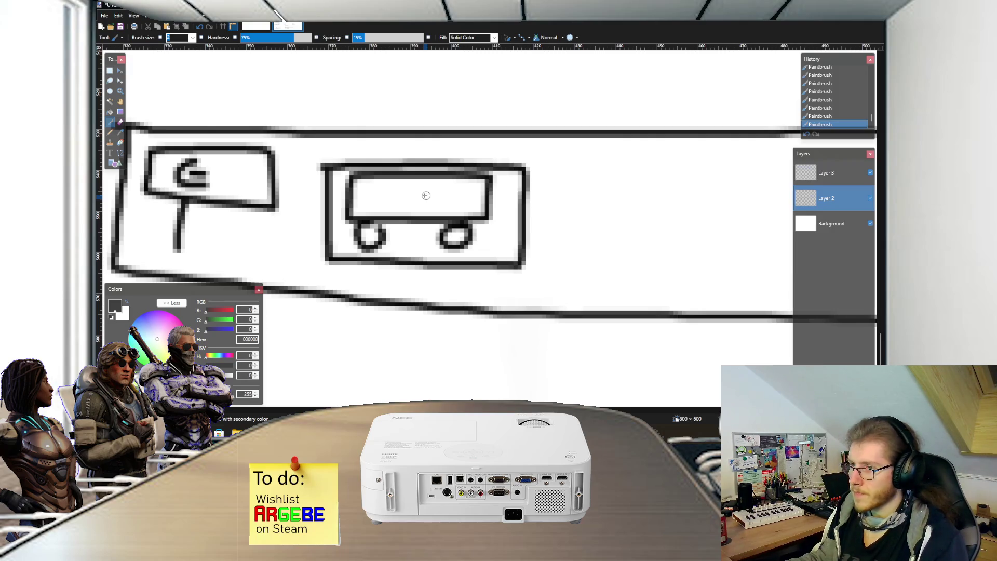
scroll(405, 195, up, 1)
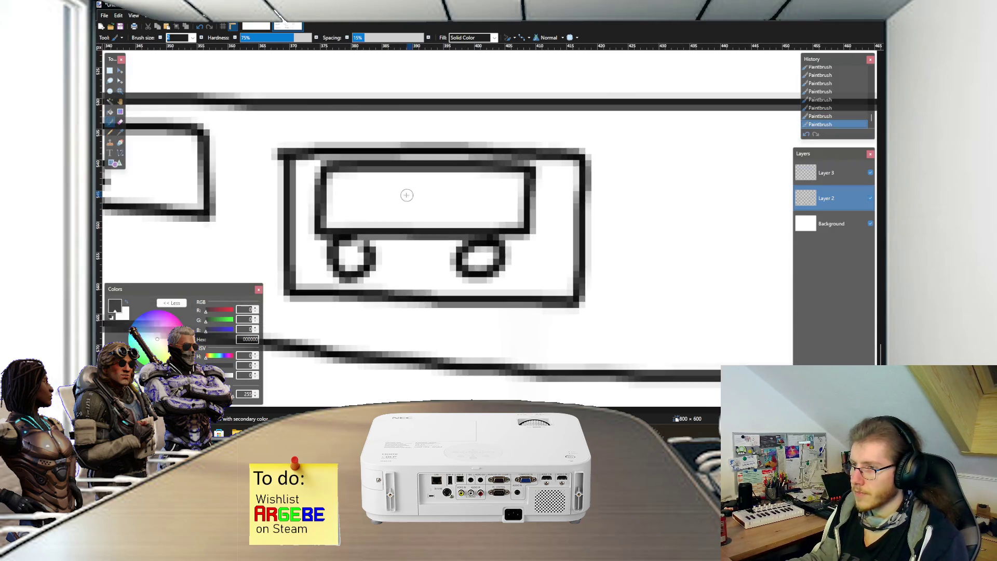
Step: Label the wagon 'ID' at font size 7, centre it, then switch back to Unity
key(t)
click(384, 204)
text(ID)
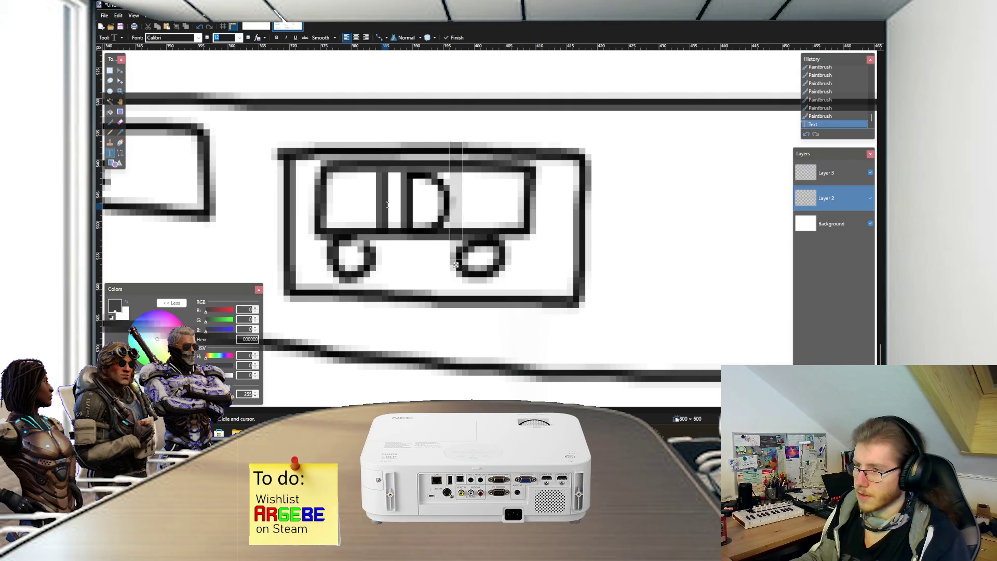
click(207, 38)
click(207, 38)
click(207, 38)
click(207, 38)
click(208, 38)
click(207, 38)
click(248, 38)
drag(424, 236, 441, 230)
scroll(440, 230, down, 6)
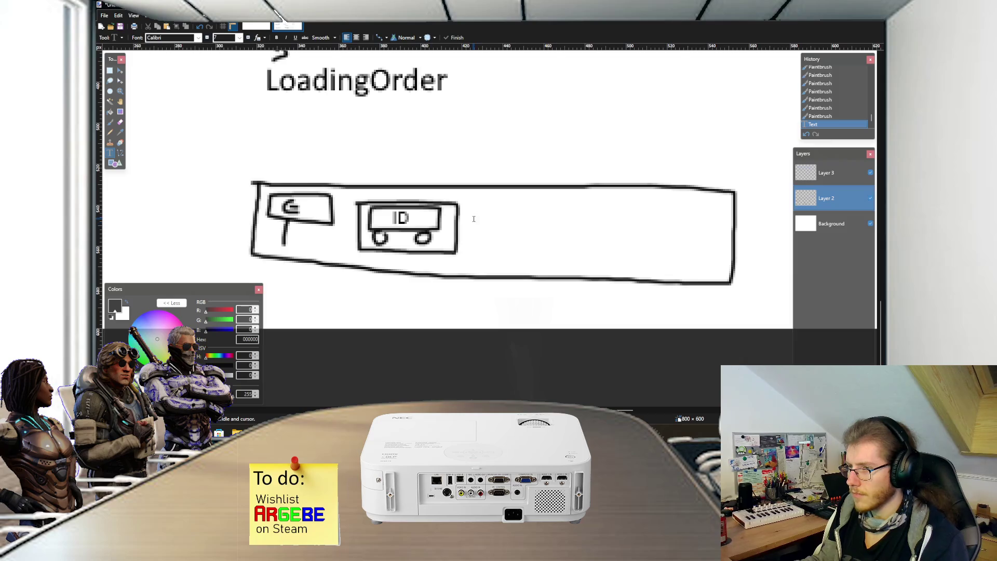
key(alt+Tab)
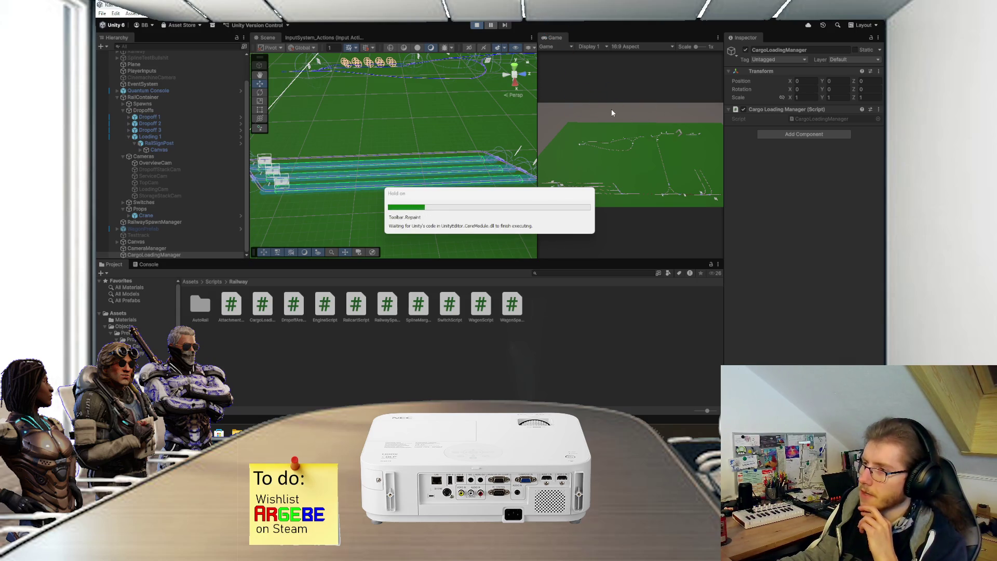
Step: Maximize the Game view to show the full rail layout under the Dropoff: A1 bar
double_click(559, 39)
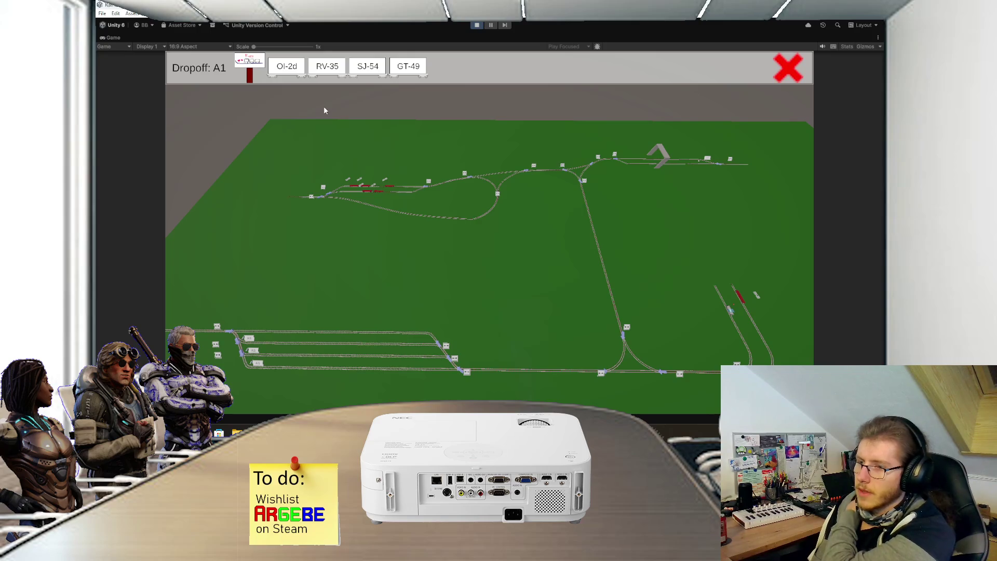
Step: Switch to Steam and scroll its library list while the Factorio: Space Age soundtrack plays
key(alt+Tab)
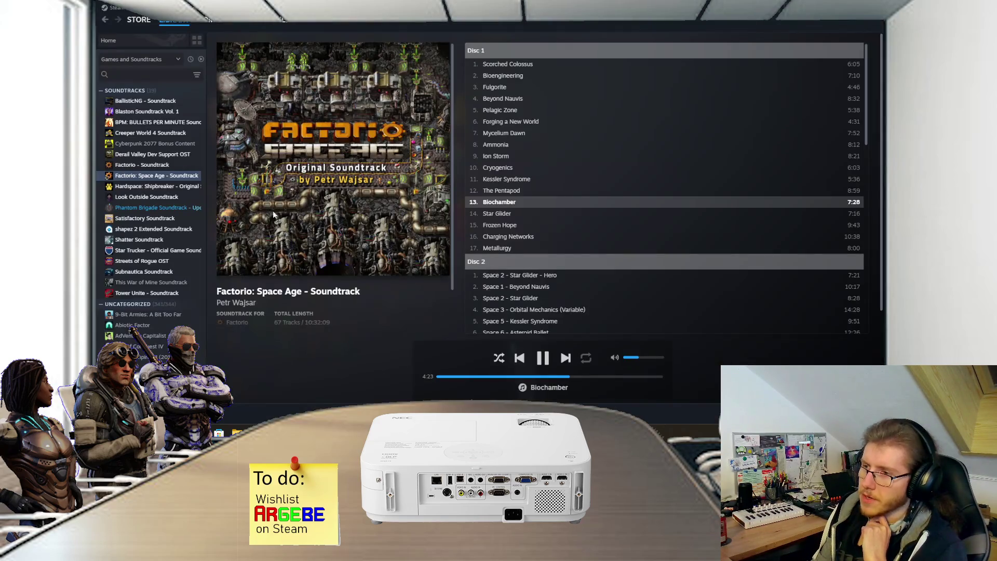
mouse_move(174, 19)
scroll(152, 223, down, 15)
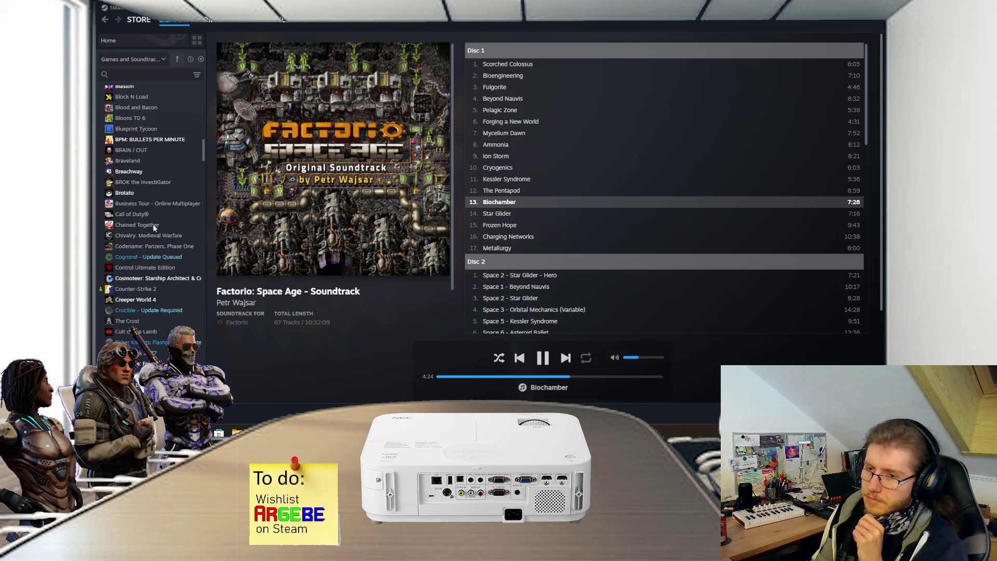
scroll(154, 222, down, 7)
scroll(155, 222, down, 10)
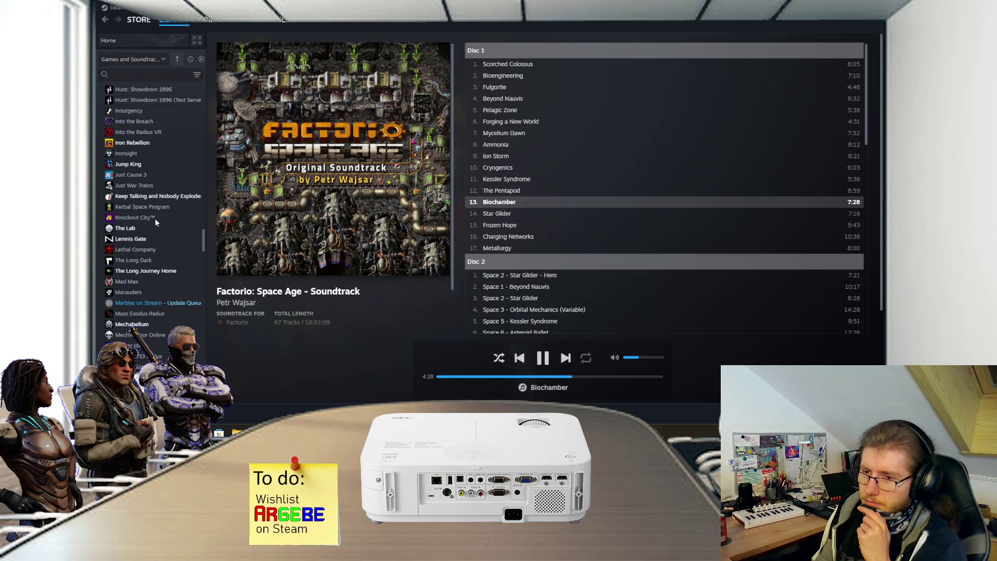
scroll(154, 223, up, 20)
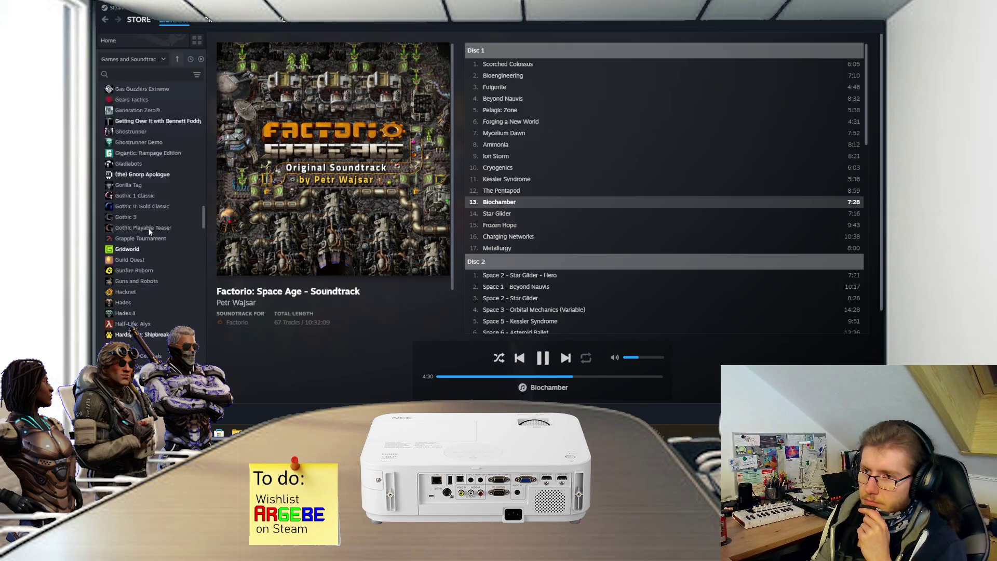
scroll(149, 228, up, 3)
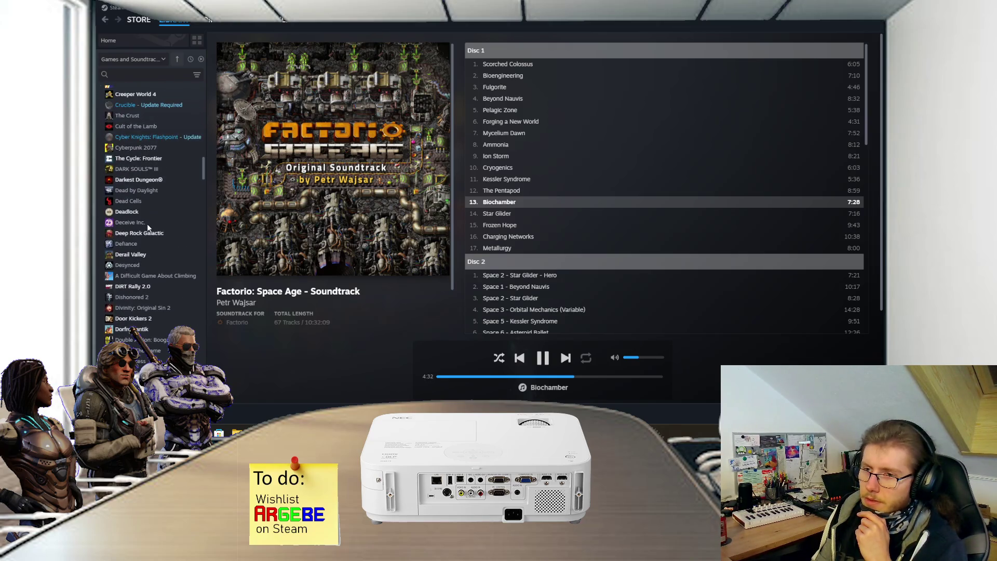
Step: Open the Derail Valley game page in Steam, then return to the Unity game
click(139, 255)
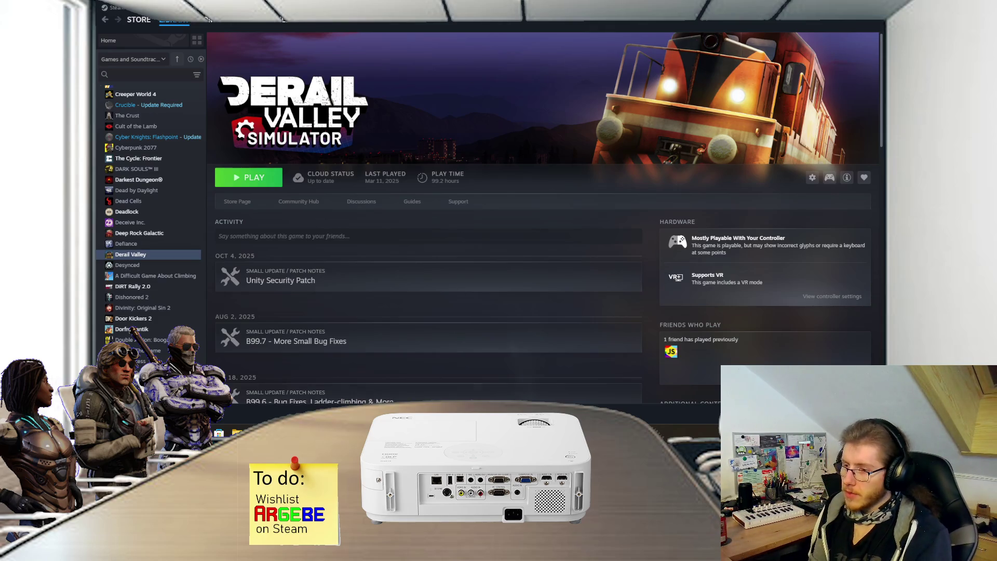
key(alt+Tab)
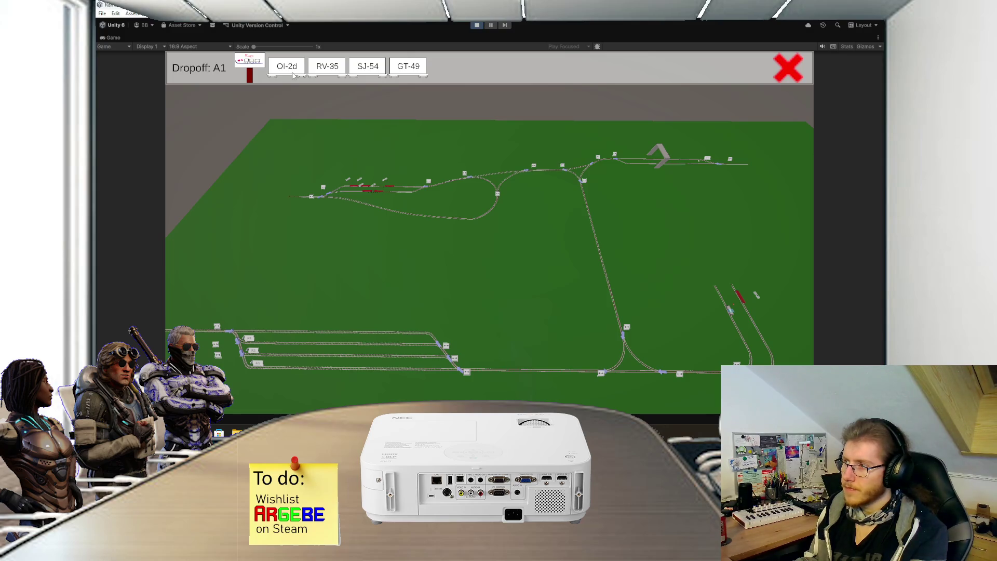
Step: Screenshot the Dropoff A1 wagon bar region and return to the Paint.NET sketch, fitted to view
scroll(300, 92, up, 2)
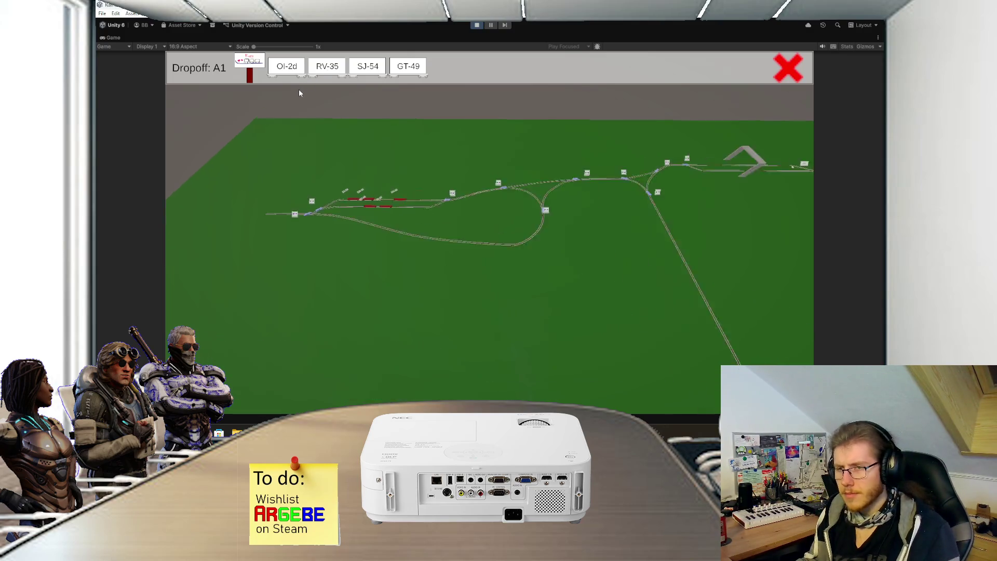
key(super+shift+s)
mouse_move(156, 98)
mouse_down()
mouse_move(423, 53)
mouse_move(553, 50)
mouse_up()
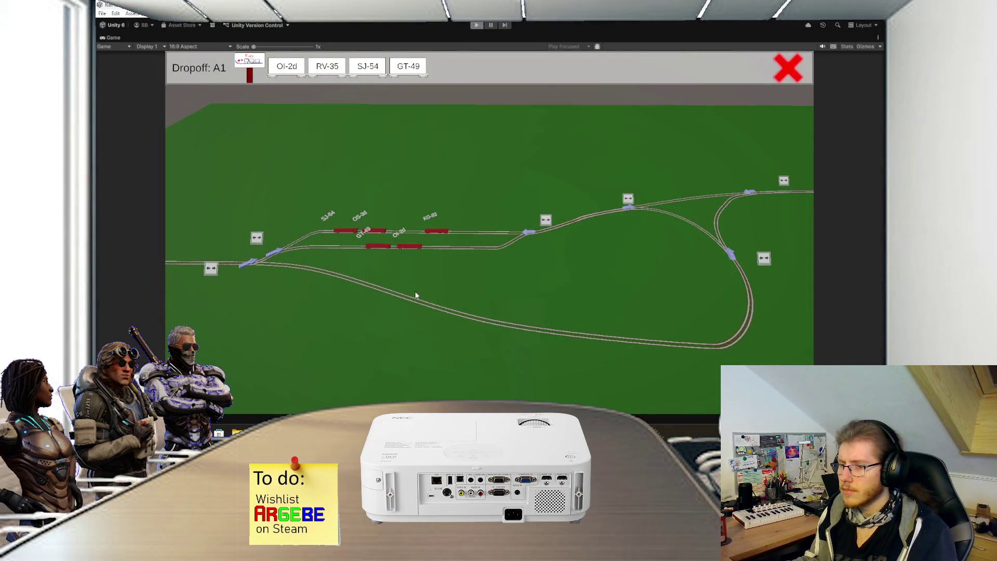
key(alt+Tab)
key(ctrl+b)
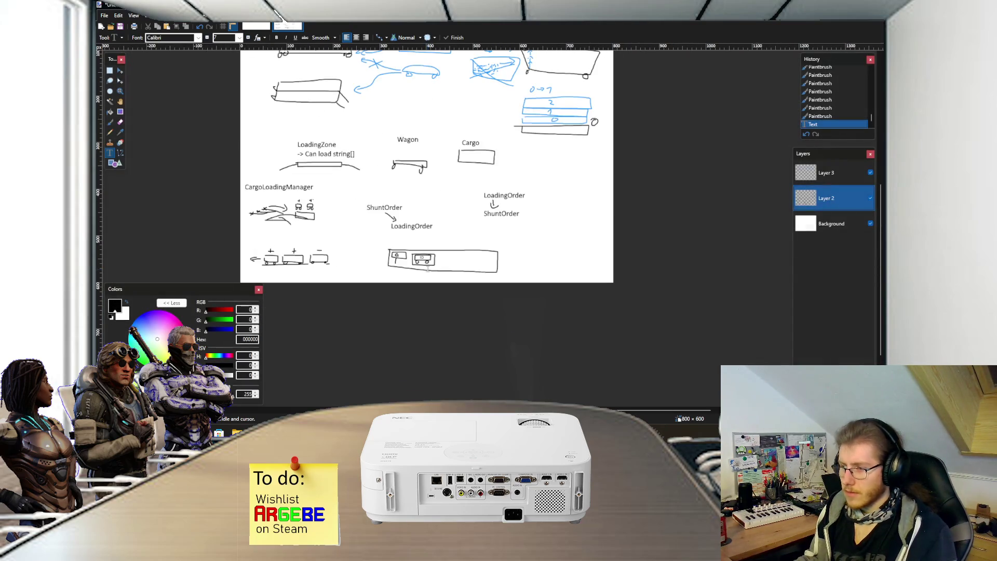
Step: Create a new 1000 × 800 image
key(ctrl+n)
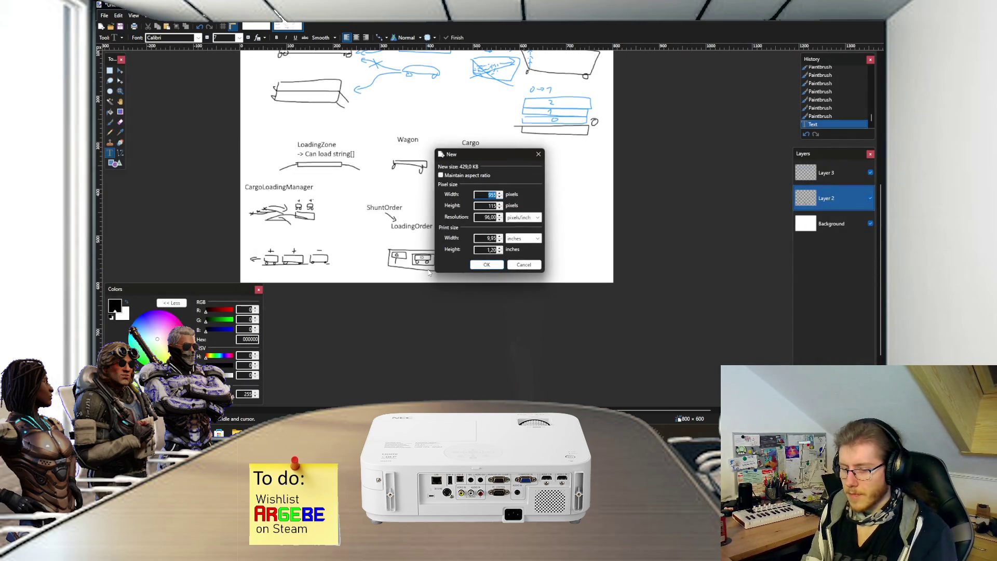
text(1000)
key(Tab)
text(800)
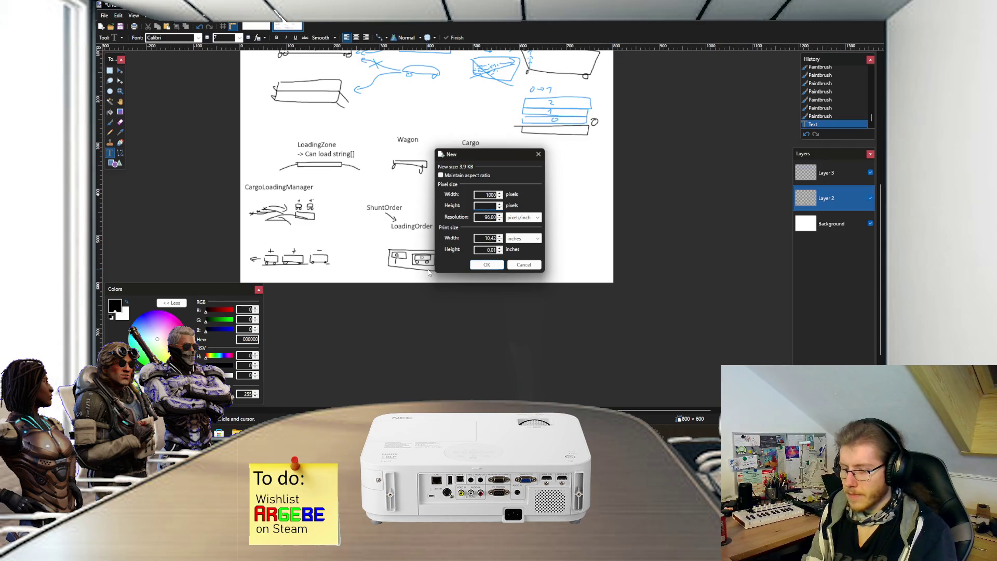
key(Return)
Step: Paste the captured wagon bar onto a new second layer and deselect it
key(ctrl+v)
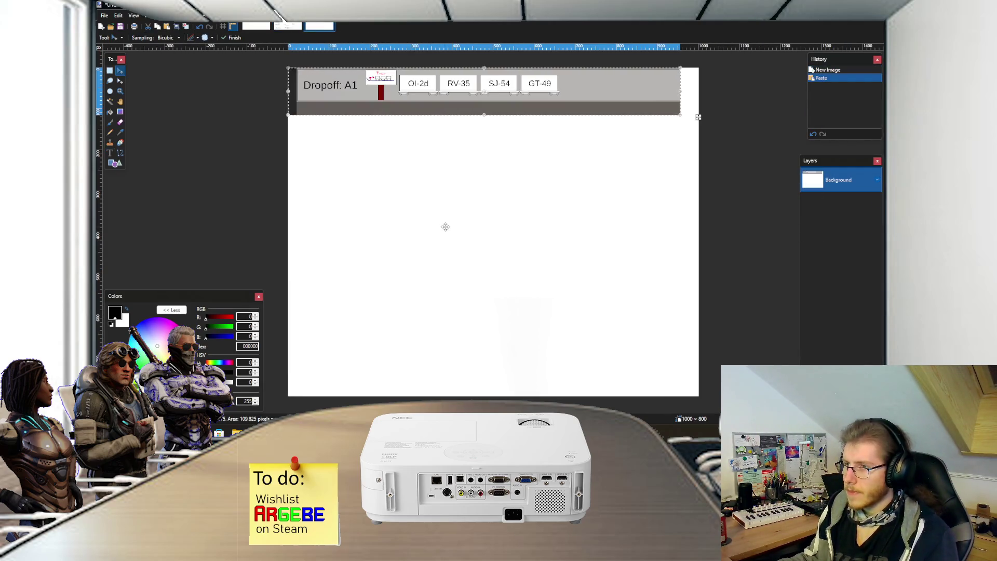
key(ctrl+z)
key(ctrl+shift+n)
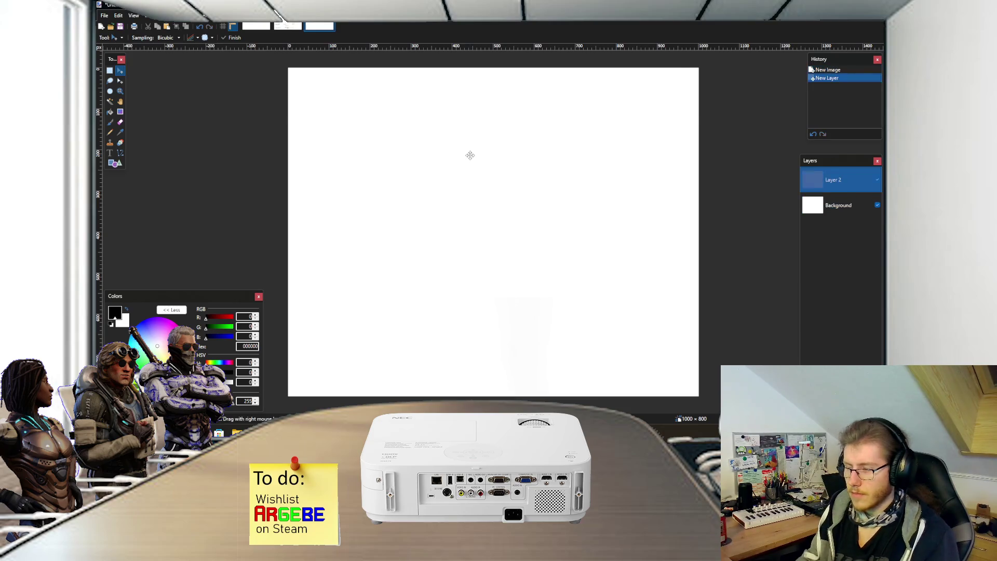
key(ctrl+v)
key(ctrl+d)
key(s)
key(ctrl+plus)
key(ctrl+plus)
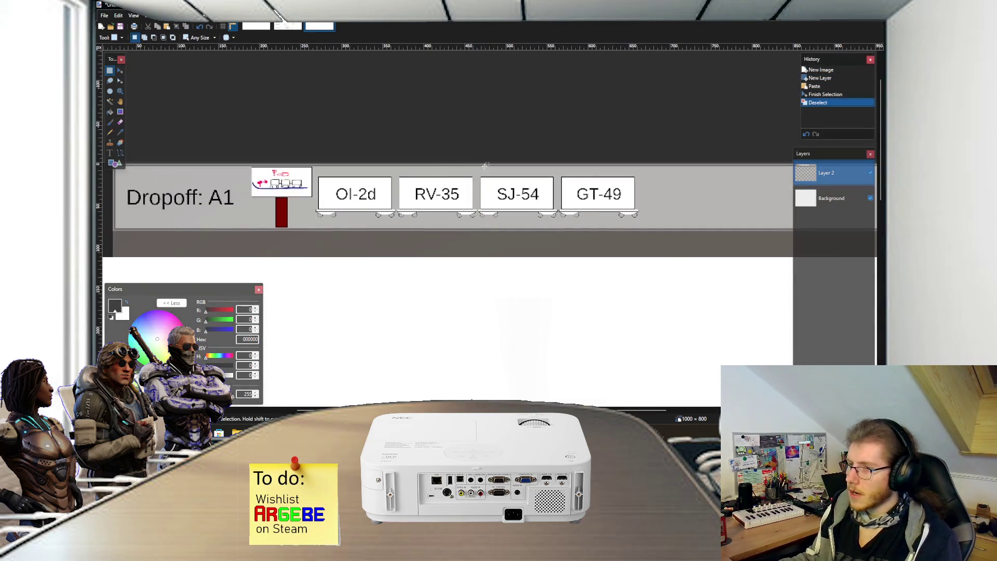
Step: Stretch the OI-2d wagon's base and wheels downward
scroll(490, 183, up, 1)
scroll(434, 198, up, 1)
scroll(427, 211, up, 1)
drag(320, 231, 447, 214)
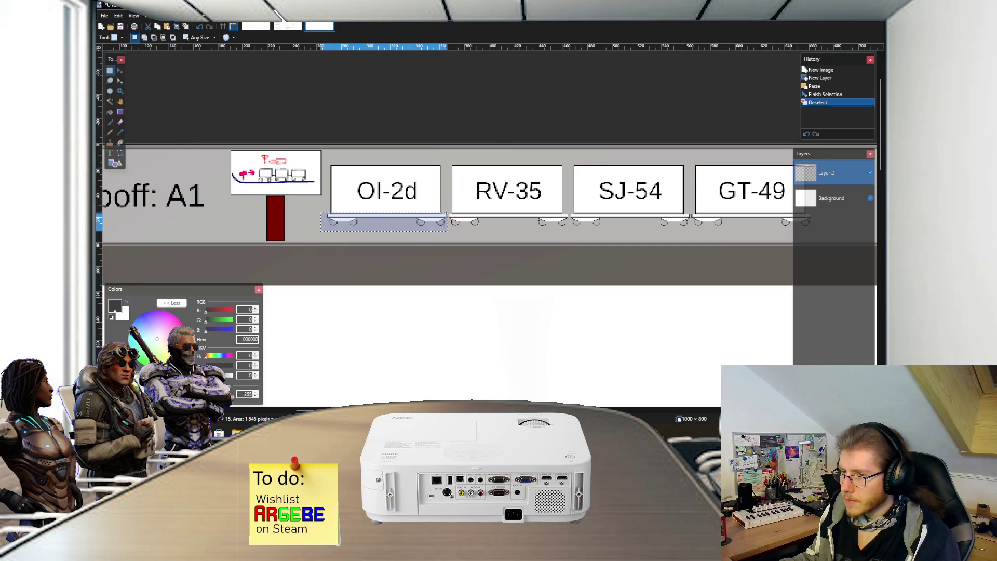
key(m)
drag(383, 232, 390, 251)
key(s)
click(397, 231)
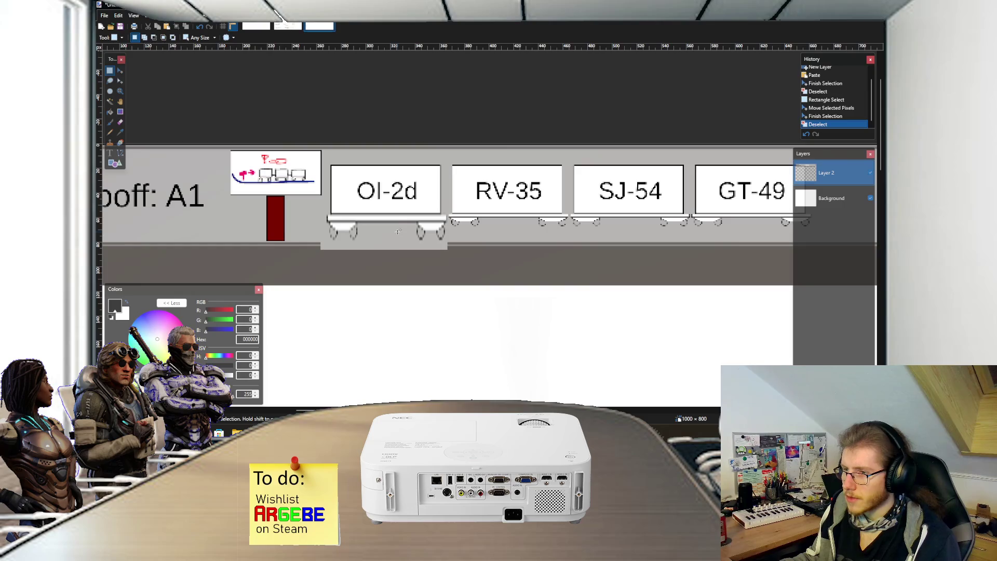
Step: Undo the stretch and erase the GT-49 sign, leaving its box blank white
scroll(397, 231, down, 1)
scroll(400, 214, down, 1)
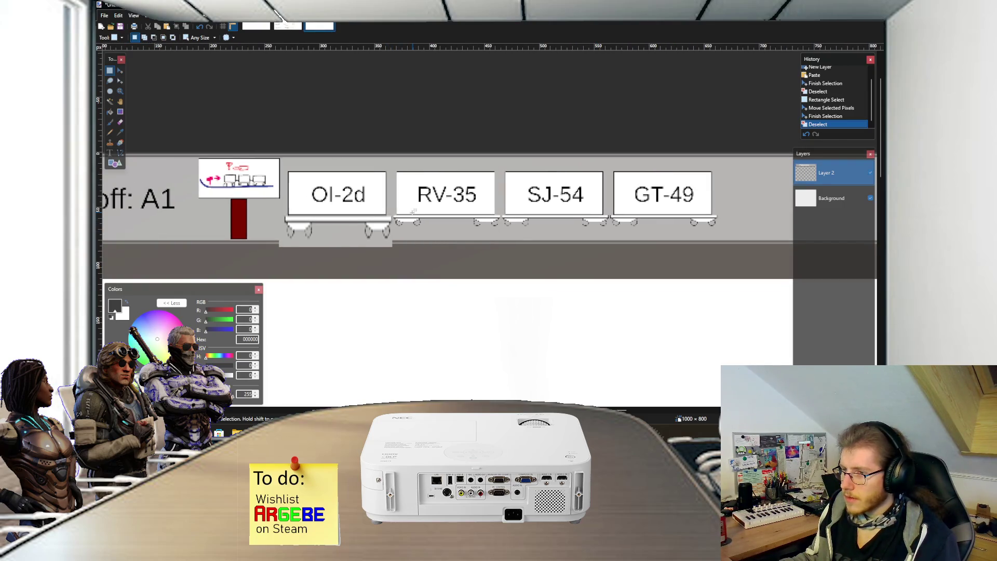
key(ctrl+z)
key(ctrl+z)
key(ctrl+z)
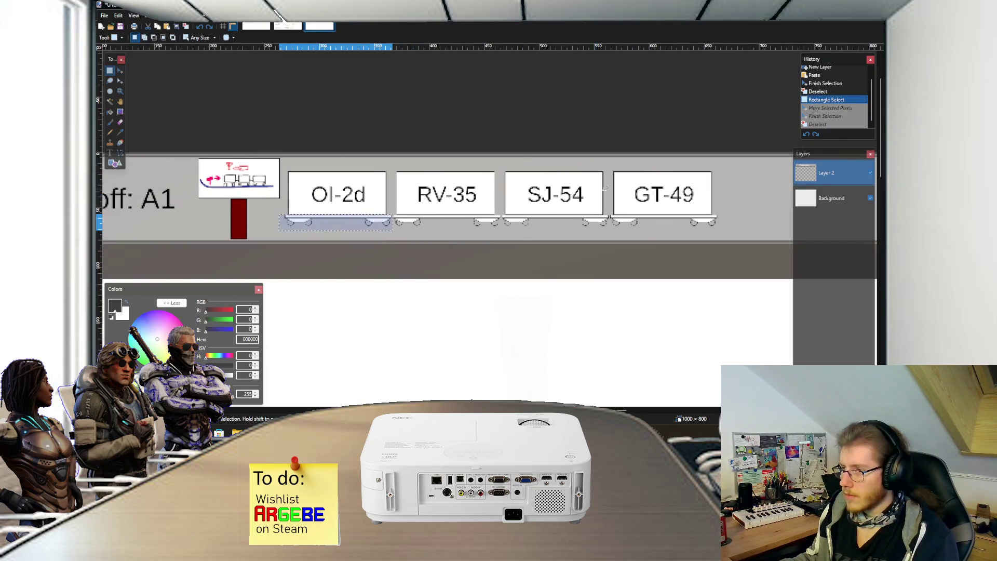
drag(719, 166, 613, 212)
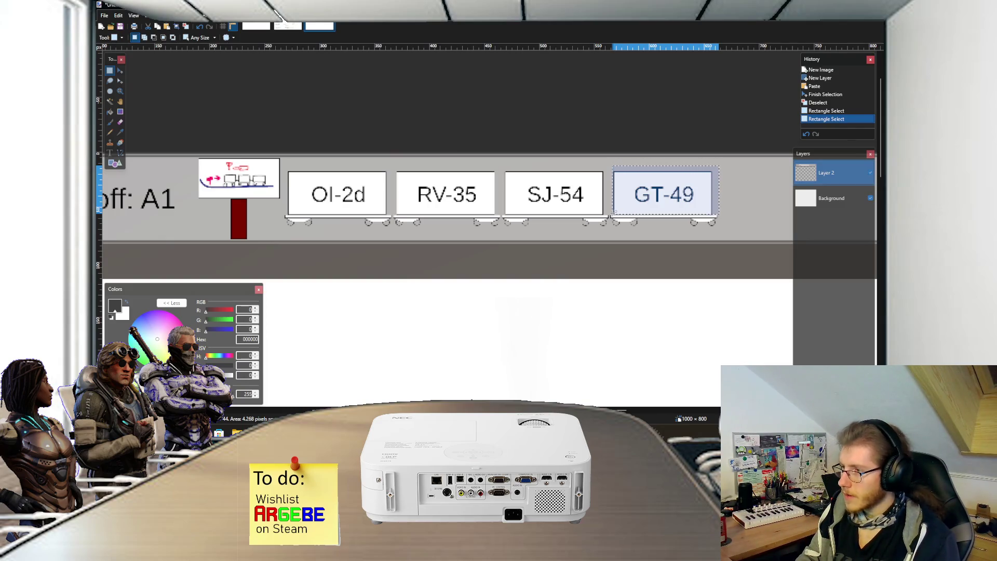
key(Delete)
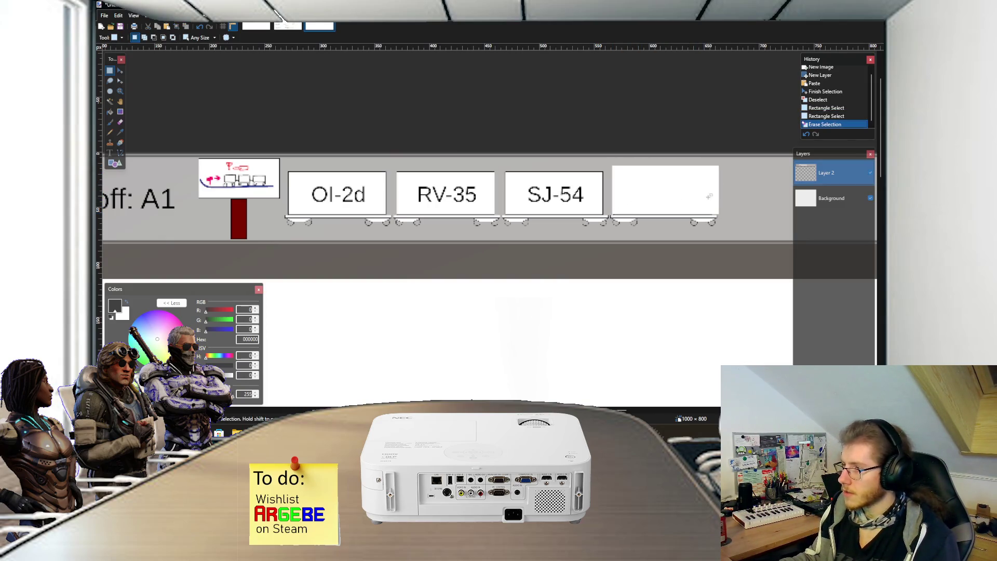
Step: Fill the blank last-wagon box with the sampled grey background colour
key(k)
click(740, 195)
key(f)
click(693, 191)
key(s)
scroll(558, 197, right, 3)
Step: Label the last wagon 'GT-12' in size 12 black text and position it
key(t)
click(468, 186)
text(12)
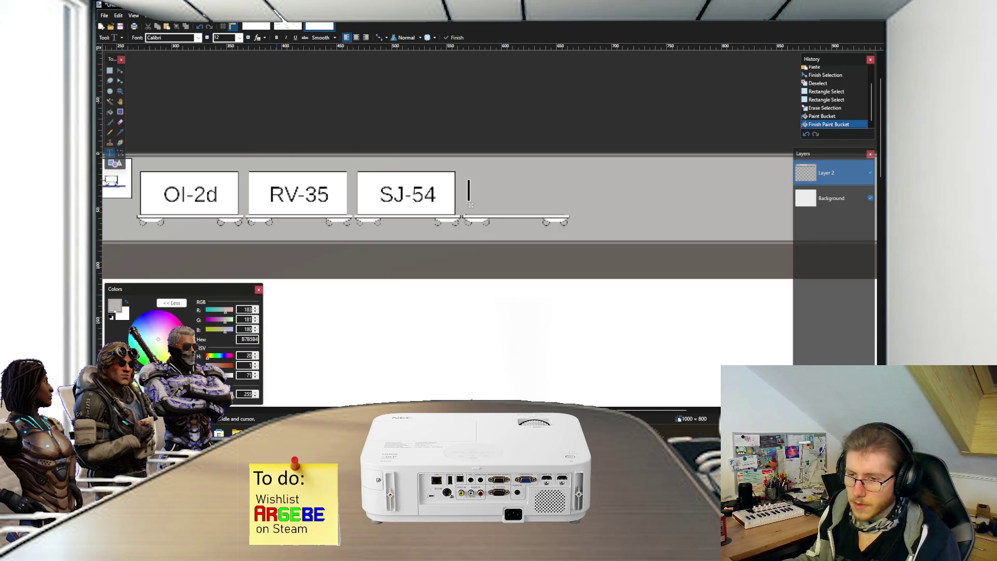
click(110, 316)
text(G)
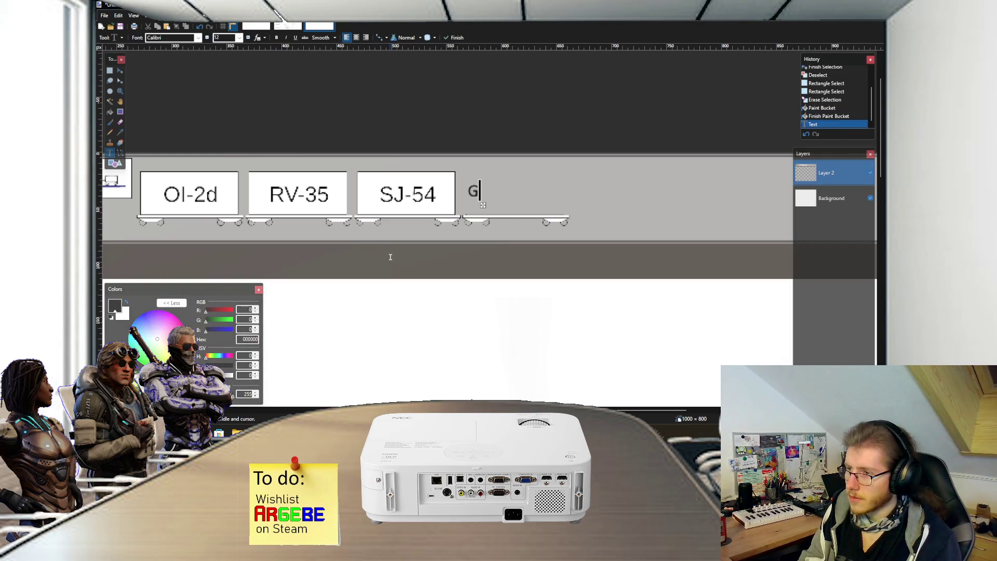
text(T-12)
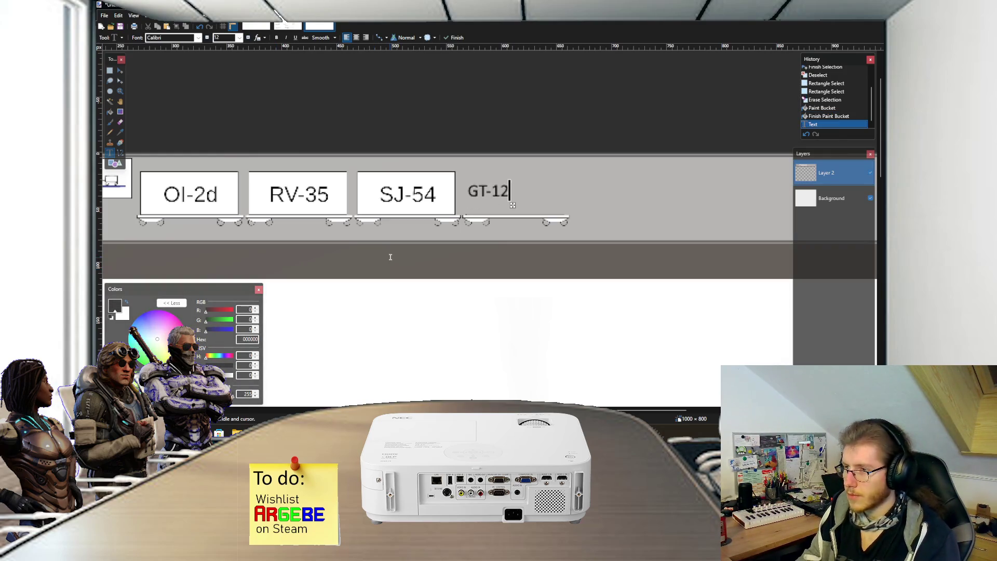
mouse_move(512, 204)
mouse_down()
mouse_move(548, 208)
mouse_move(530, 203)
mouse_up()
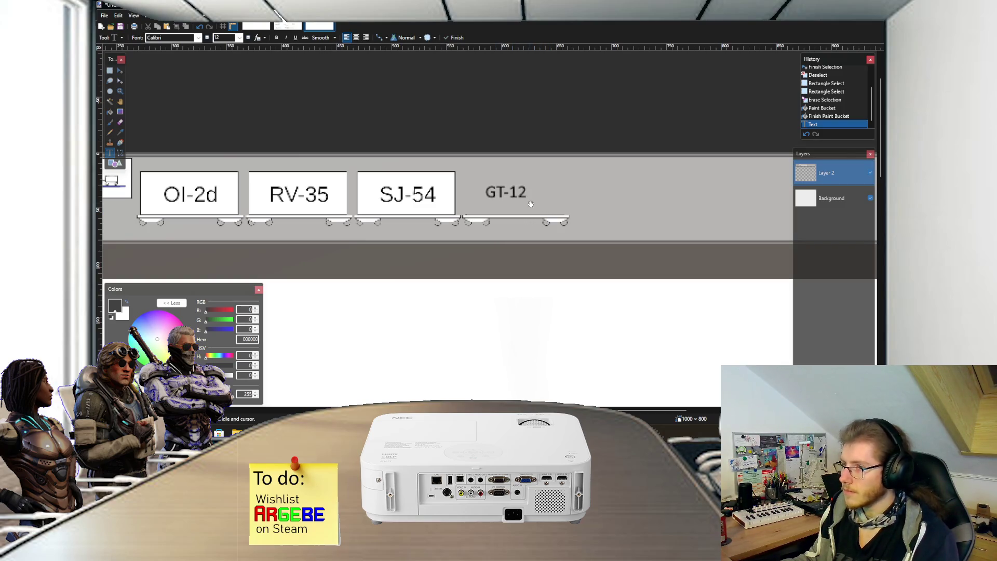
scroll(525, 207, left, 3)
scroll(360, 220, left, 2)
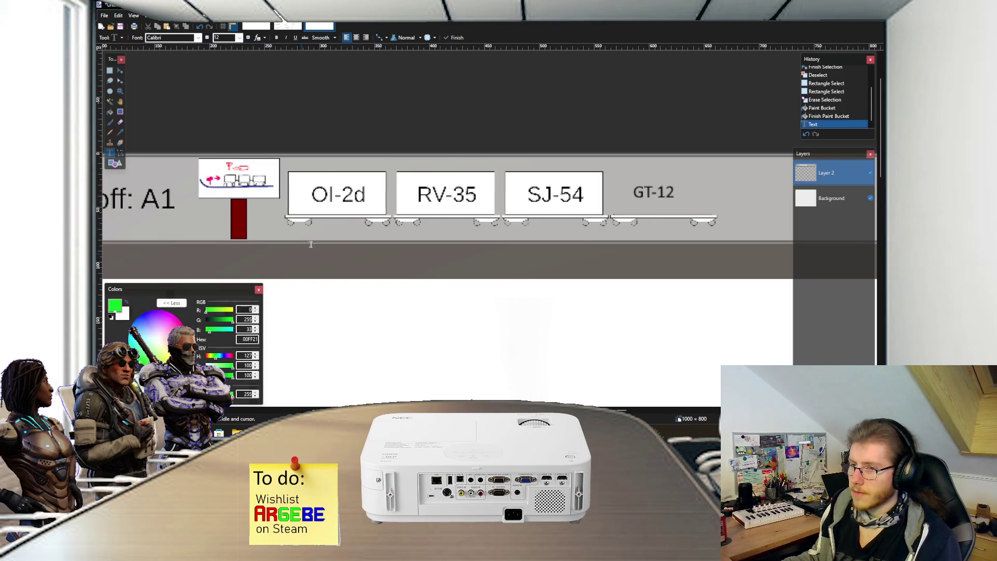
key(b)
scroll(273, 207, up, 3)
Step: Paint a green line along the base of the Ol-2d wagon
mouse_move(264, 203)
mouse_down()
mouse_move(536, 203)
mouse_move(480, 213)
mouse_move(519, 213)
mouse_up()
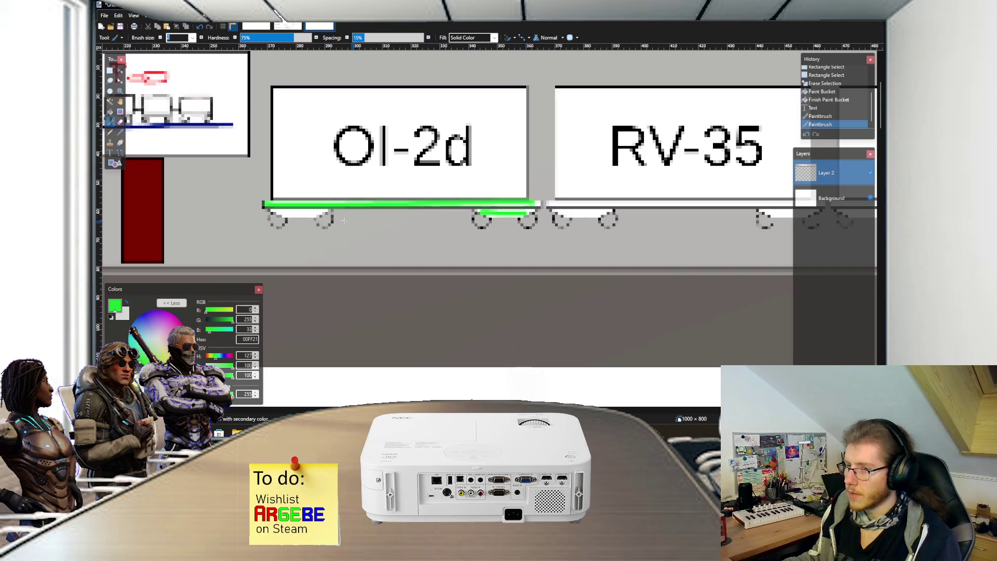
drag(273, 213, 301, 212)
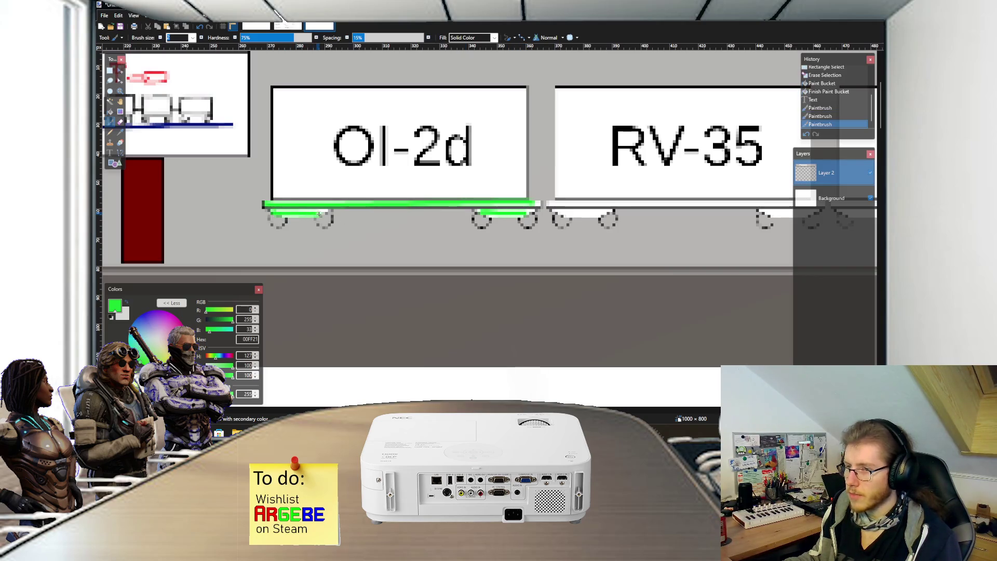
scroll(326, 220, right, 3)
scroll(326, 220, down, 2)
scroll(326, 220, right, 2)
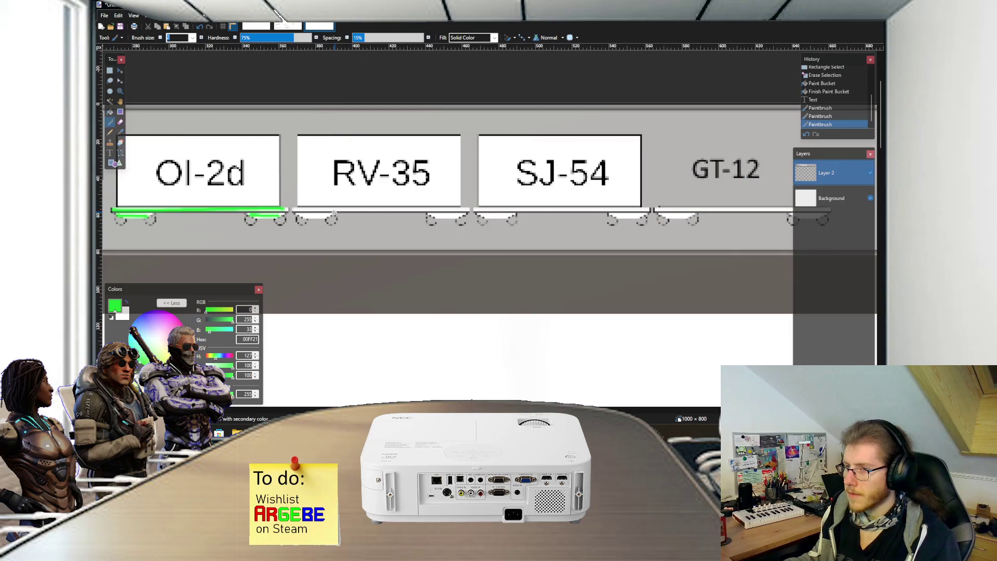
Step: Outline the RV-35 wagon with green strokes, undoing a stray green flood fill
key(f)
click(316, 167)
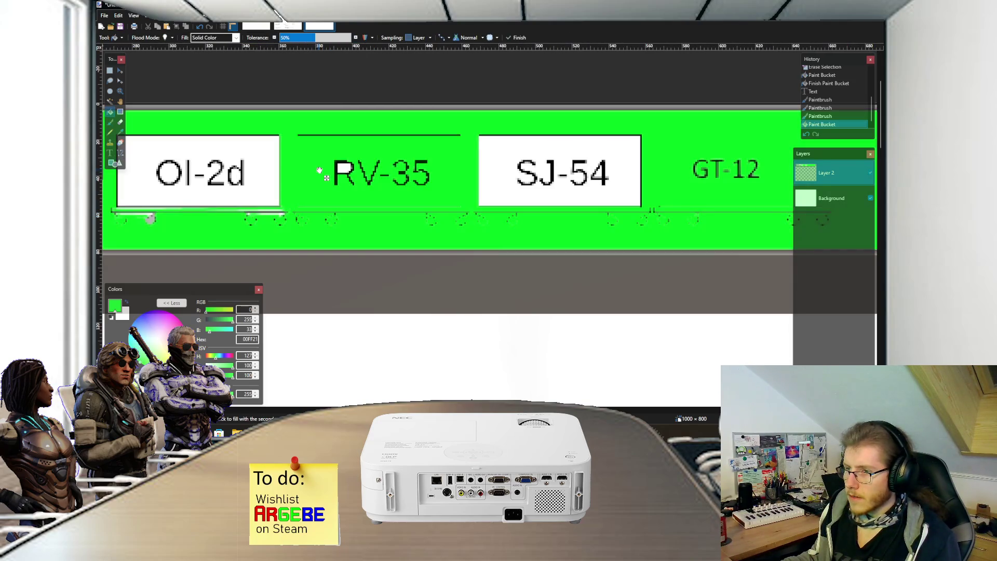
key(ctrl+z)
key(b)
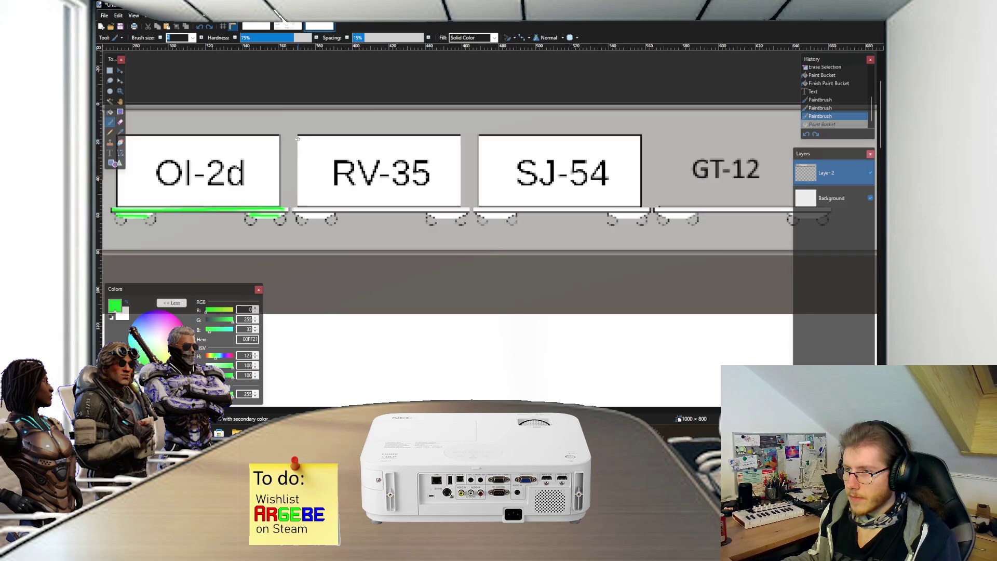
mouse_move(299, 136)
mouse_down()
mouse_move(302, 204)
mouse_move(458, 203)
mouse_move(458, 140)
mouse_move(304, 141)
mouse_up()
drag(296, 208, 464, 208)
drag(304, 215, 326, 215)
drag(433, 215, 465, 216)
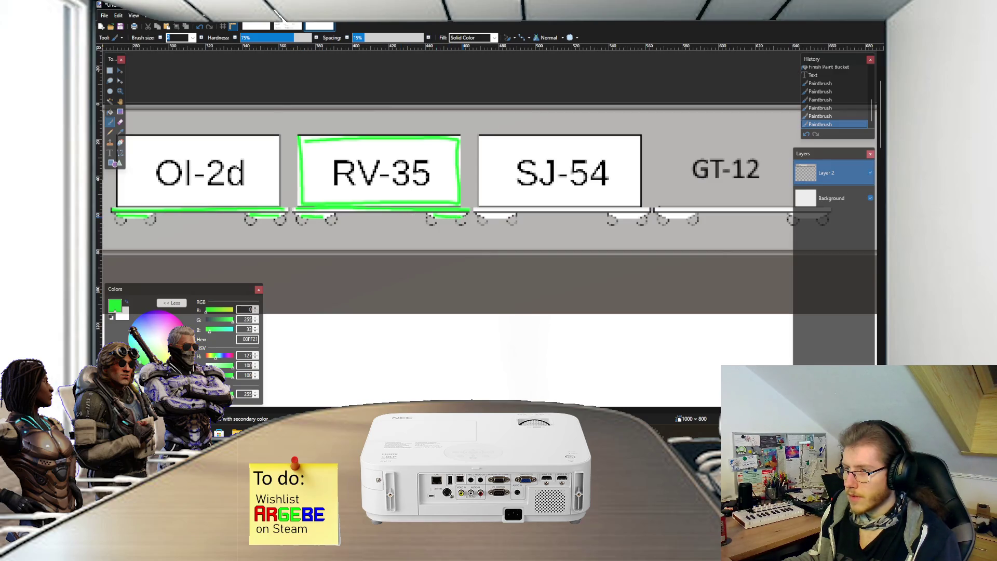
scroll(442, 203, down, 2)
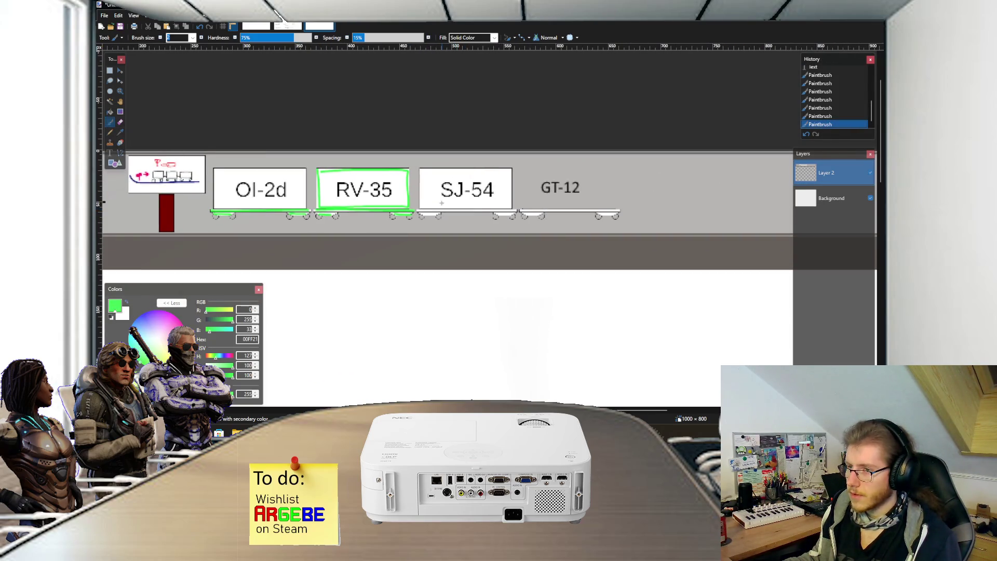
scroll(441, 203, up, 1)
scroll(441, 203, right, 2)
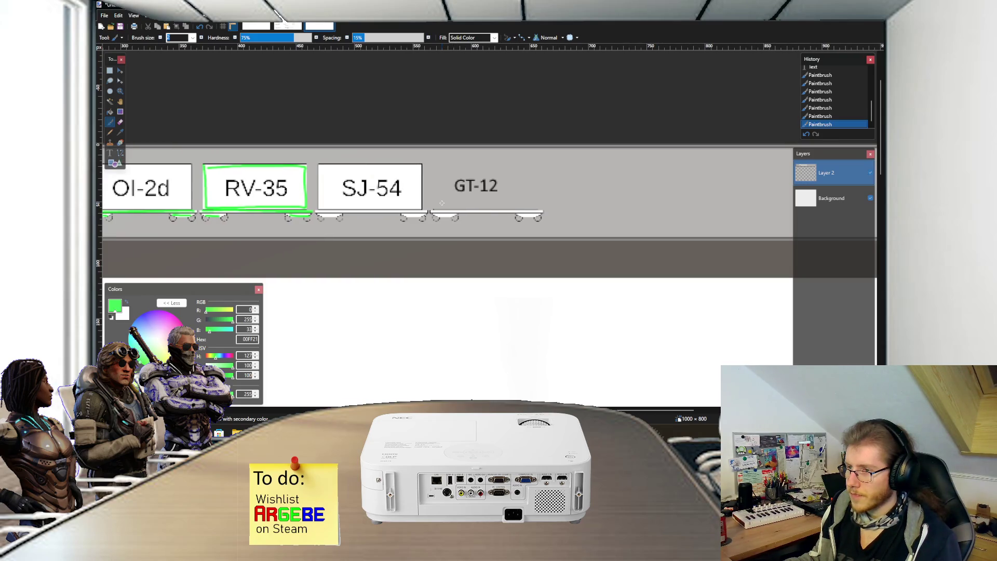
scroll(442, 203, up, 1)
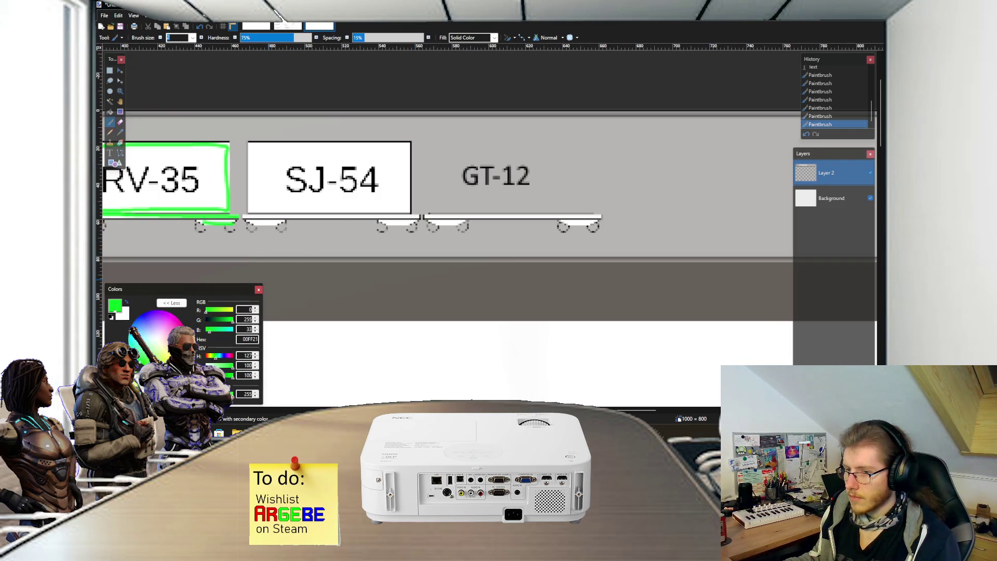
scroll(441, 203, up, 1)
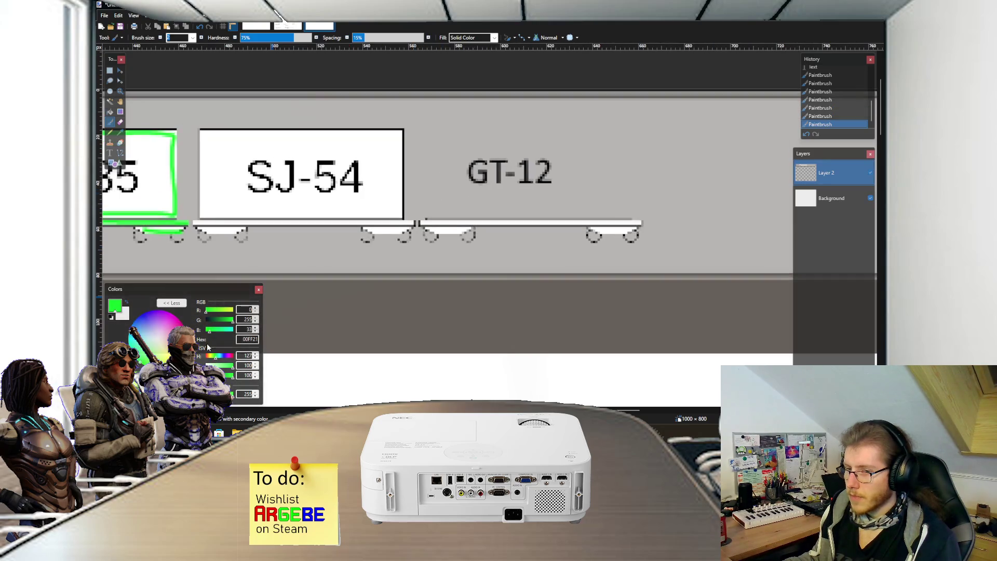
Step: Draw a vertical black line beside GT-12, then undo it
click(157, 338)
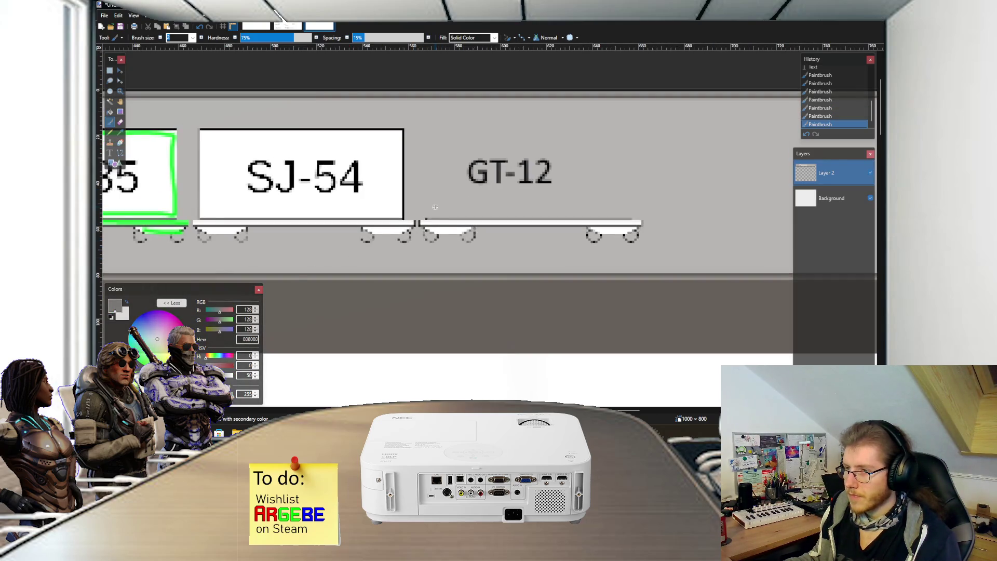
scroll(435, 206, up, 1)
click(111, 317)
drag(420, 217, 423, 119)
key(ctrl+z)
key(ctrl+z)
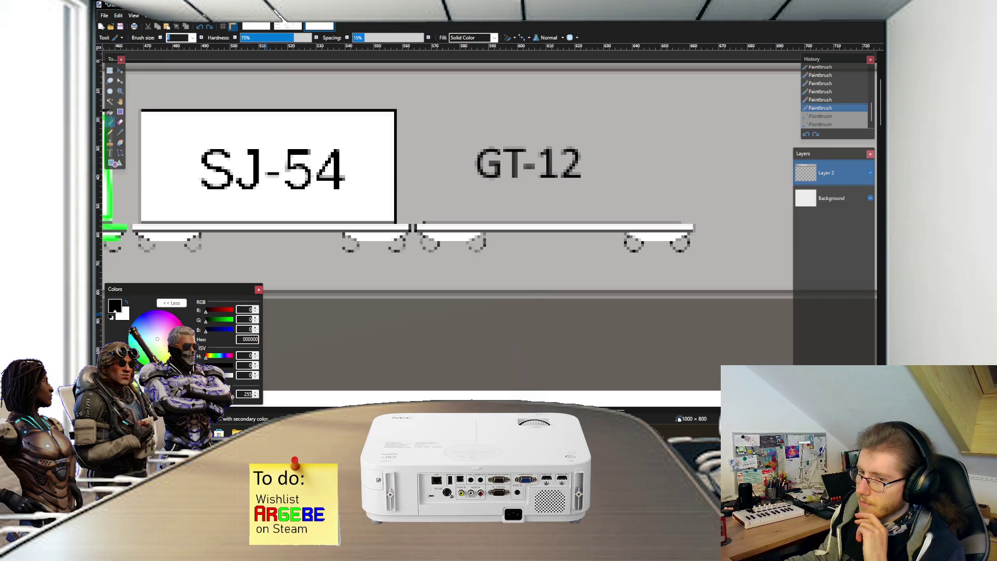
text(FF6A00)
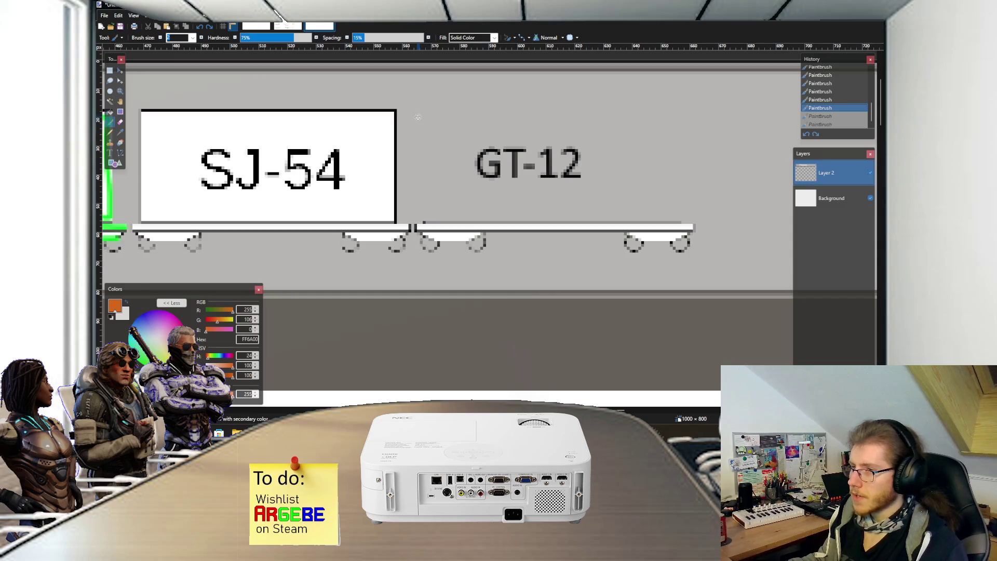
mouse_move(418, 112)
mouse_down()
mouse_move(423, 214)
mouse_move(693, 215)
mouse_move(693, 132)
mouse_move(681, 107)
mouse_move(418, 116)
mouse_up()
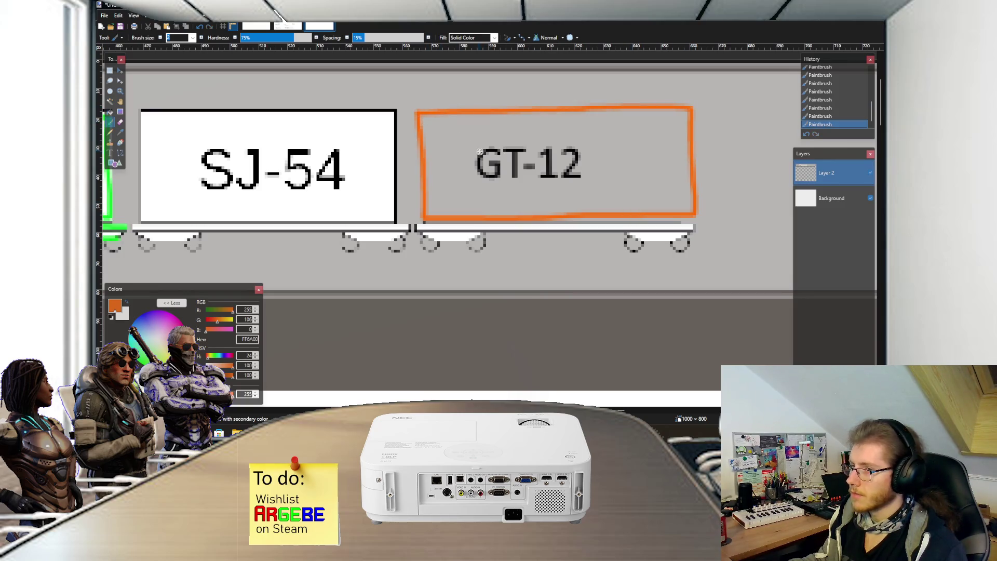
key(ctrl+z)
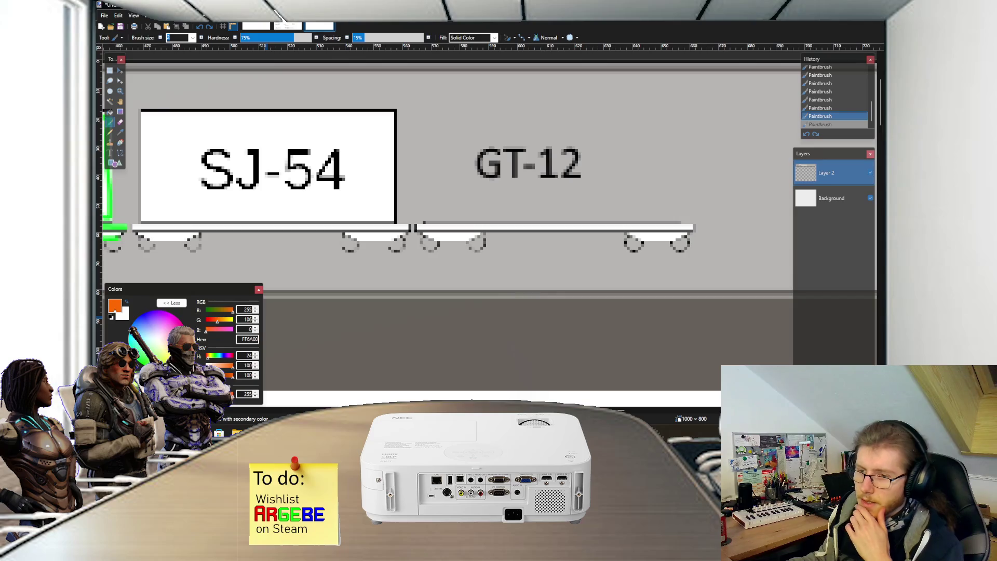
click(157, 338)
click(111, 316)
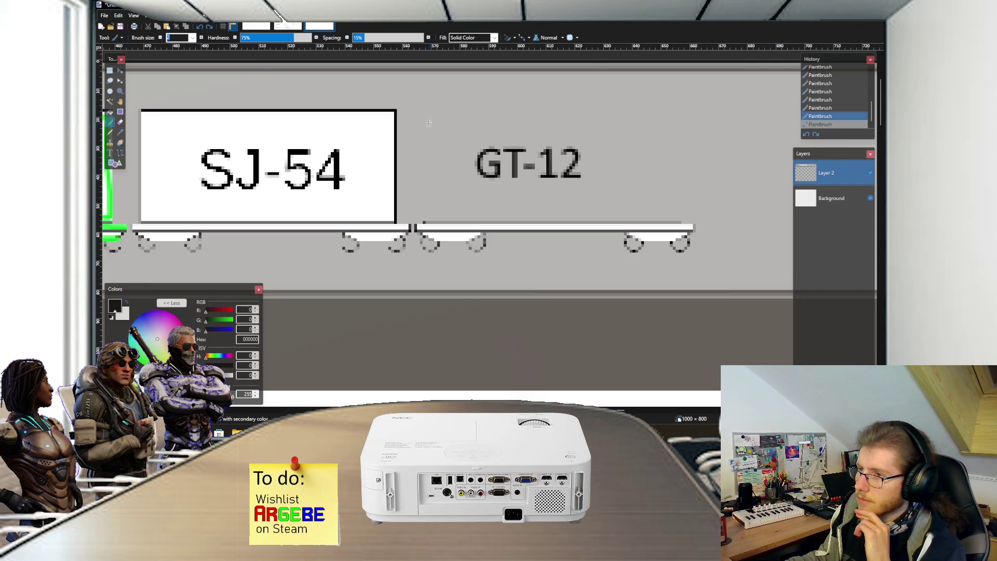
scroll(506, 168, left, 3)
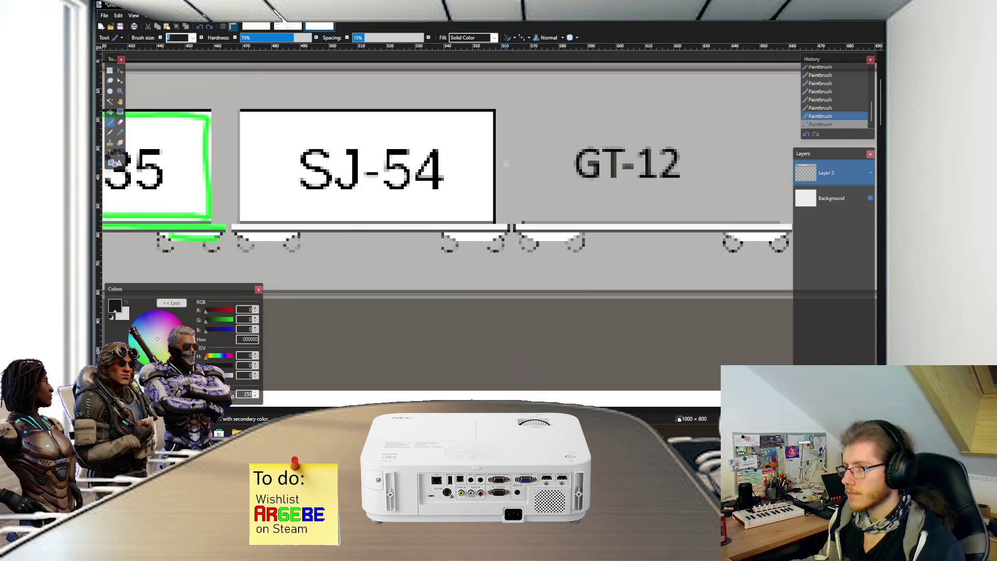
scroll(506, 168, down, 1)
scroll(501, 181, left, 1)
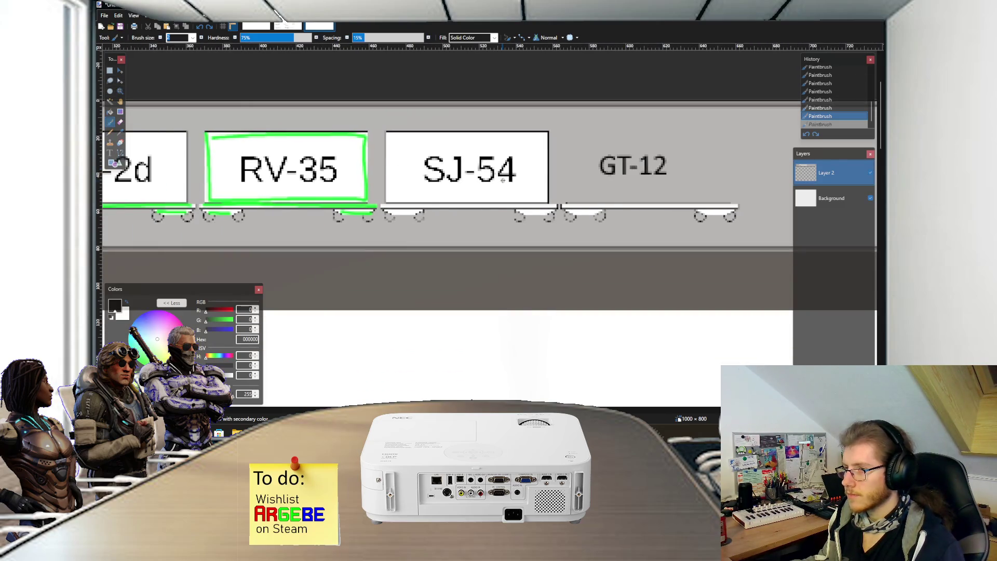
scroll(499, 175, right, 3)
scroll(444, 152, up, 2)
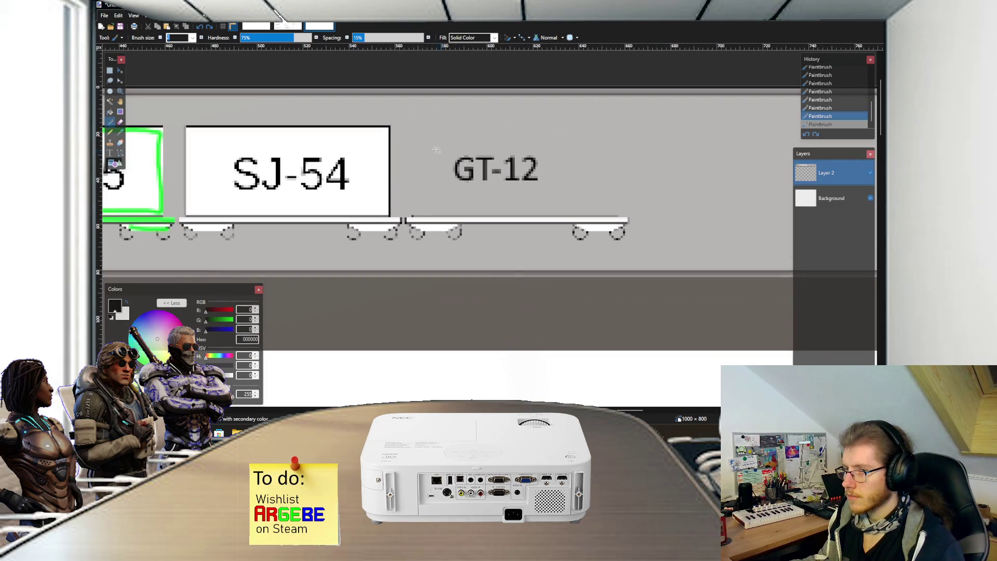